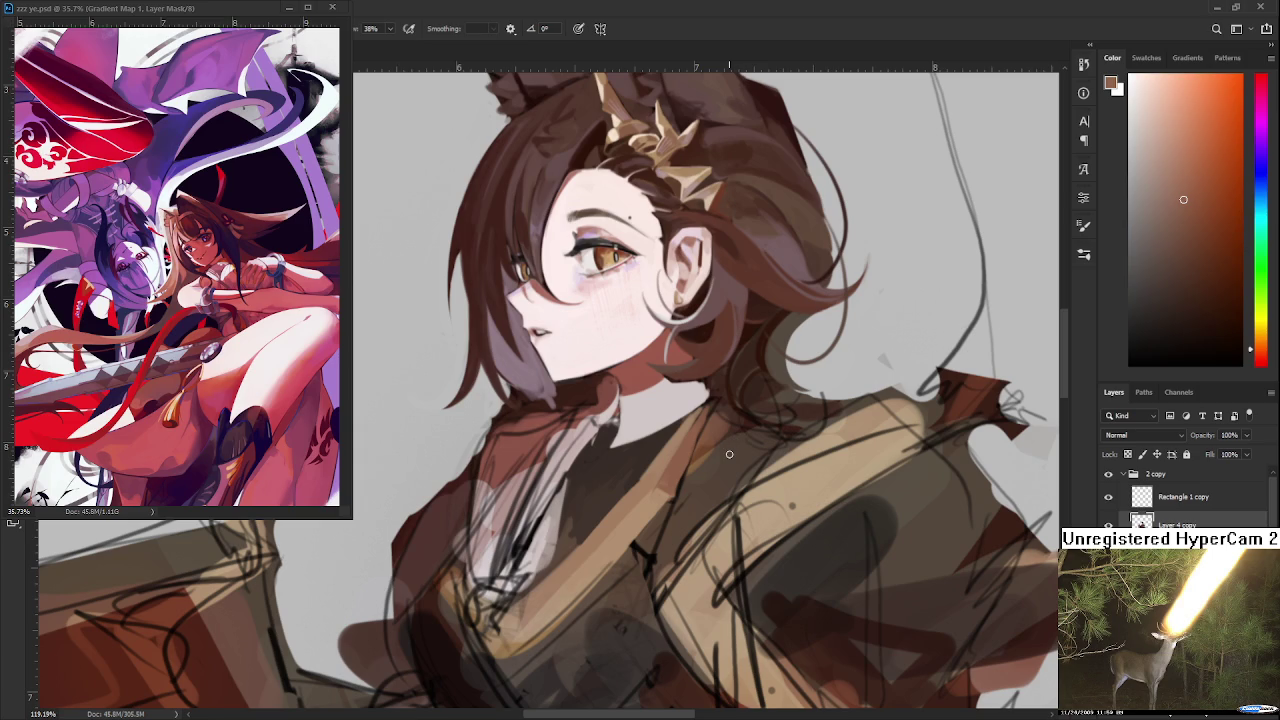
# Eyedrop several brown tones from the robe across the chest and around the collar
pyautogui.scroll(-2, 731, 481)
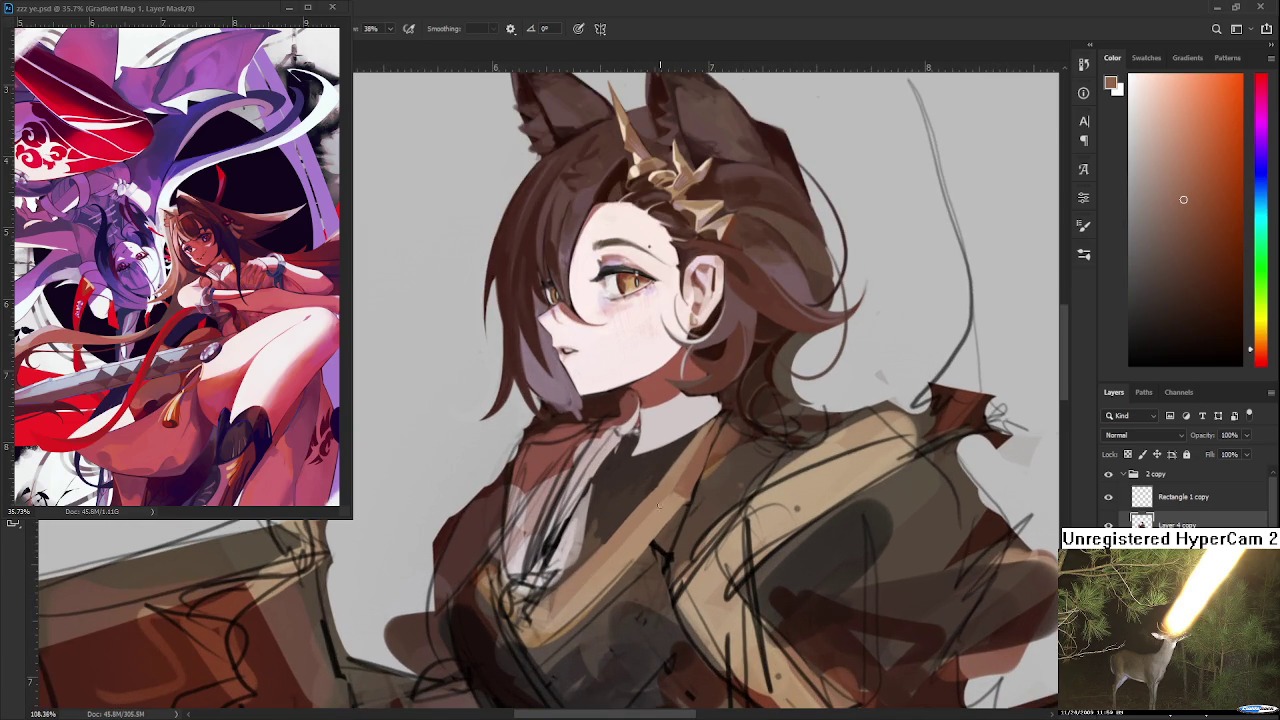
pyautogui.moveTo(551, 469)
pyautogui.mouseDown()
pyautogui.moveTo(692, 540)
pyautogui.moveTo(689, 586)
pyautogui.mouseUp()
pyautogui.moveTo(590, 570); pyautogui.dragTo(616, 478)
pyautogui.click(644, 468)
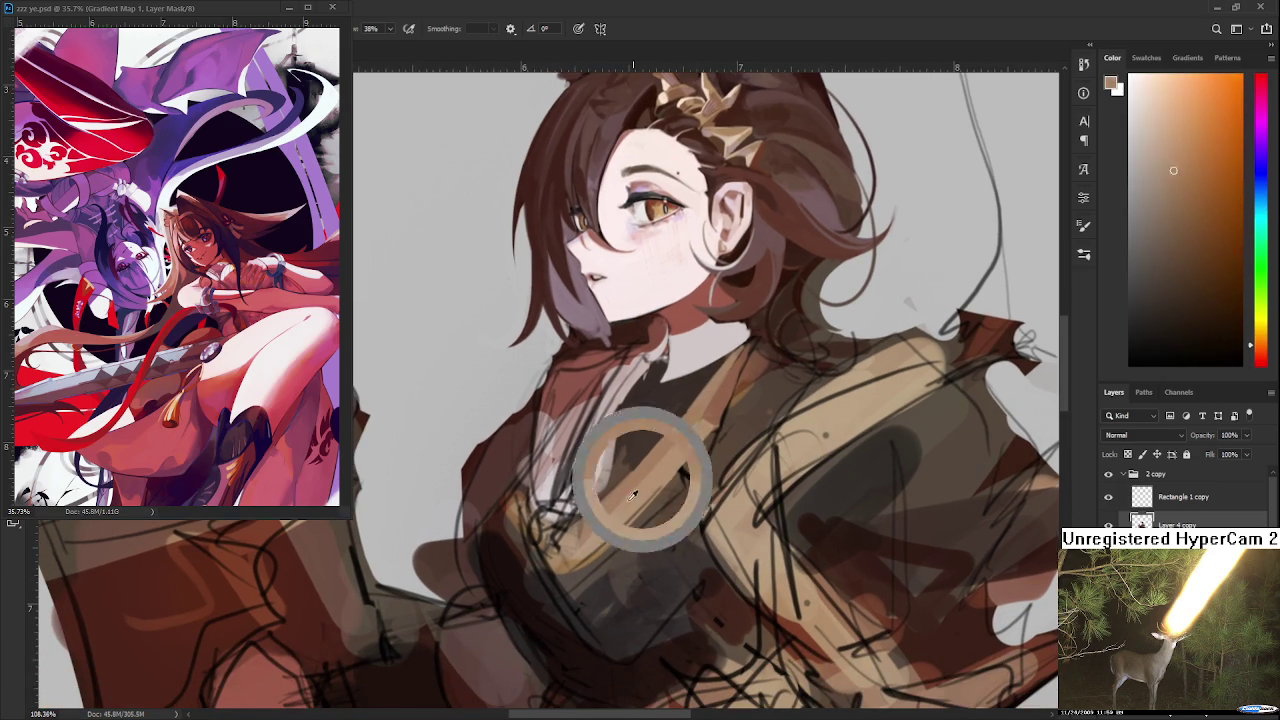
pyautogui.click(664, 441)
pyautogui.click(690, 431)
pyautogui.click(603, 507)
pyautogui.click(658, 475)
pyautogui.click(685, 449)
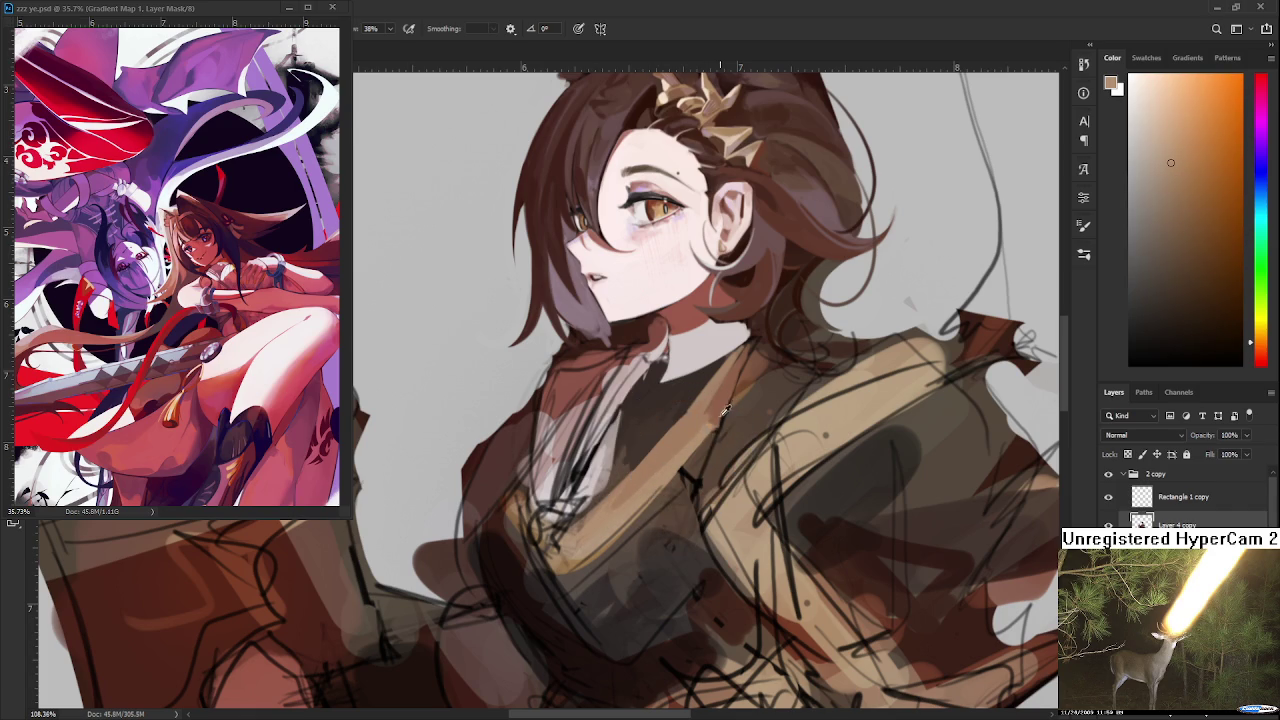
pyautogui.click(715, 410)
pyautogui.click(721, 405)
pyautogui.click(717, 385)
pyautogui.click(716, 405)
# Settle on a lighter warm brown sampled from the robe on the chest
pyautogui.click(697, 422)
pyautogui.click(699, 437)
pyautogui.click(718, 403)
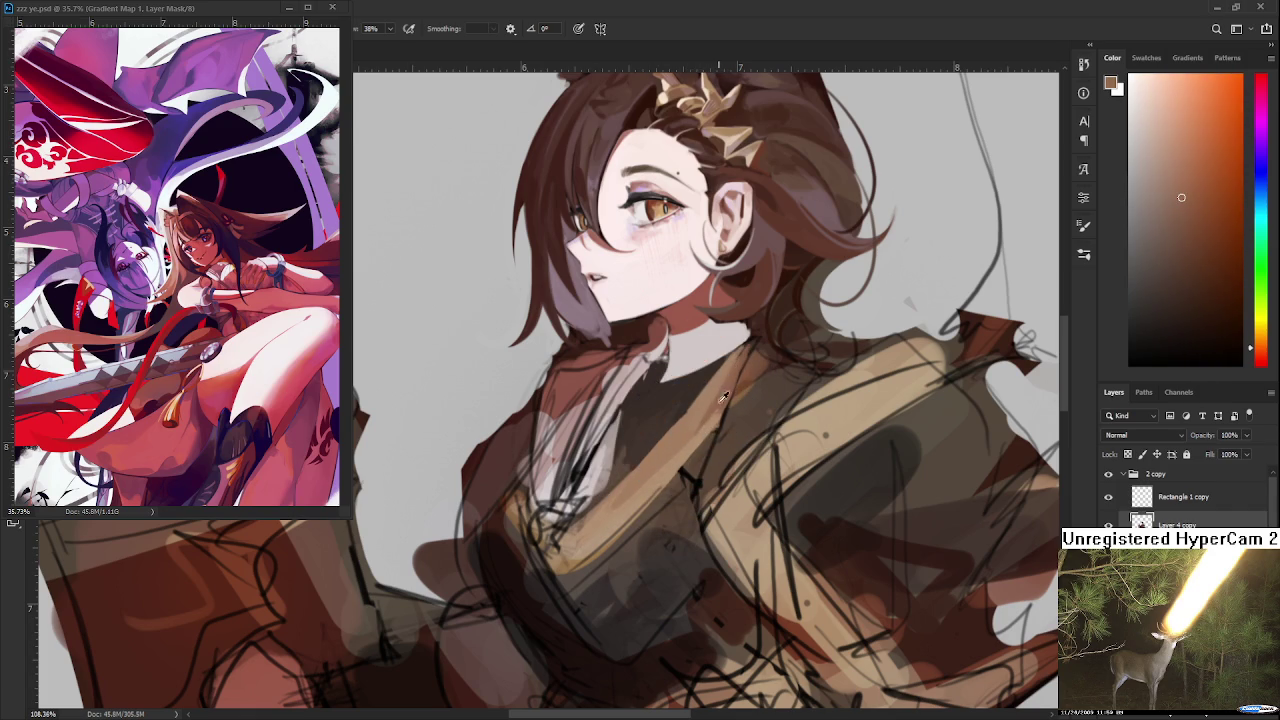
pyautogui.click(705, 431)
pyautogui.click(717, 403)
pyautogui.click(702, 412)
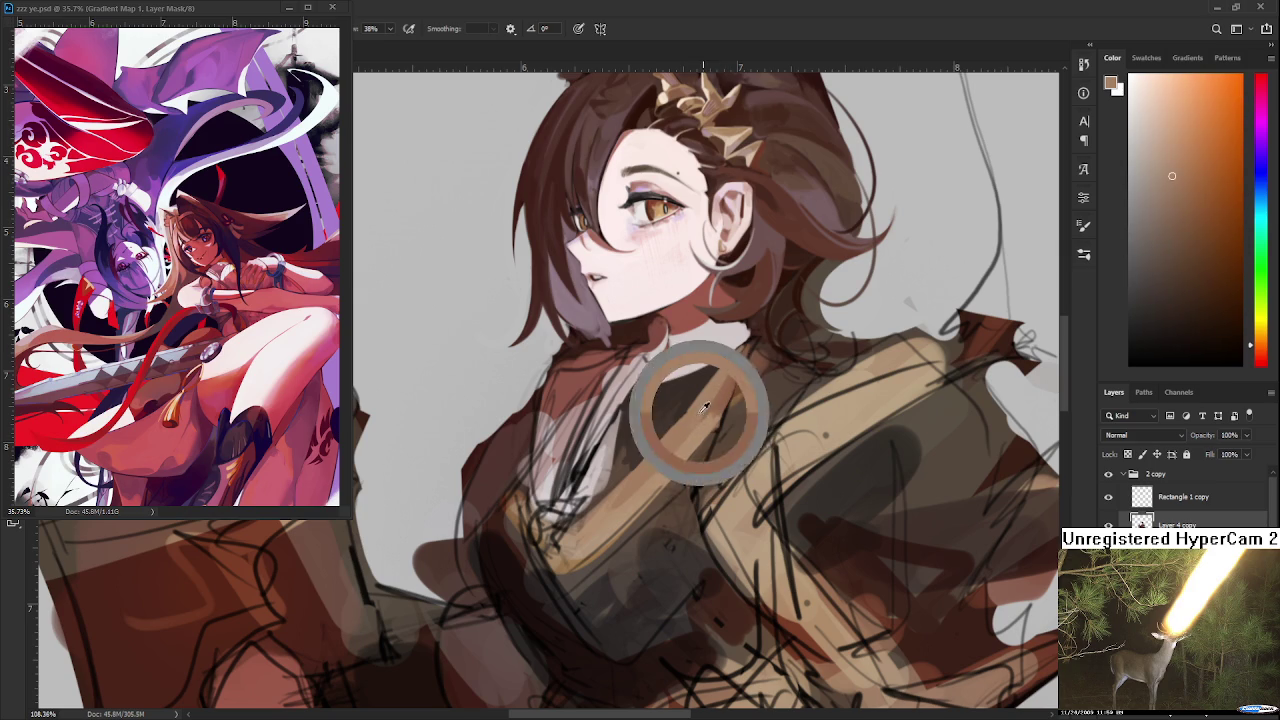
pyautogui.click(686, 428)
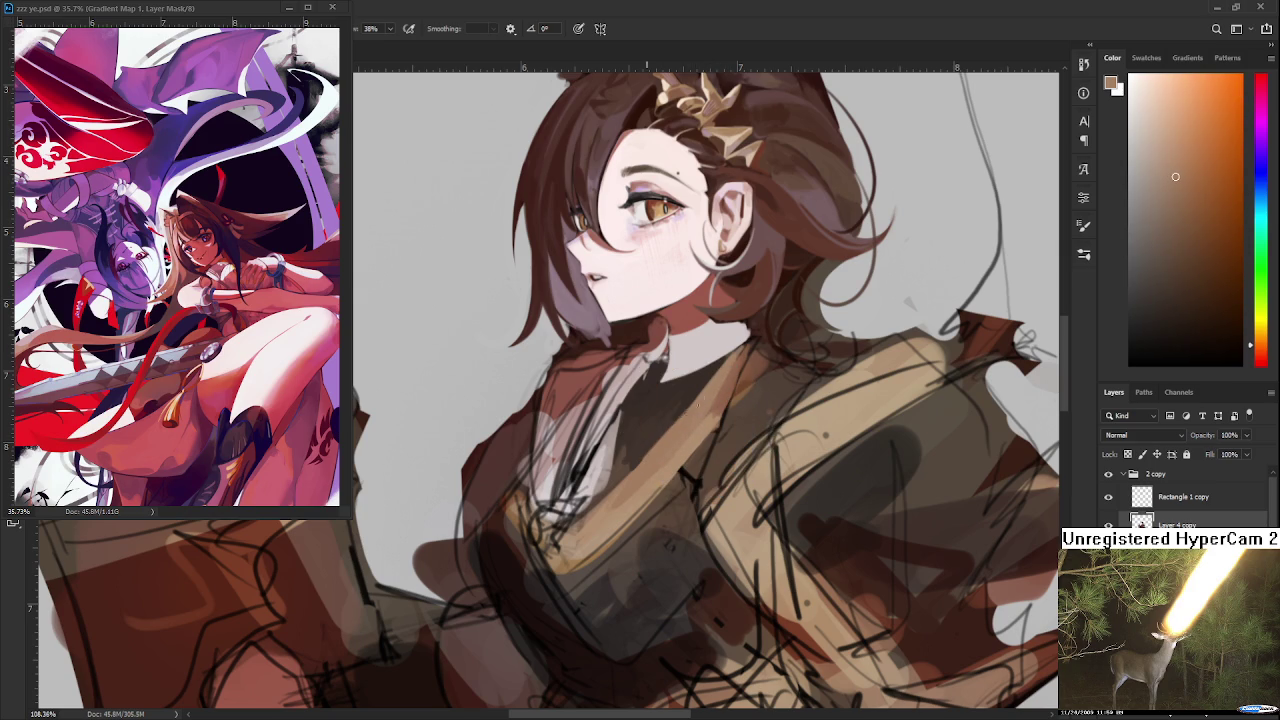
pyautogui.click(631, 473)
pyautogui.click(622, 494)
pyautogui.click(665, 476)
pyautogui.moveTo(641, 502); pyautogui.dragTo(589, 535)
pyautogui.scroll(-2, 627, 538)
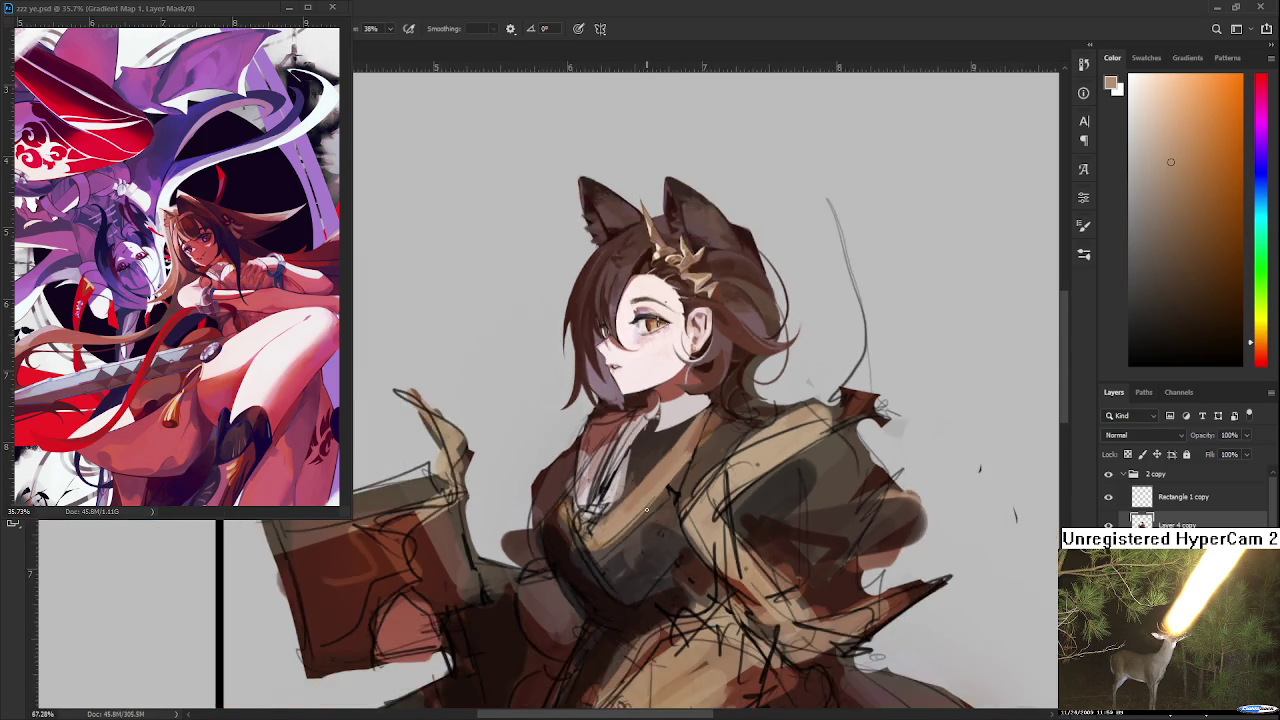
# Zoom in on the chest and eyedrop darker robe shades just under the collar
pyautogui.scroll(-2, 627, 538)
pyautogui.scroll(-2, 627, 538)
pyautogui.scroll(2, 572, 389)
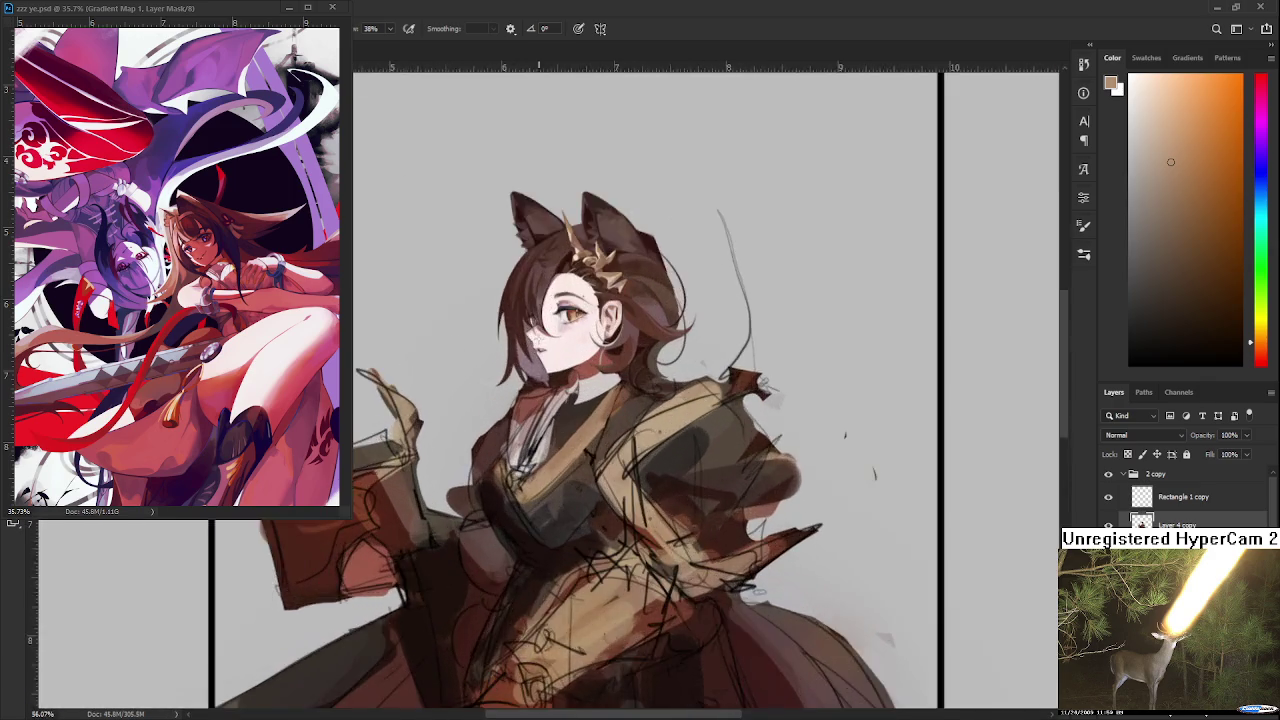
pyautogui.scroll(2, 572, 389)
pyautogui.scroll(2, 572, 389)
pyautogui.scroll(-1, 658, 481)
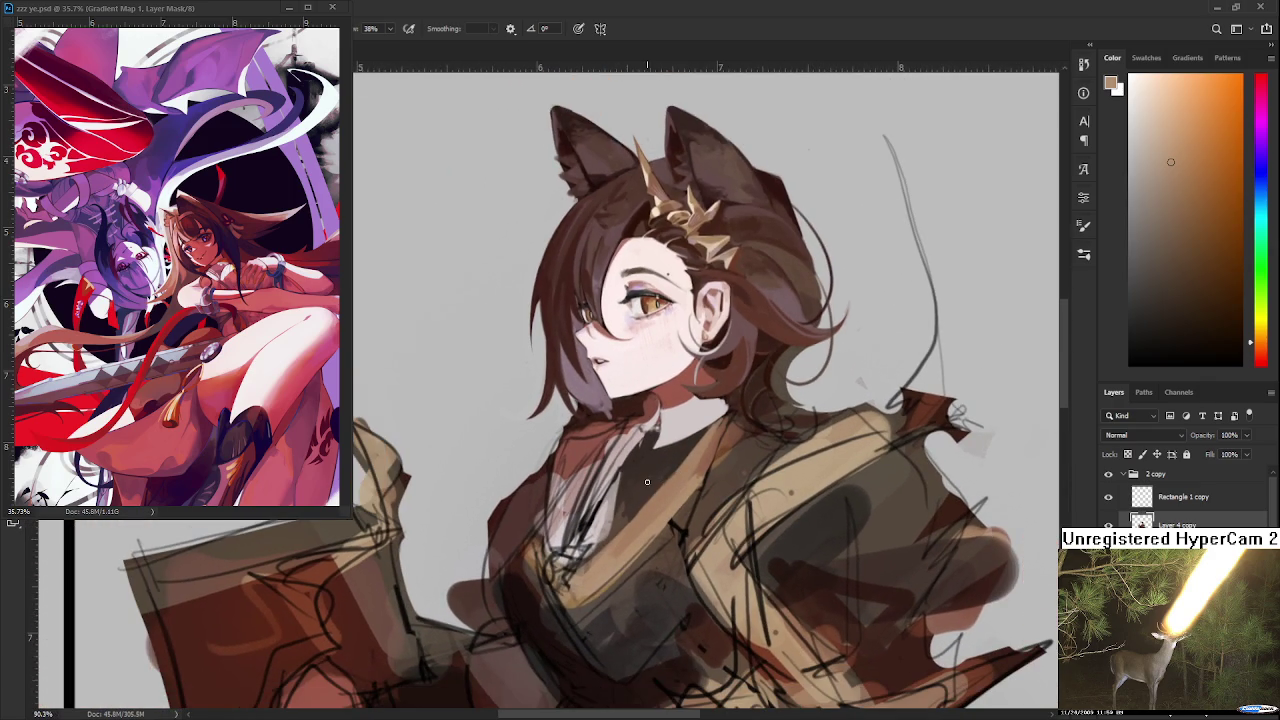
pyautogui.scroll(1, 640, 464)
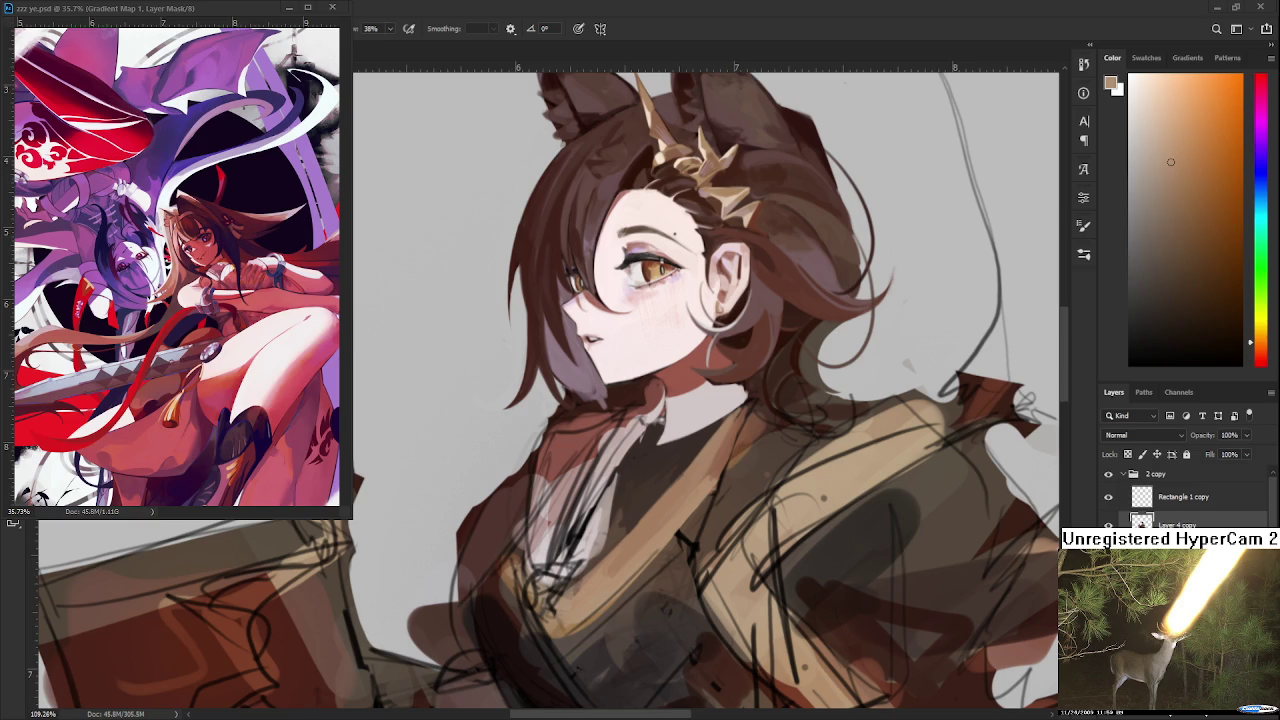
pyautogui.scroll(-2, 560, 545)
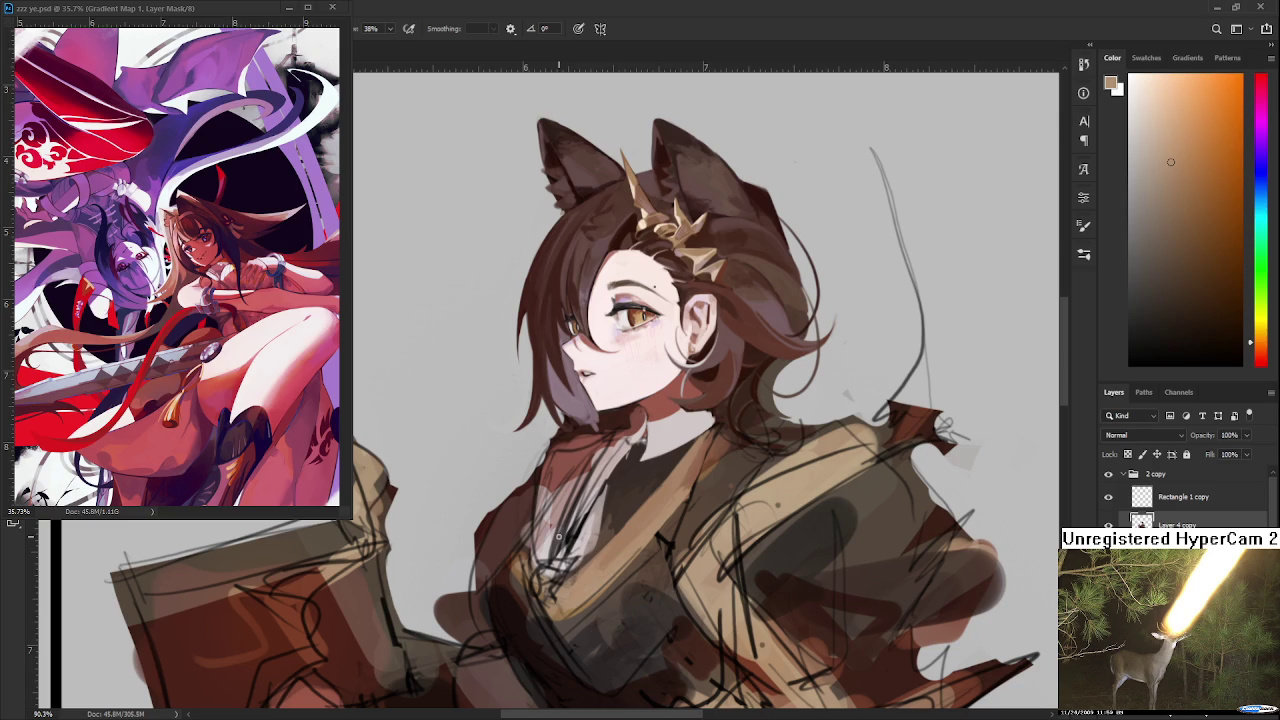
pyautogui.scroll(2, 580, 626)
pyautogui.scroll(-3, 597, 595)
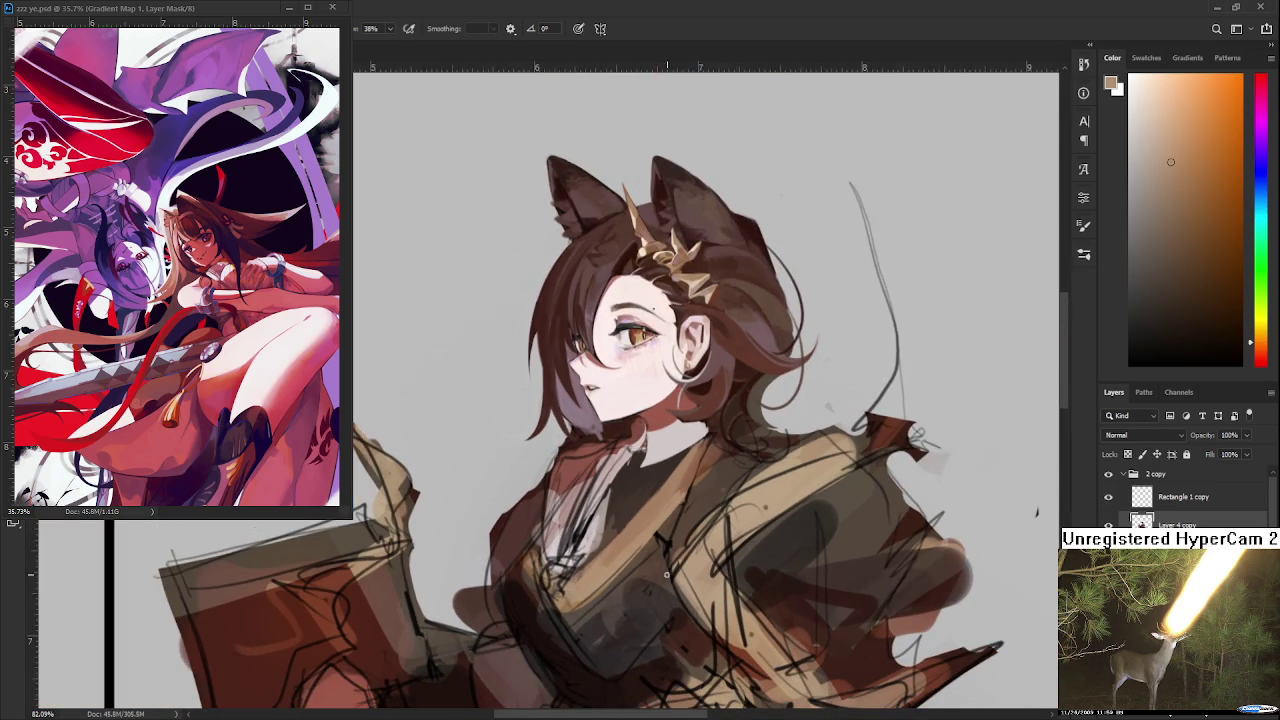
pyautogui.moveTo(672, 563); pyautogui.dragTo(657, 463)
pyautogui.keyDown('alt'); pyautogui.click(562, 504); pyautogui.keyUp('alt')
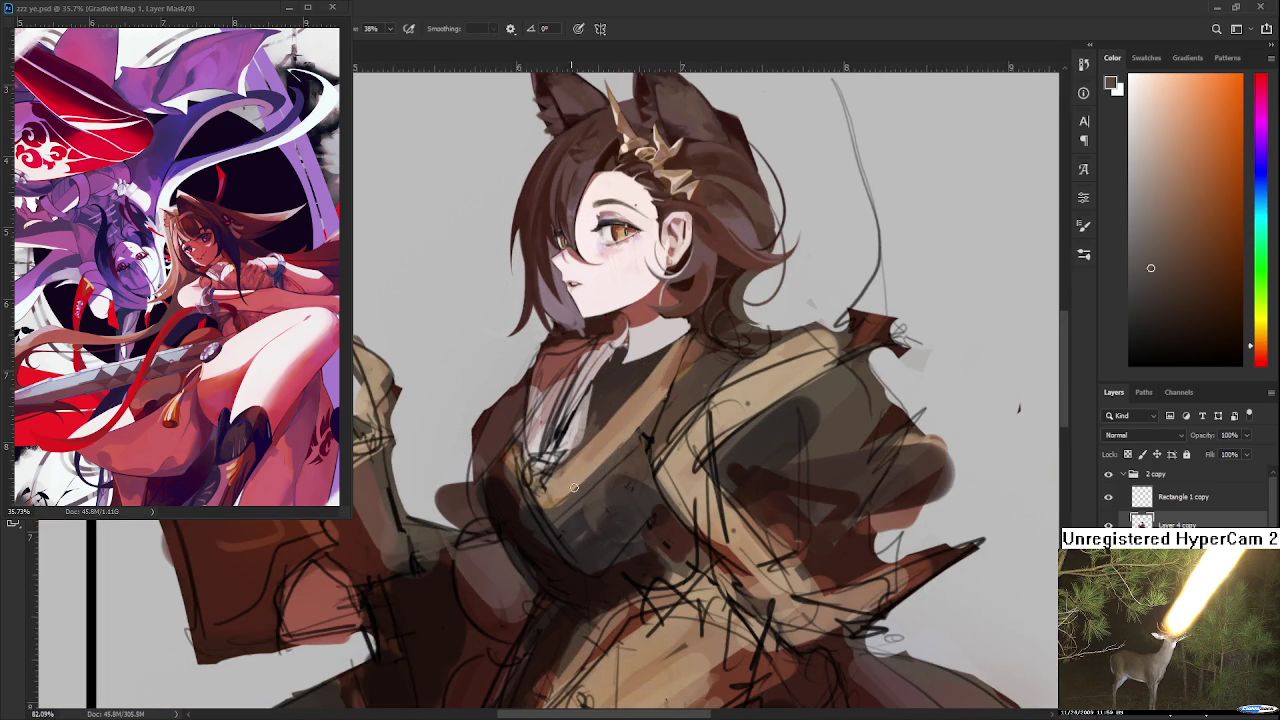
pyautogui.keyDown('alt'); pyautogui.click(632, 440); pyautogui.keyUp('alt')
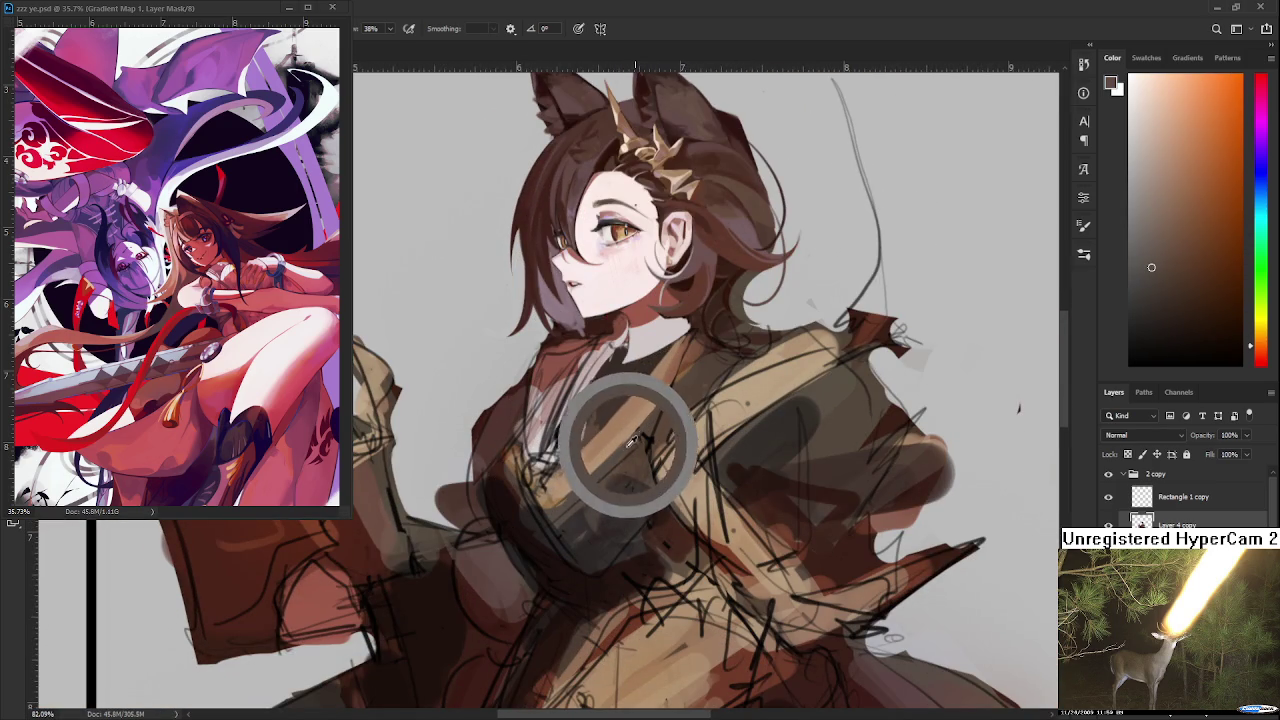
pyautogui.keyDown('alt'); pyautogui.click(602, 430); pyautogui.keyUp('alt')
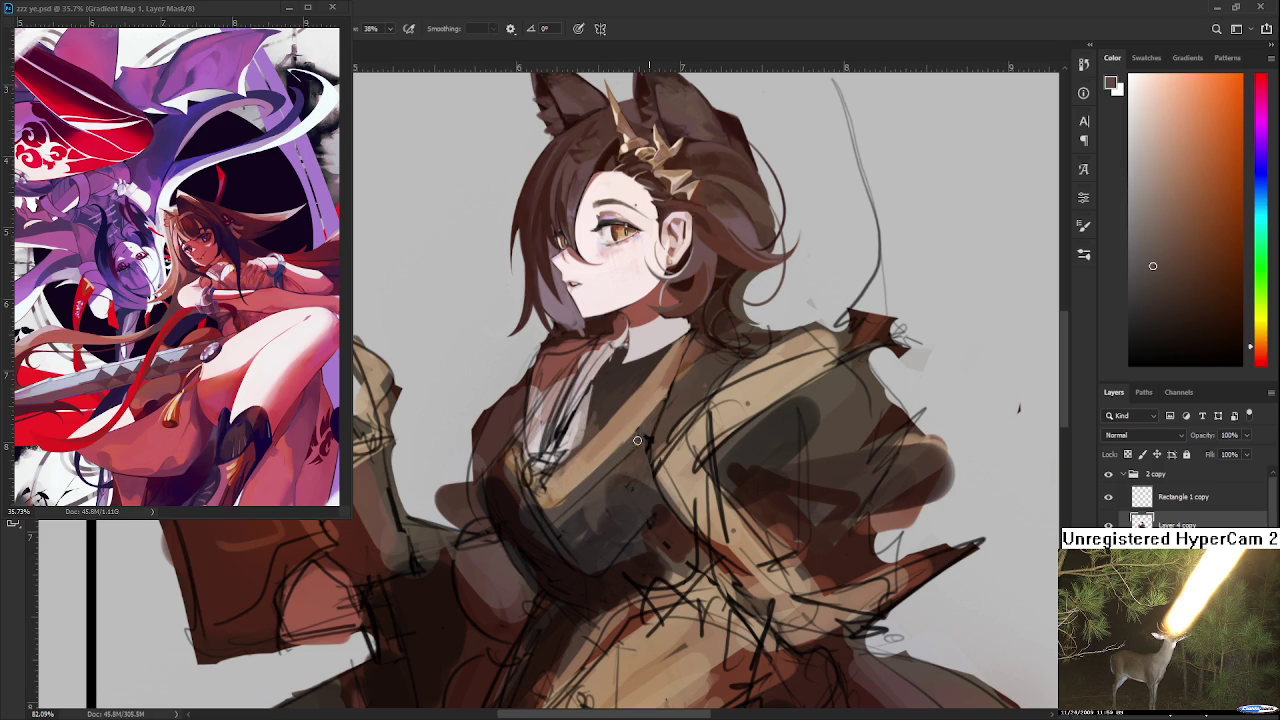
pyautogui.keyDown('alt'); pyautogui.click(632, 428); pyautogui.keyUp('alt')
pyautogui.keyDown('alt'); pyautogui.click(636, 436); pyautogui.keyUp('alt')
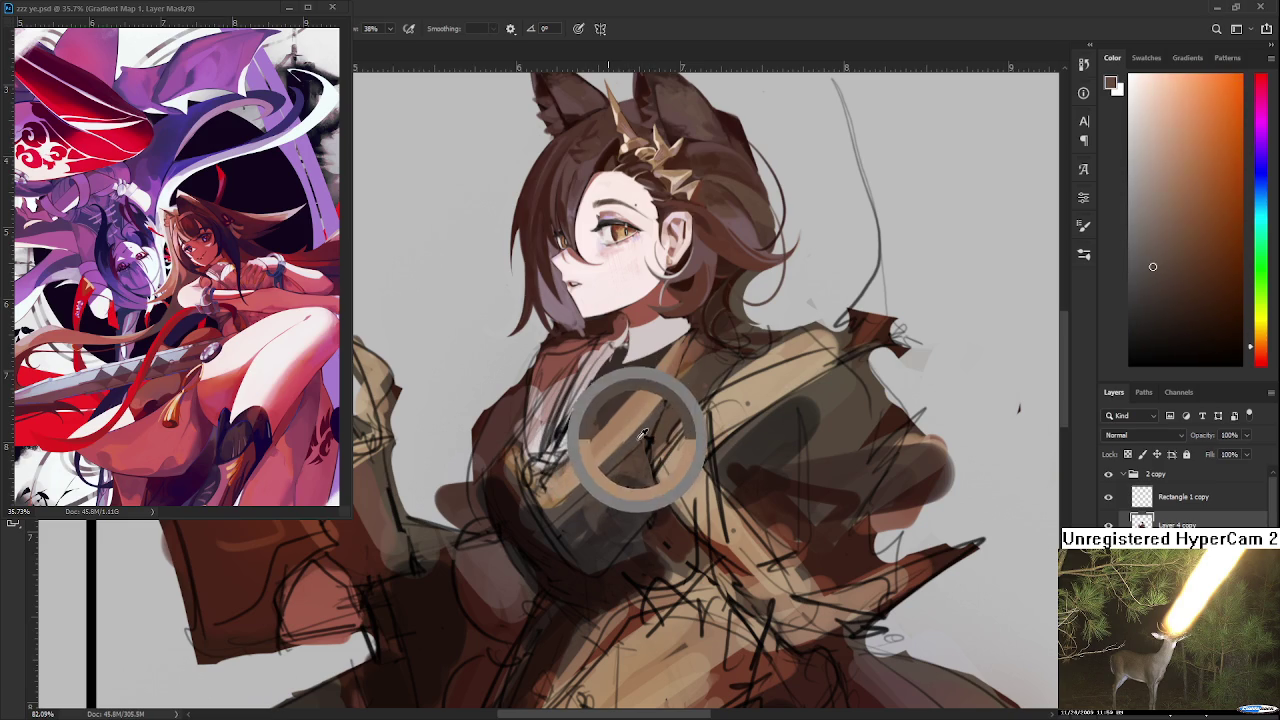
# Compare lighter and darker tones near the cravat, ending on the dark robe brown below the collar
pyautogui.keyDown('alt'); pyautogui.click(609, 461); pyautogui.keyUp('alt')
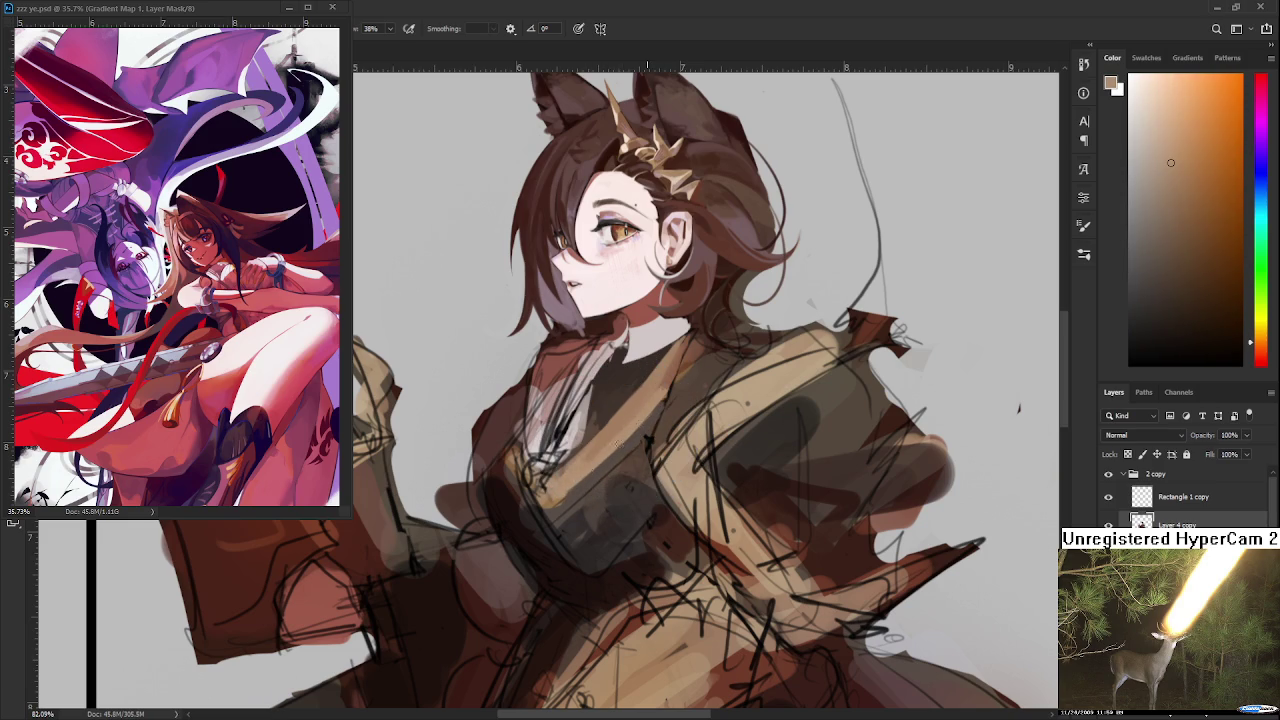
pyautogui.keyDown('alt'); pyautogui.click(595, 452); pyautogui.keyUp('alt')
pyautogui.keyDown('alt'); pyautogui.click(600, 467); pyautogui.keyUp('alt')
pyautogui.keyDown('alt'); pyautogui.click(610, 446); pyautogui.keyUp('alt')
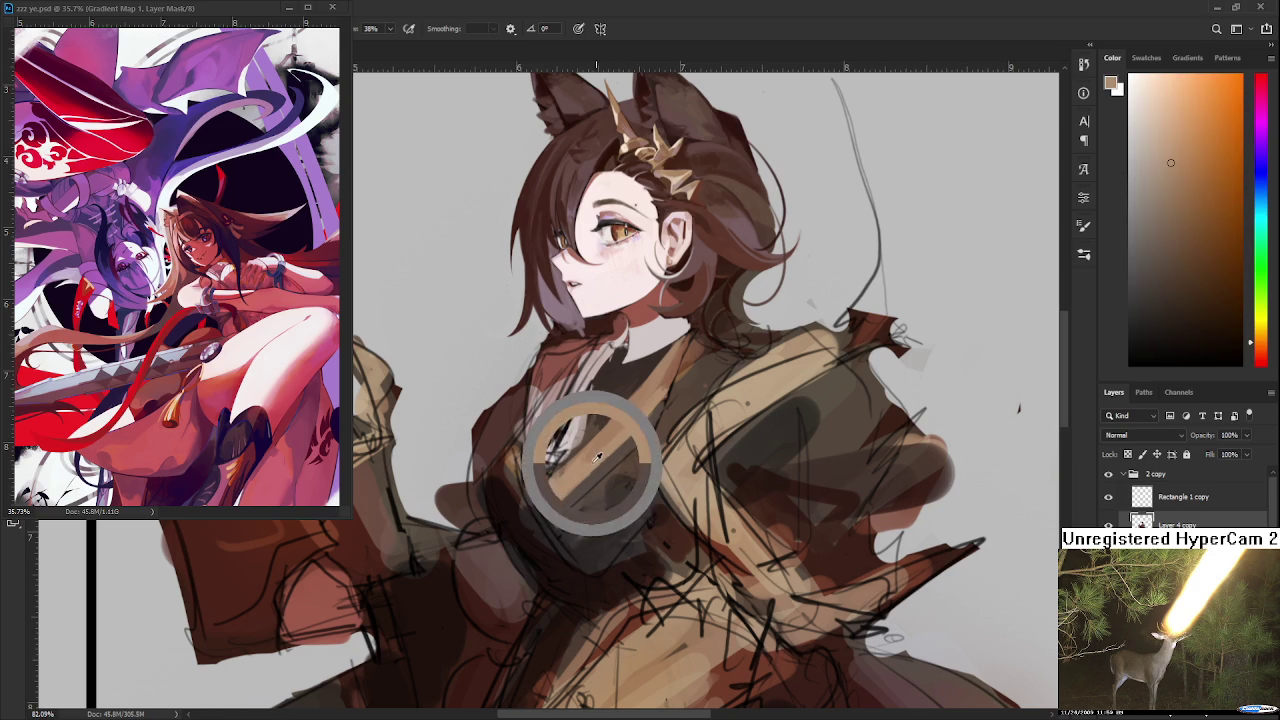
pyautogui.keyDown('alt'); pyautogui.click(614, 459); pyautogui.keyUp('alt')
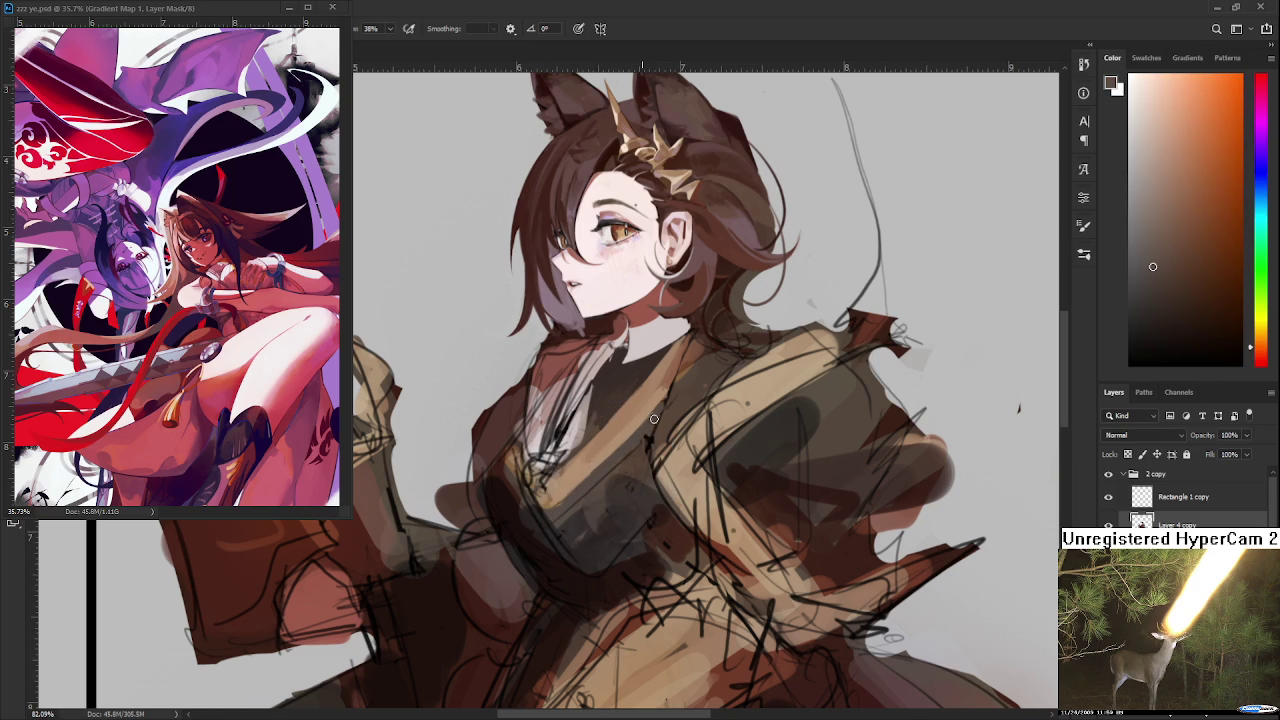
pyautogui.scroll(2, 640, 445)
pyautogui.keyDown('alt'); pyautogui.click(651, 441); pyautogui.keyUp('alt')
pyautogui.moveTo(612, 488); pyautogui.dragTo(722, 498)
pyautogui.keyDown('alt'); pyautogui.click(692, 462); pyautogui.keyUp('alt')
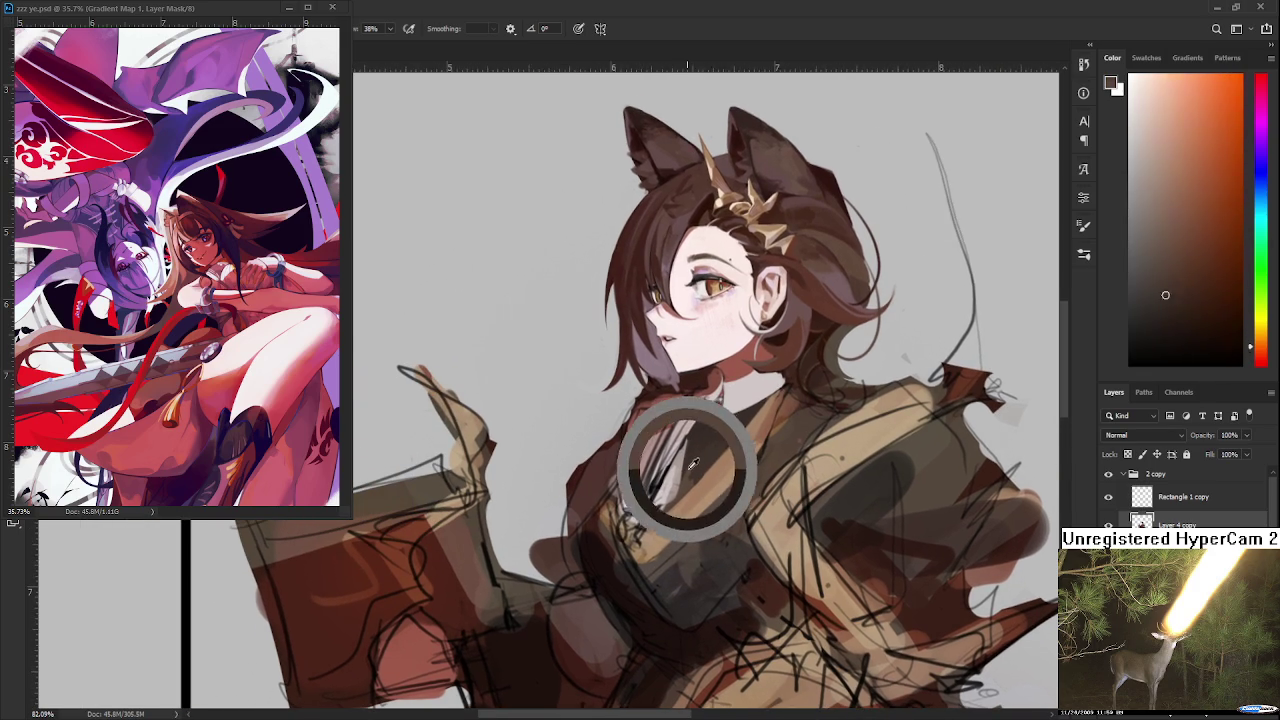
pyautogui.keyDown('alt'); pyautogui.click(755, 392); pyautogui.keyUp('alt')
pyautogui.scroll(-1, 720, 393)
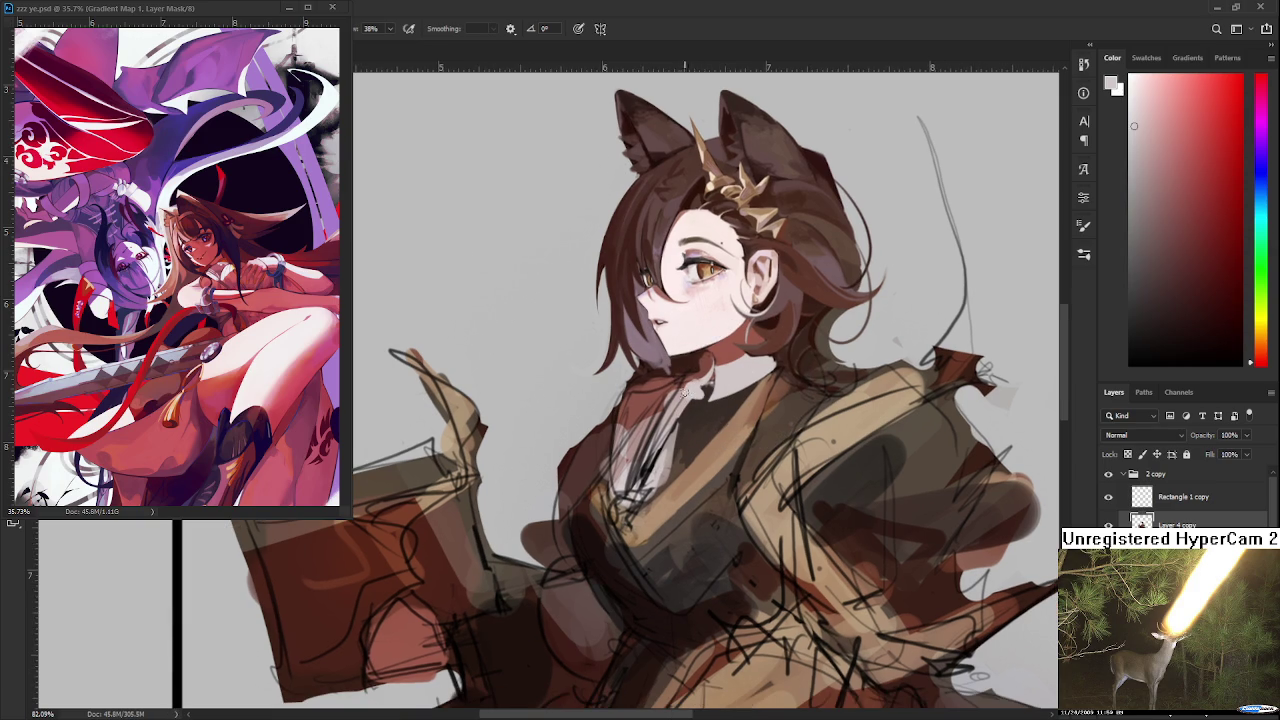
# Paint a pale patch over the collar area just below the chin
pyautogui.moveTo(693, 387)
pyautogui.mouseDown()
pyautogui.moveTo(640, 450)
pyautogui.moveTo(658, 460)
pyautogui.moveTo(693, 409)
pyautogui.moveTo(630, 476)
pyautogui.moveTo(640, 490)
pyautogui.moveTo(641, 466)
pyautogui.moveTo(668, 500)
pyautogui.mouseUp()
pyautogui.moveTo(696, 414); pyautogui.dragTo(680, 498)
pyautogui.moveTo(694, 450); pyautogui.dragTo(668, 505)
pyautogui.moveTo(650, 437)
pyautogui.mouseDown()
pyautogui.moveTo(685, 397)
pyautogui.moveTo(655, 430)
pyautogui.moveTo(650, 466)
pyautogui.moveTo(676, 502)
pyautogui.mouseUp()
pyautogui.hotkey('ctrl', 'z')
pyautogui.moveTo(698, 404); pyautogui.dragTo(686, 490)
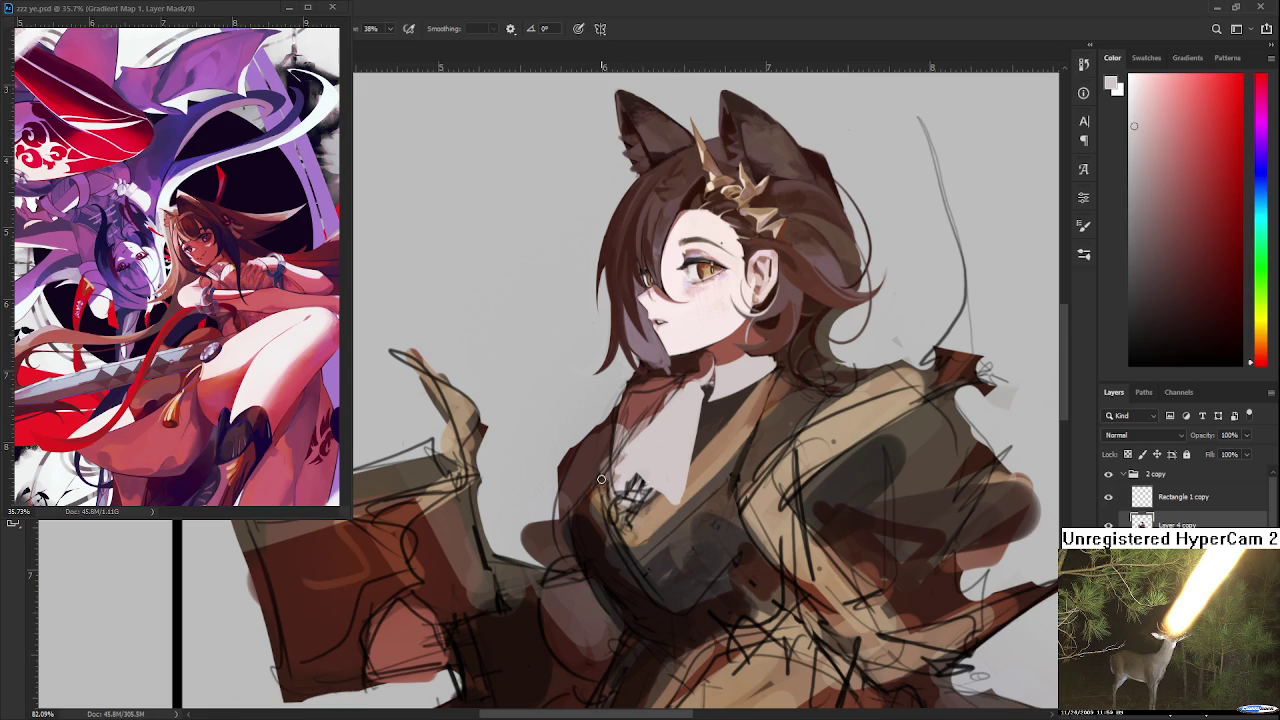
# Alternate between light pinkish grey and dark brown samples, lightening the dark chest patch
pyautogui.keyDown('alt'); pyautogui.click(629, 488); pyautogui.keyUp('alt')
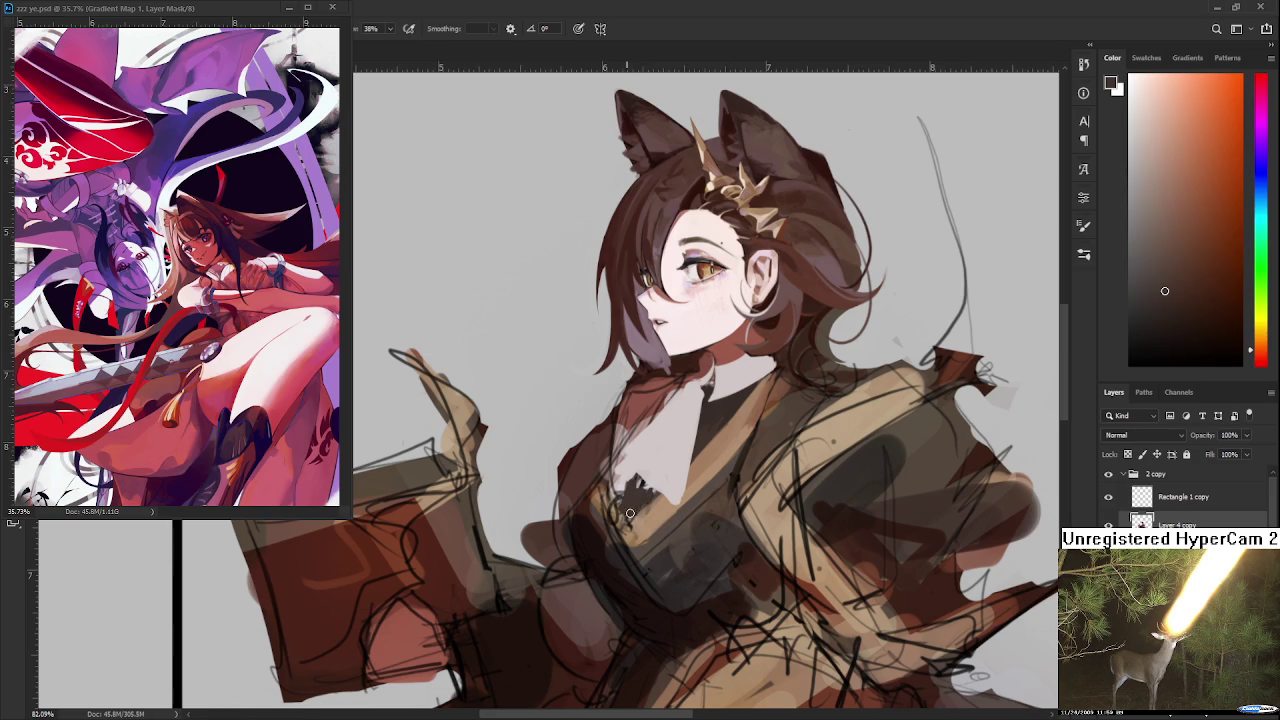
pyautogui.keyDown('alt'); pyautogui.click(645, 480); pyautogui.keyUp('alt')
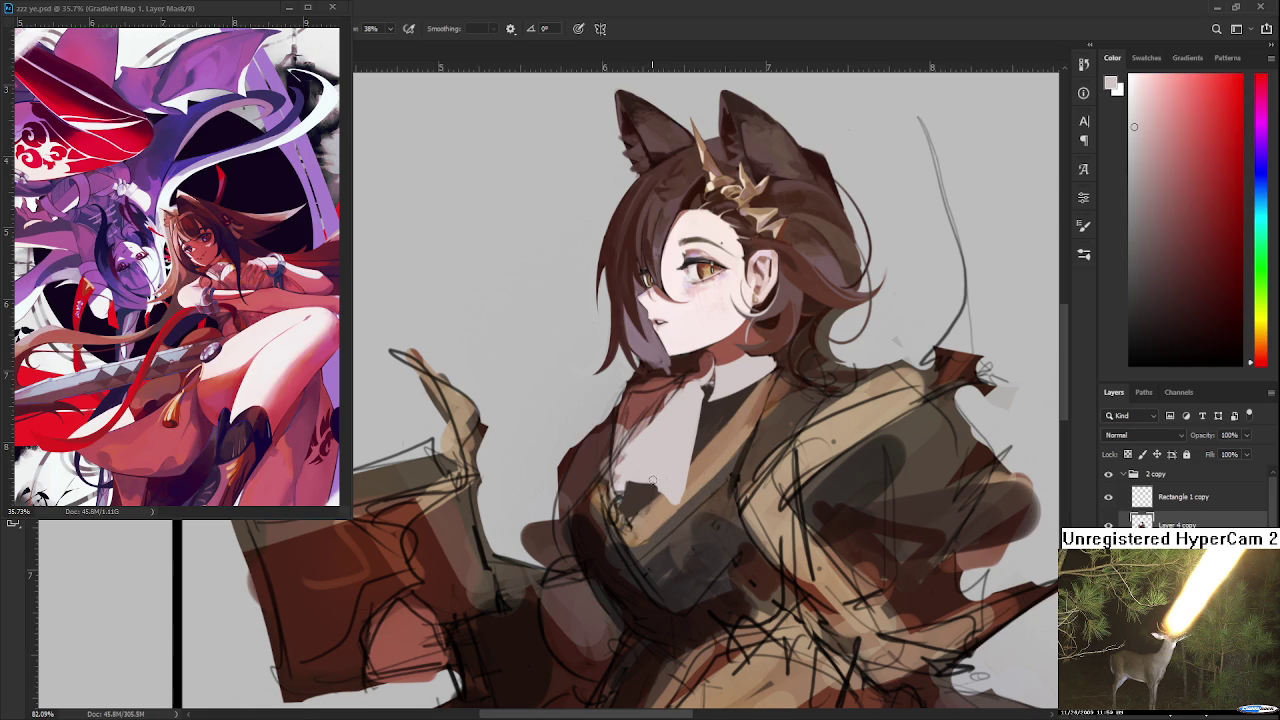
pyautogui.moveTo(645, 495); pyautogui.dragTo(660, 481)
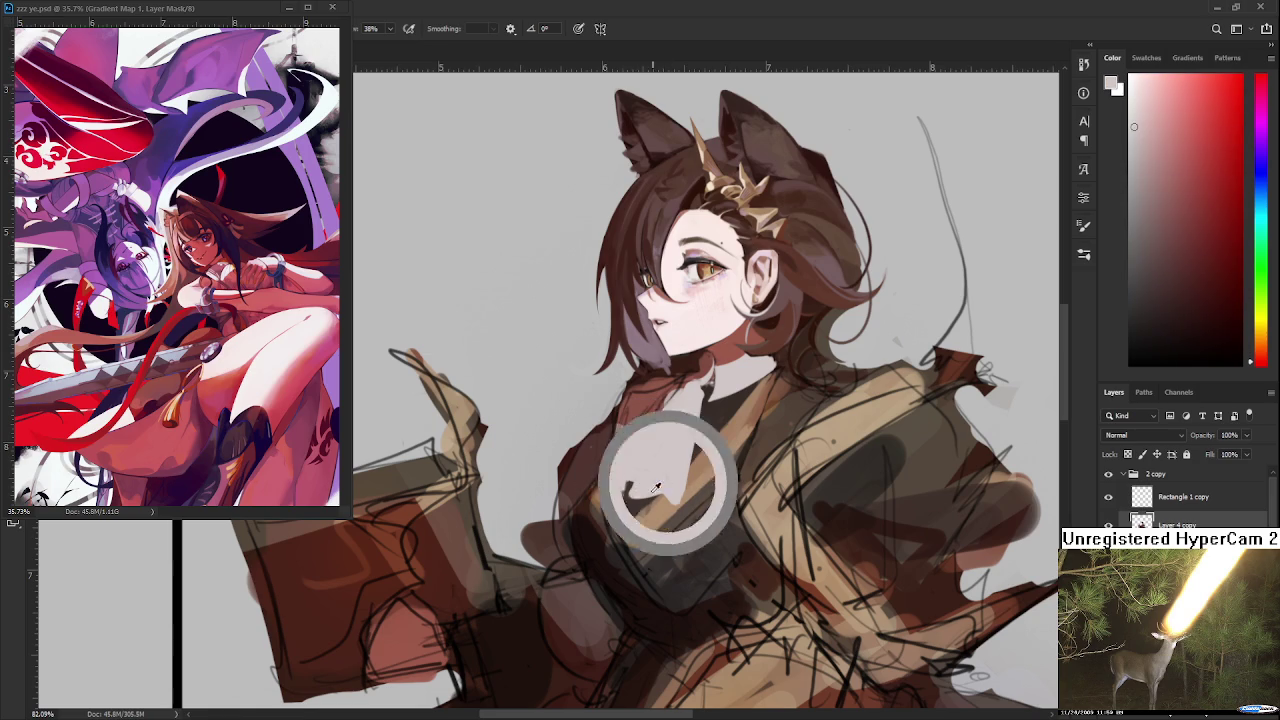
pyautogui.keyDown('alt'); pyautogui.click(647, 497); pyautogui.keyUp('alt')
pyautogui.keyDown('alt'); pyautogui.click(643, 481); pyautogui.keyUp('alt')
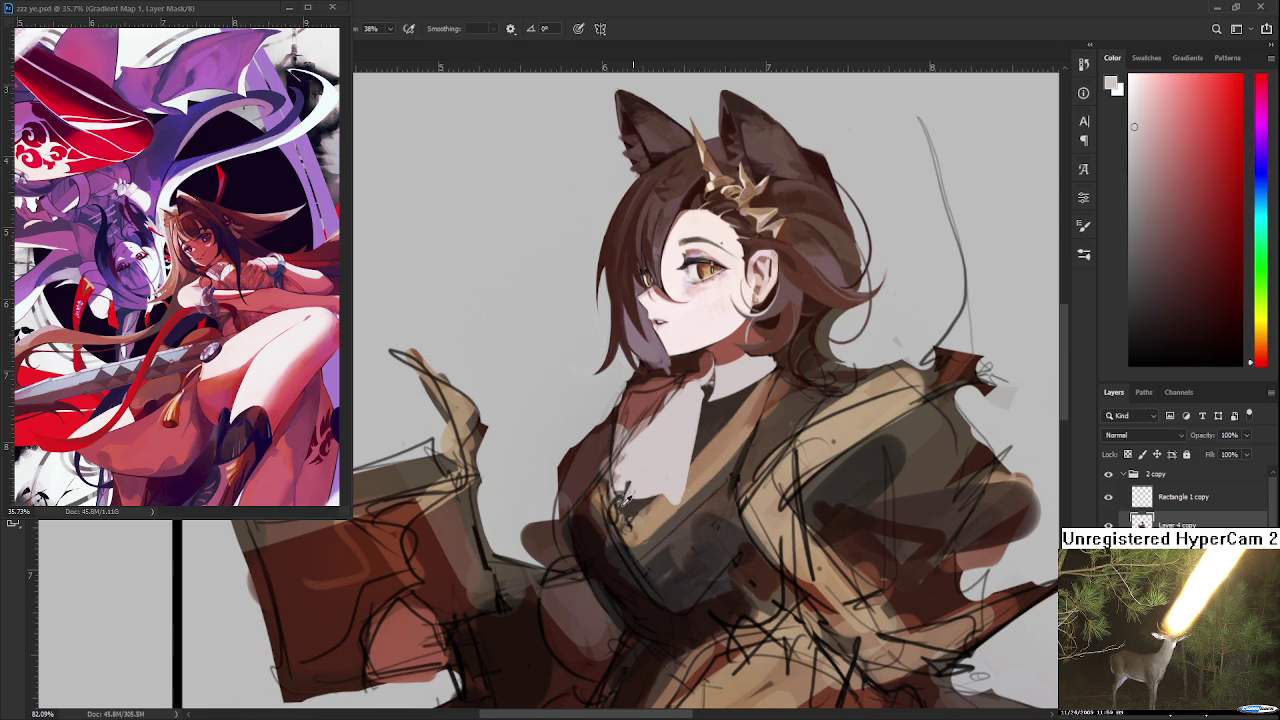
pyautogui.keyDown('alt'); pyautogui.click(631, 491); pyautogui.keyUp('alt')
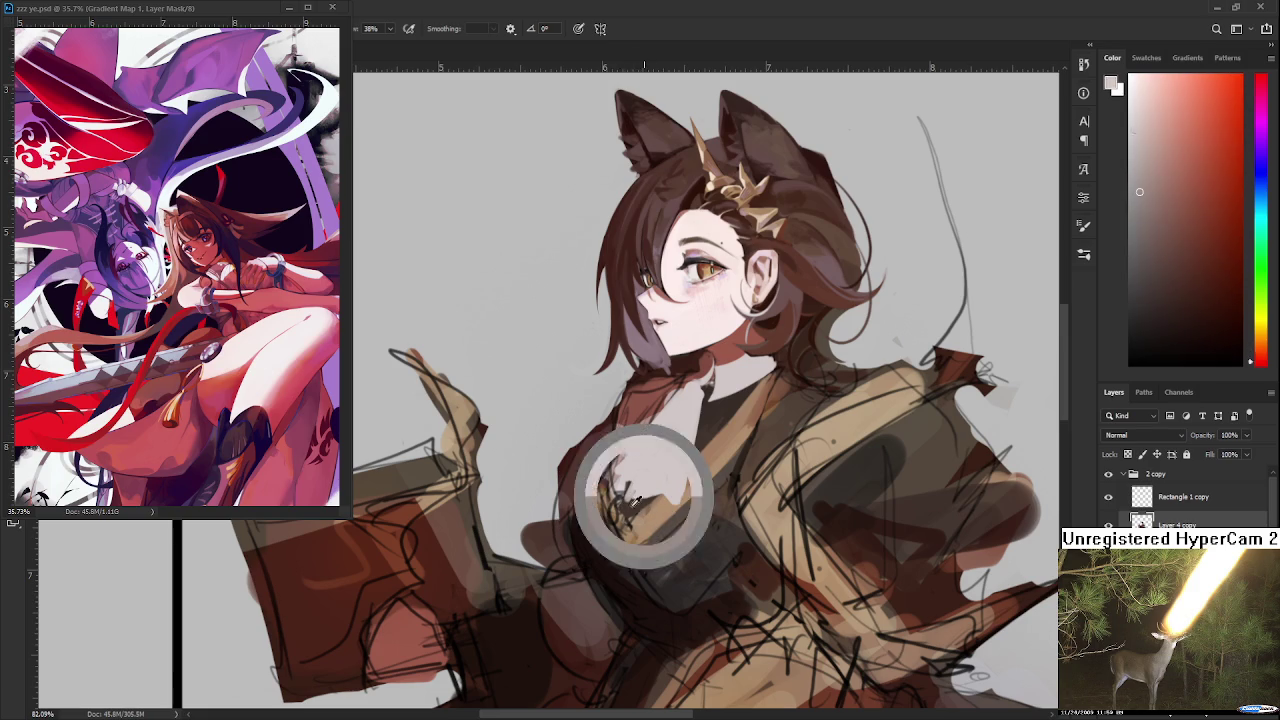
pyautogui.keyDown('alt'); pyautogui.click(630, 488); pyautogui.keyUp('alt')
pyautogui.keyDown('alt'); pyautogui.click(655, 478); pyautogui.keyUp('alt')
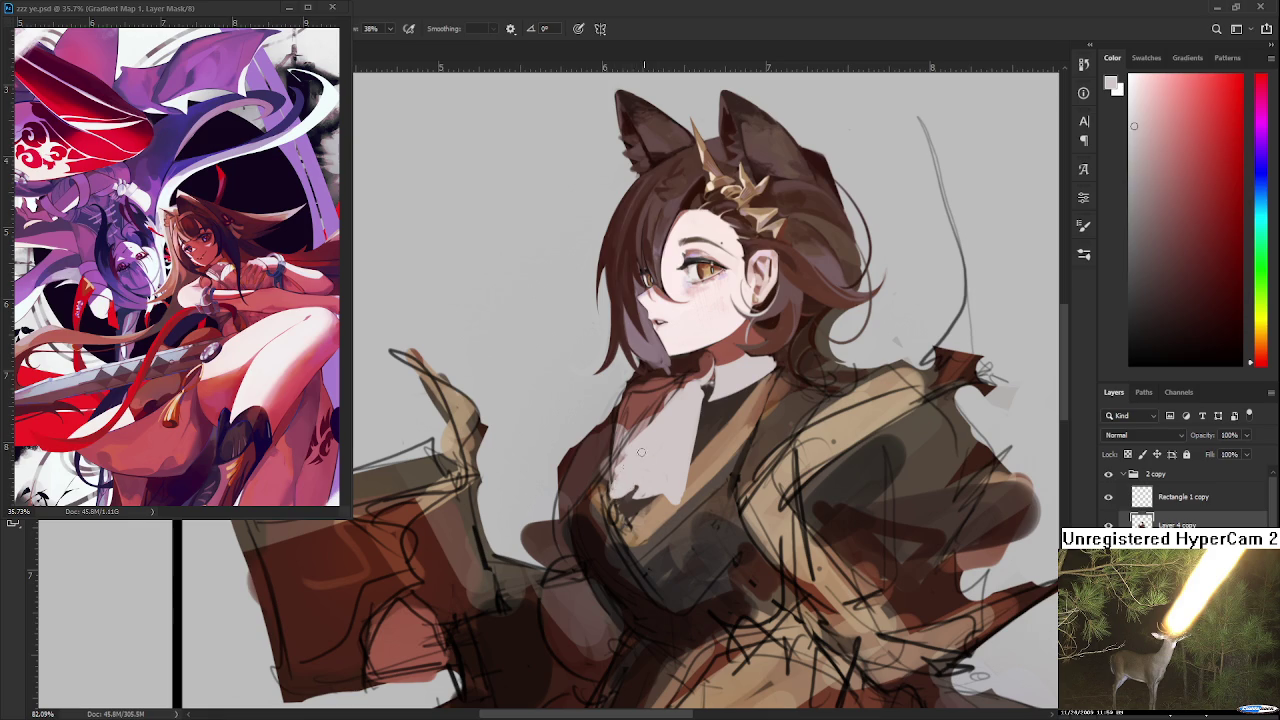
pyautogui.keyDown('alt'); pyautogui.click(632, 466); pyautogui.keyUp('alt')
pyautogui.keyDown('alt'); pyautogui.click(634, 497); pyautogui.keyUp('alt')
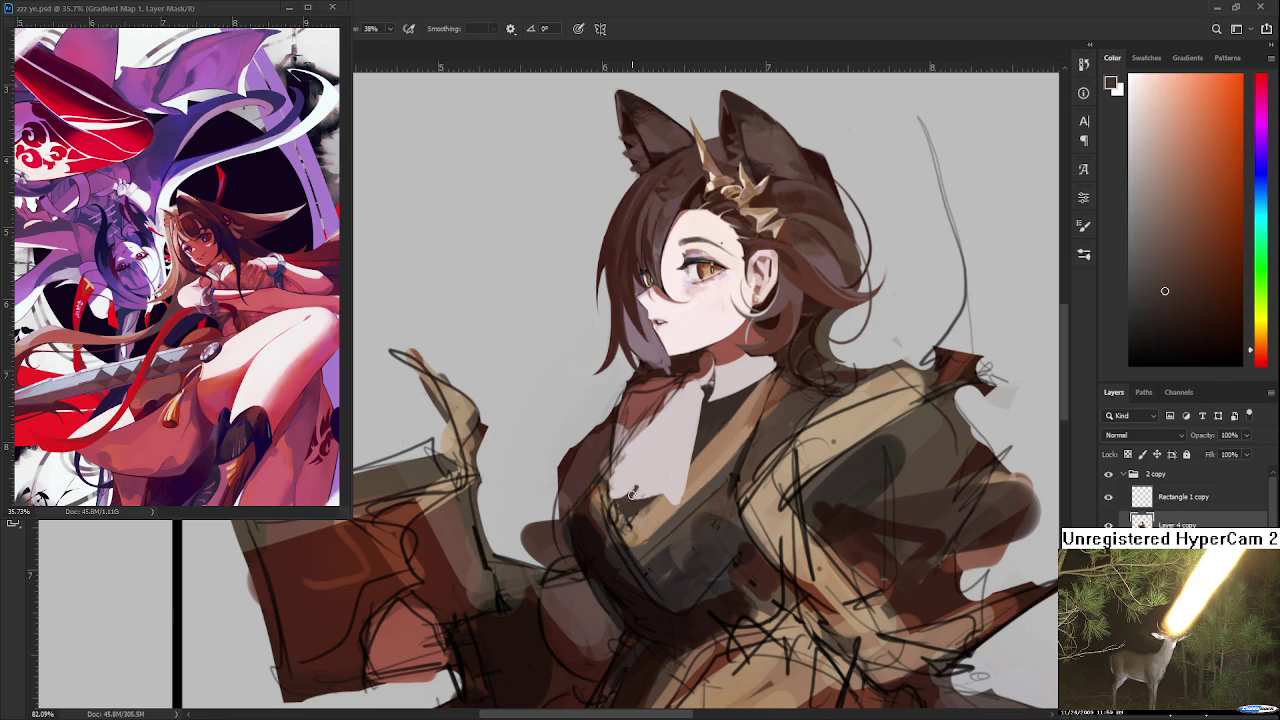
pyautogui.keyDown('alt'); pyautogui.click(620, 487); pyautogui.keyUp('alt')
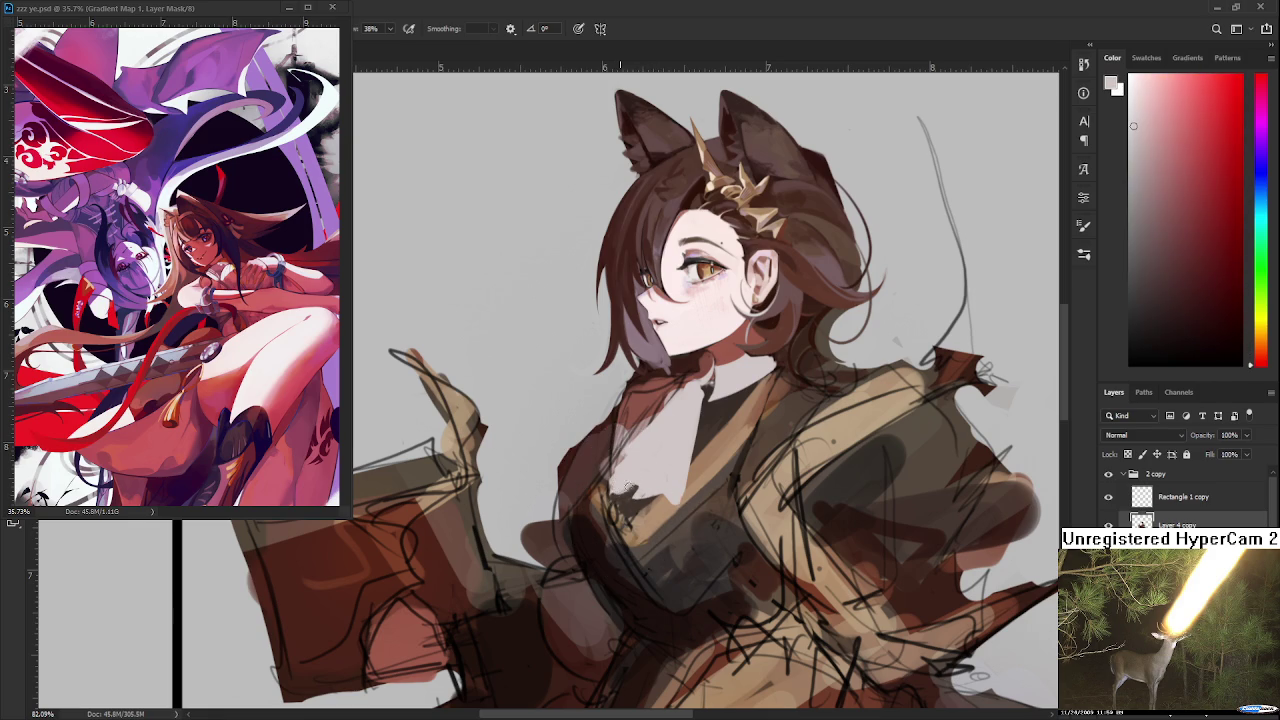
# Paint the light pinkish-grey cravat over the chest and brighten its upper-left part
pyautogui.moveTo(692, 412); pyautogui.dragTo(695, 442)
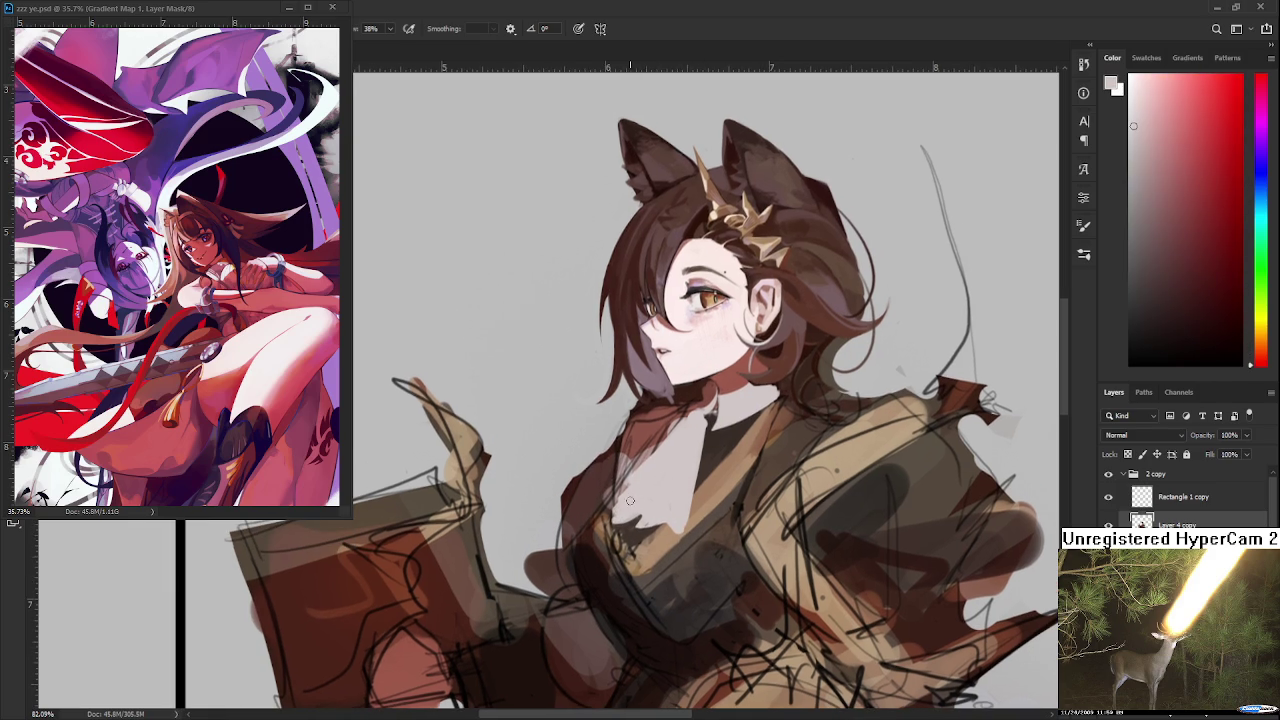
pyautogui.keyDown('alt'); pyautogui.click(640, 505); pyautogui.keyUp('alt')
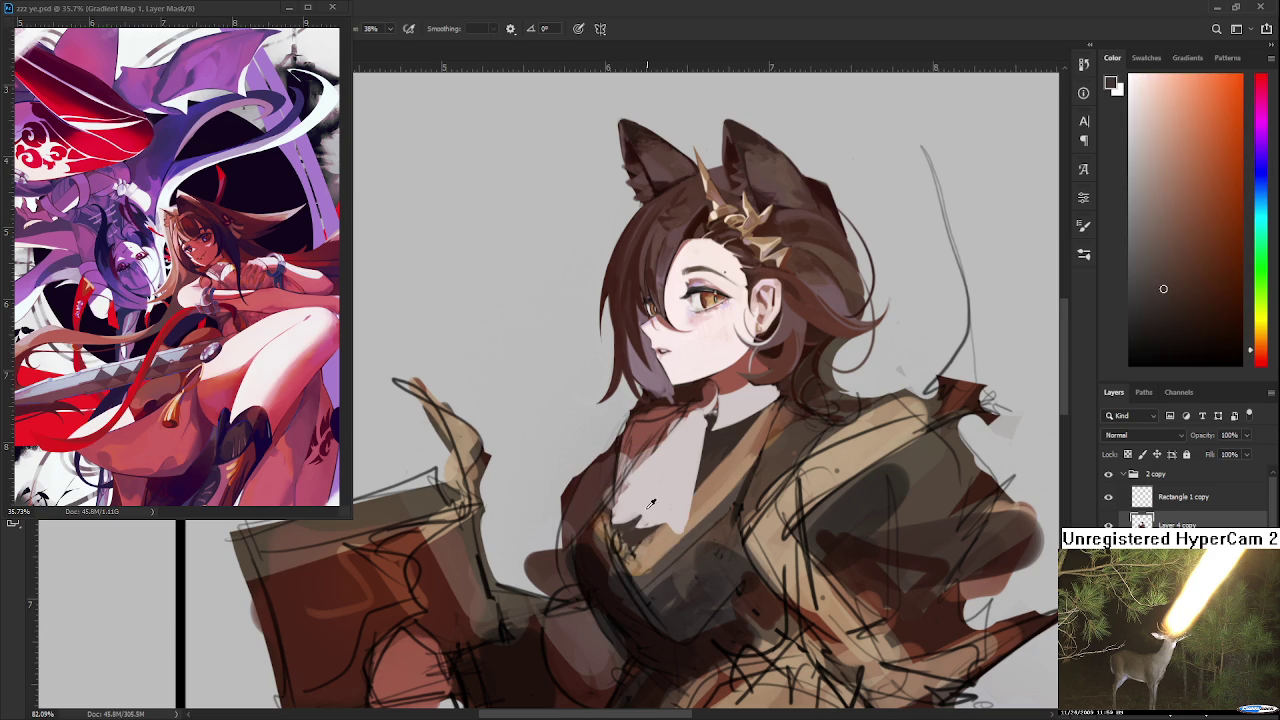
pyautogui.keyDown('alt'); pyautogui.click(641, 497); pyautogui.keyUp('alt')
pyautogui.moveTo(630, 432); pyautogui.dragTo(641, 507)
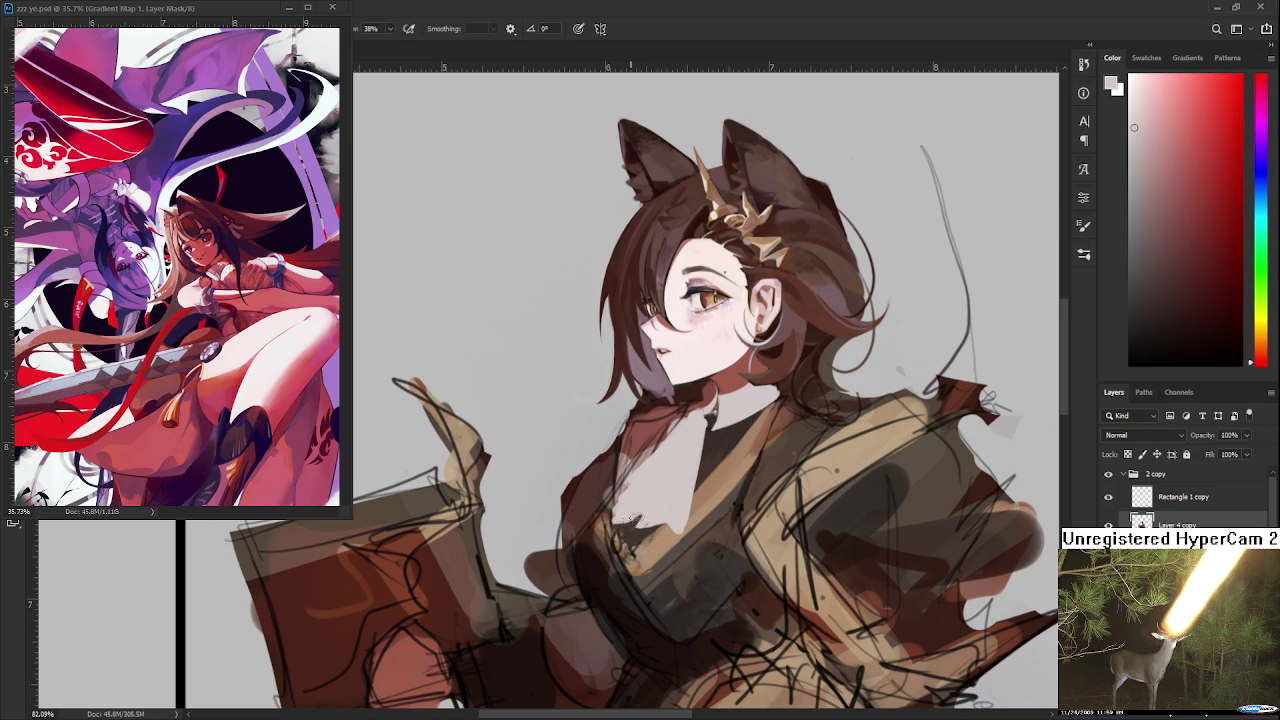
pyautogui.keyDown('alt'); pyautogui.click(626, 525); pyautogui.keyUp('alt')
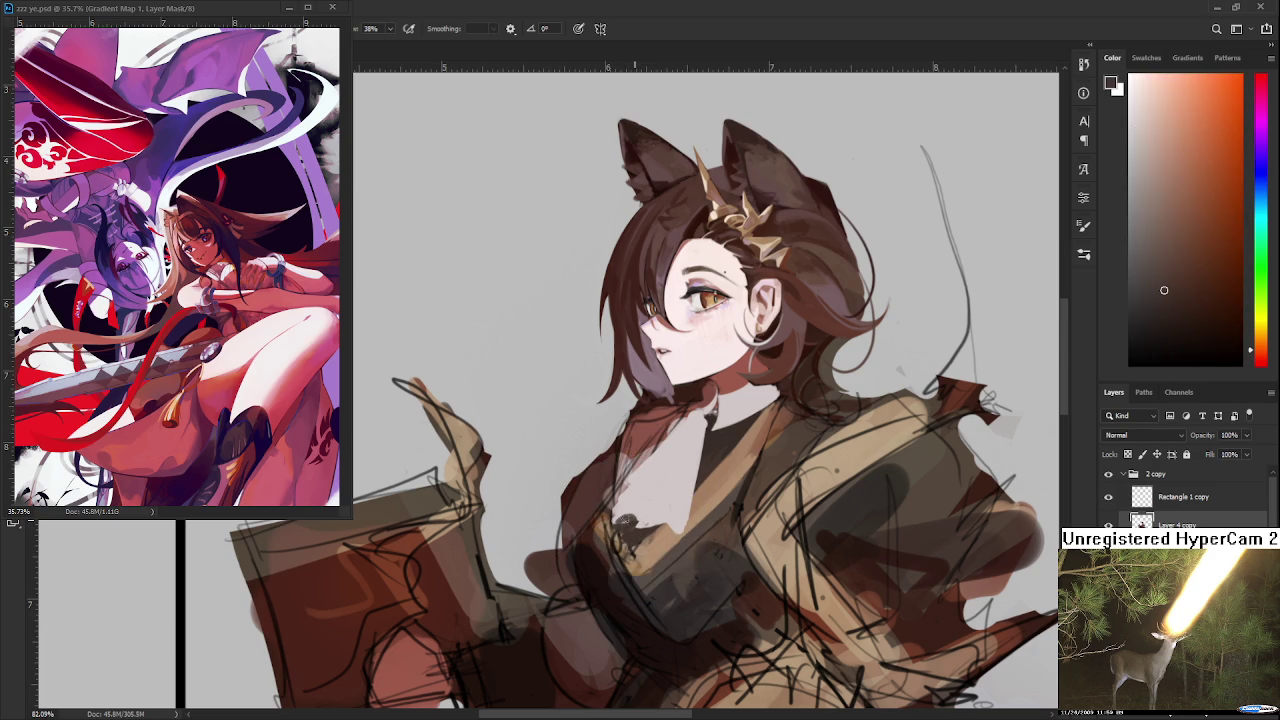
pyautogui.keyDown('alt'); pyautogui.click(648, 512); pyautogui.keyUp('alt')
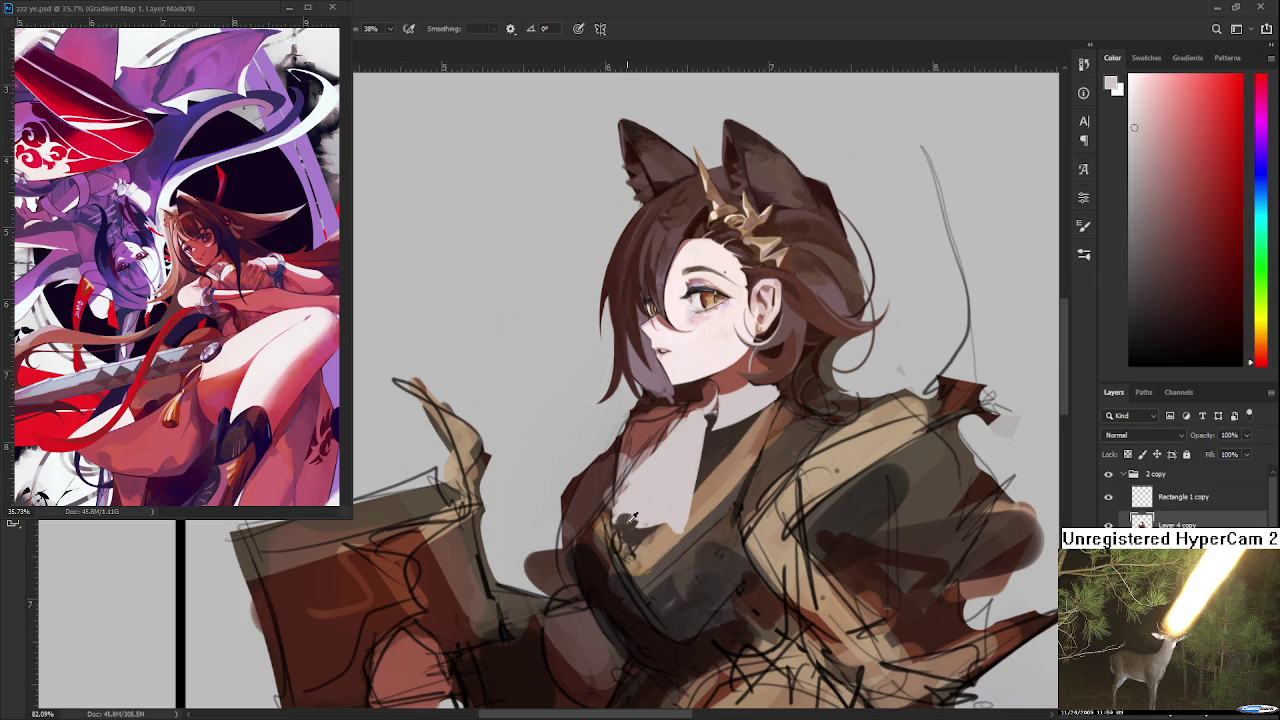
pyautogui.keyDown('alt'); pyautogui.click(636, 516); pyautogui.keyUp('alt')
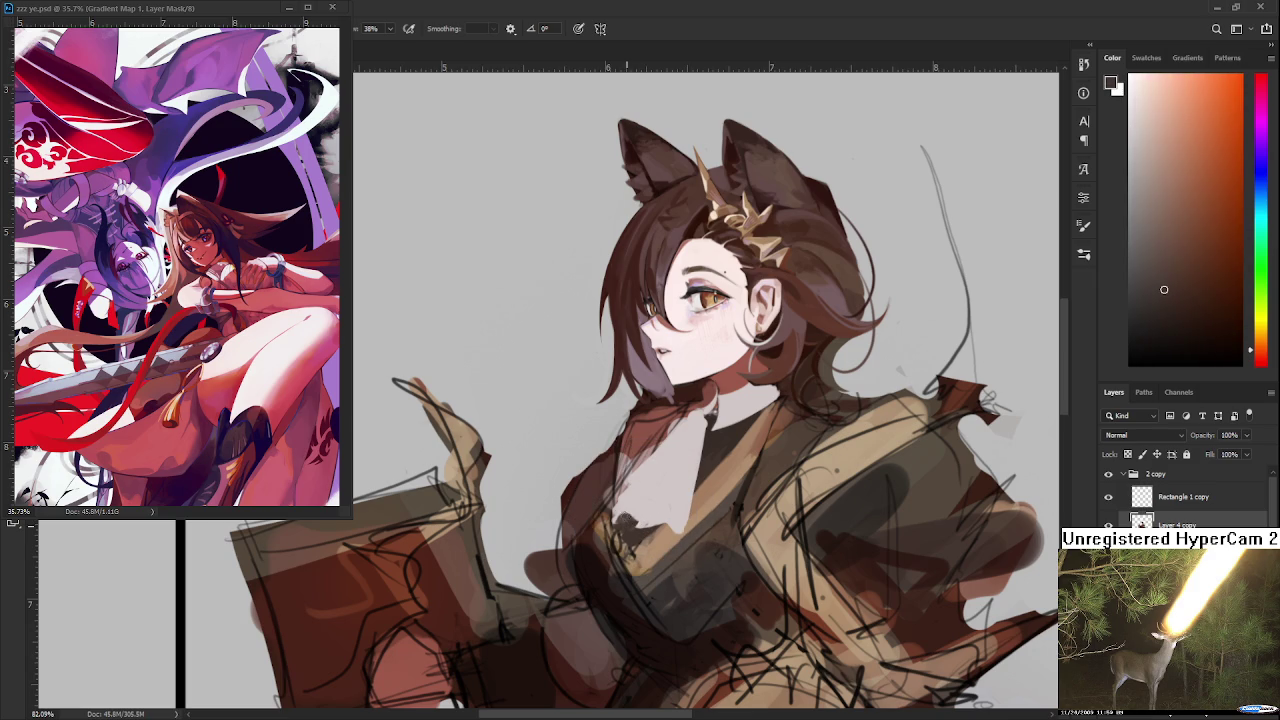
pyautogui.keyDown('alt'); pyautogui.click(628, 510); pyautogui.keyUp('alt')
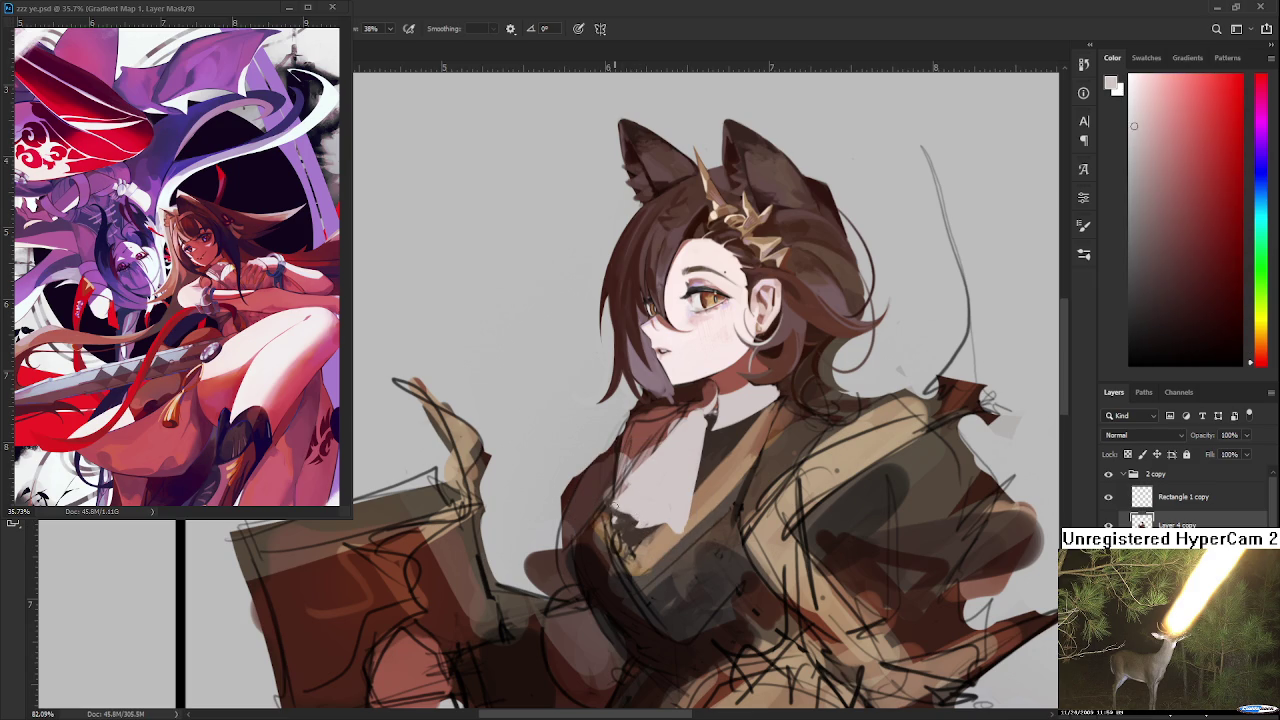
pyautogui.moveTo(683, 429); pyautogui.dragTo(632, 470)
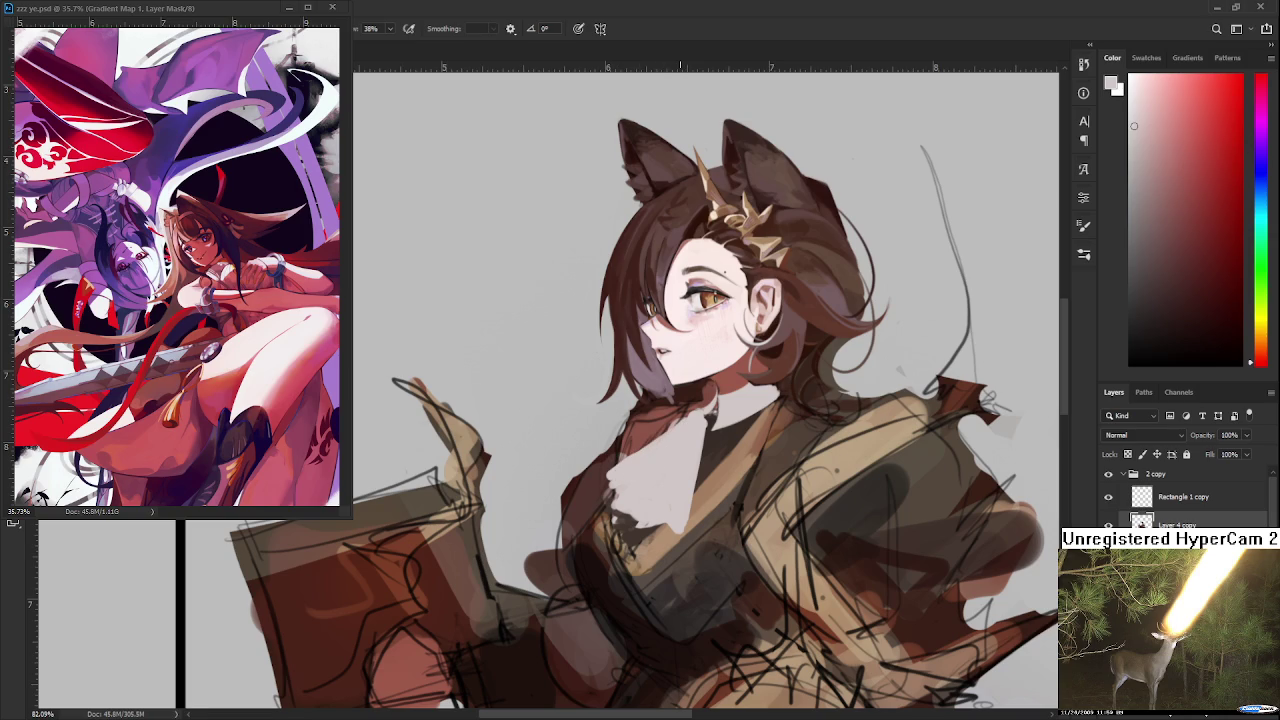
pyautogui.scroll(-3, 624, 464)
pyautogui.scroll(-3, 650, 450)
pyautogui.scroll(-3, 680, 440)
pyautogui.scroll(-3, 707, 425)
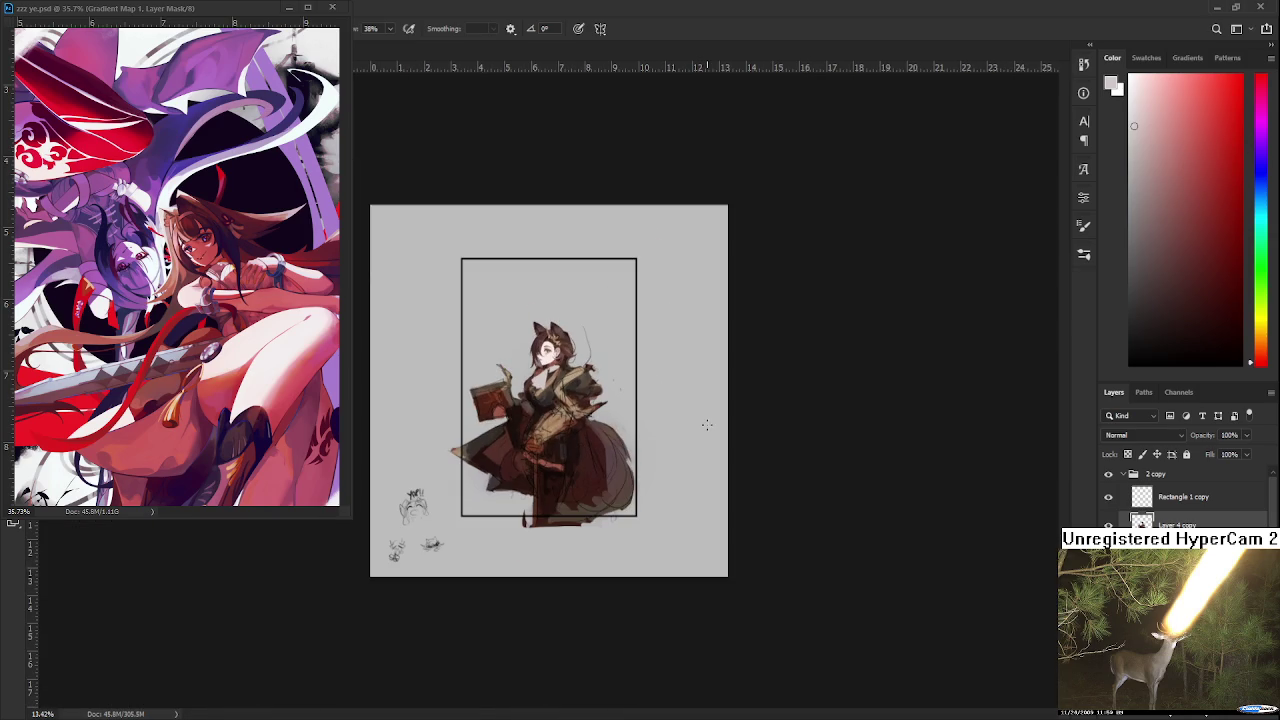
pyautogui.scroll(3, 560, 380)
pyautogui.scroll(3, 540, 362)
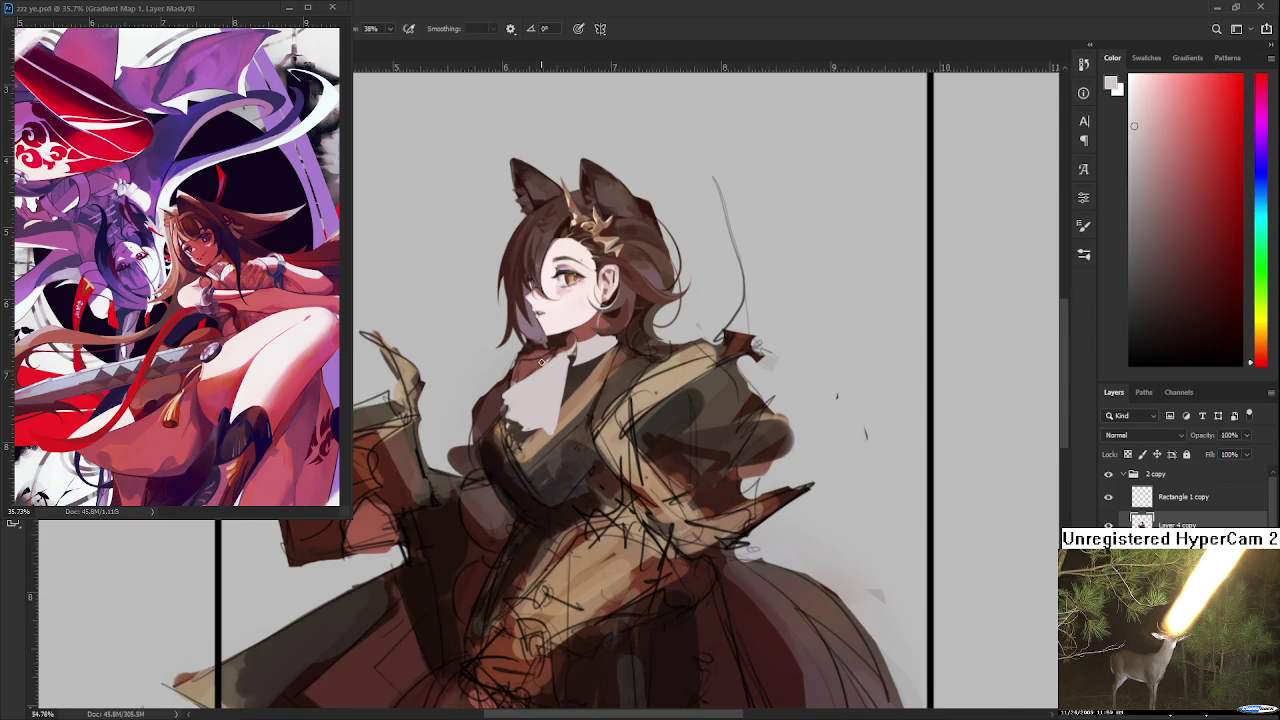
pyautogui.scroll(2, 560, 390)
pyautogui.scroll(2, 590, 420)
pyautogui.scroll(2, 620, 455)
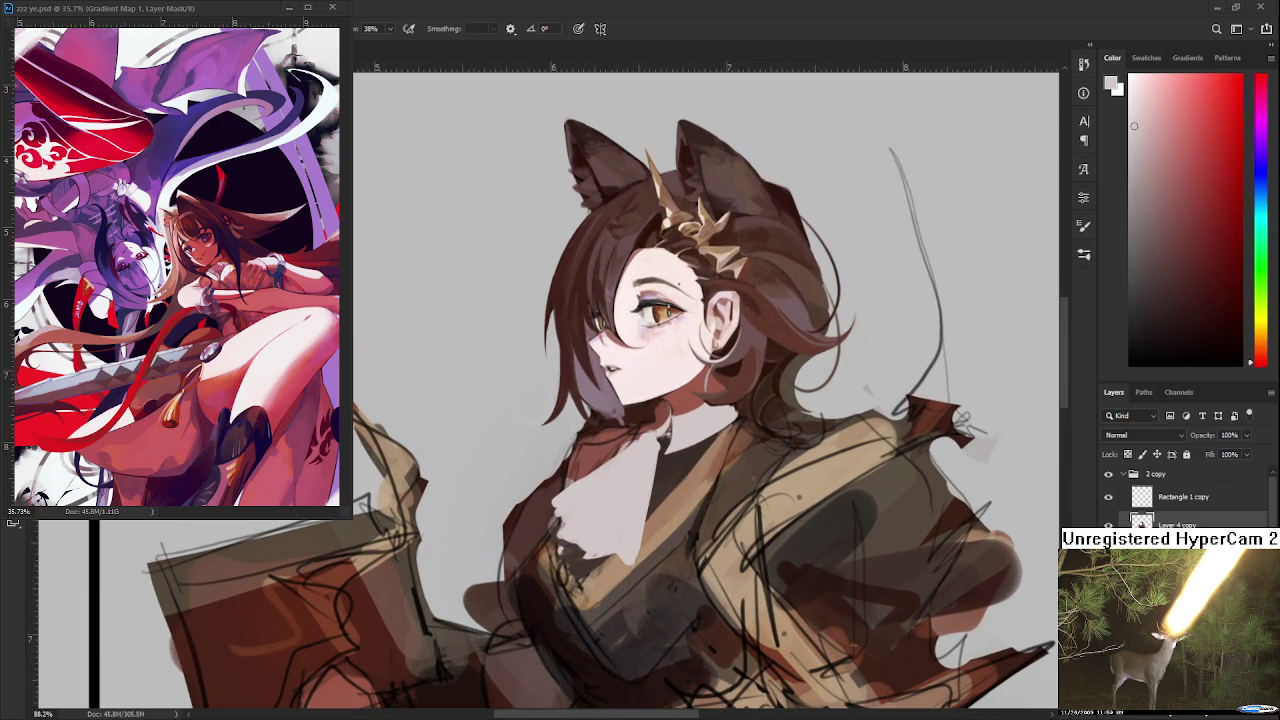
pyautogui.scroll(-2, 715, 399)
pyautogui.scroll(-2, 716, 395)
pyautogui.scroll(-2, 717, 390)
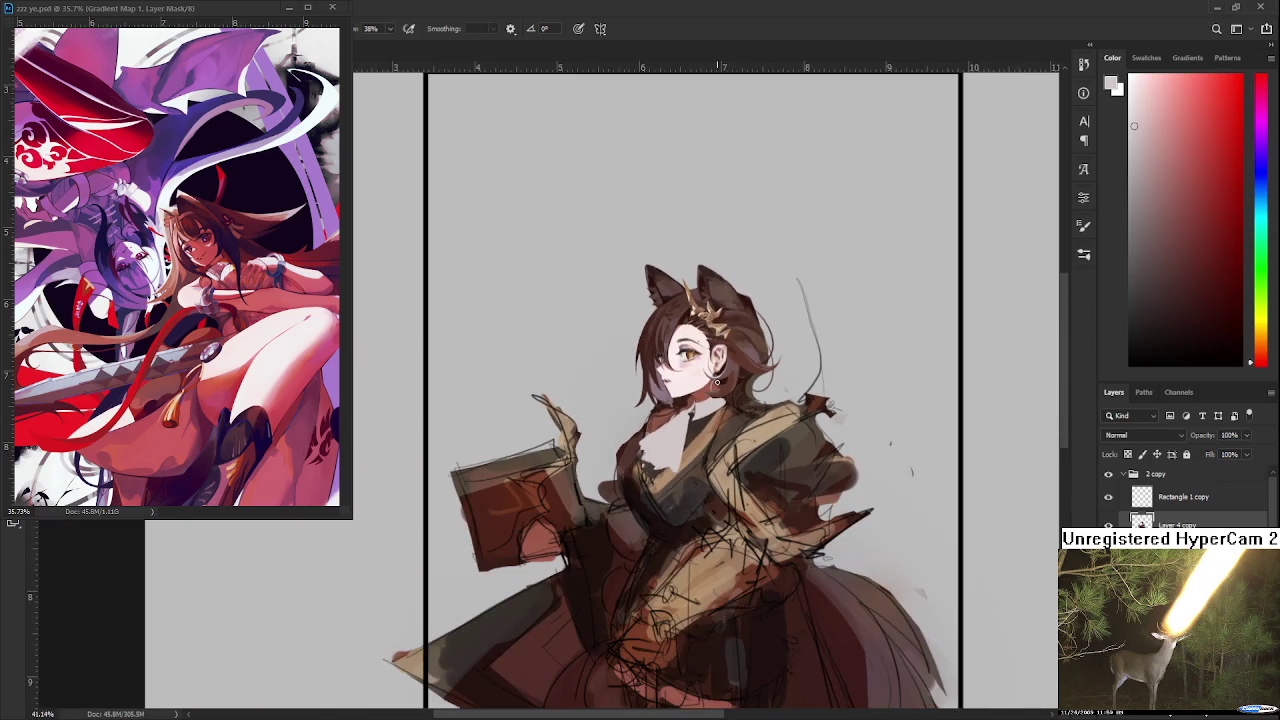
pyautogui.scroll(-2, 717, 384)
pyautogui.scroll(2, 711, 384)
pyautogui.scroll(2, 680, 395)
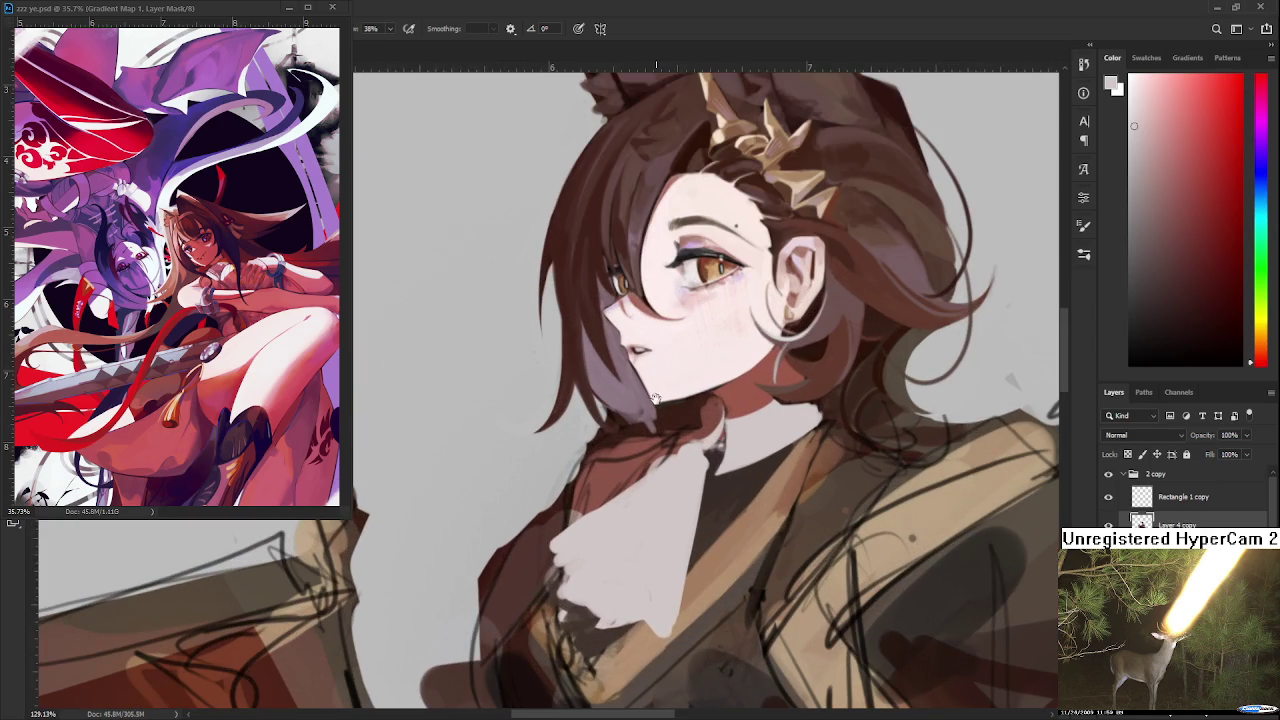
pyautogui.scroll(1, 617, 410)
pyautogui.press('e')
pyautogui.moveTo(502, 420); pyautogui.dragTo(525, 475)
pyautogui.moveTo(535, 390); pyautogui.dragTo(512, 440)
pyautogui.moveTo(585, 366); pyautogui.dragTo(533, 448)
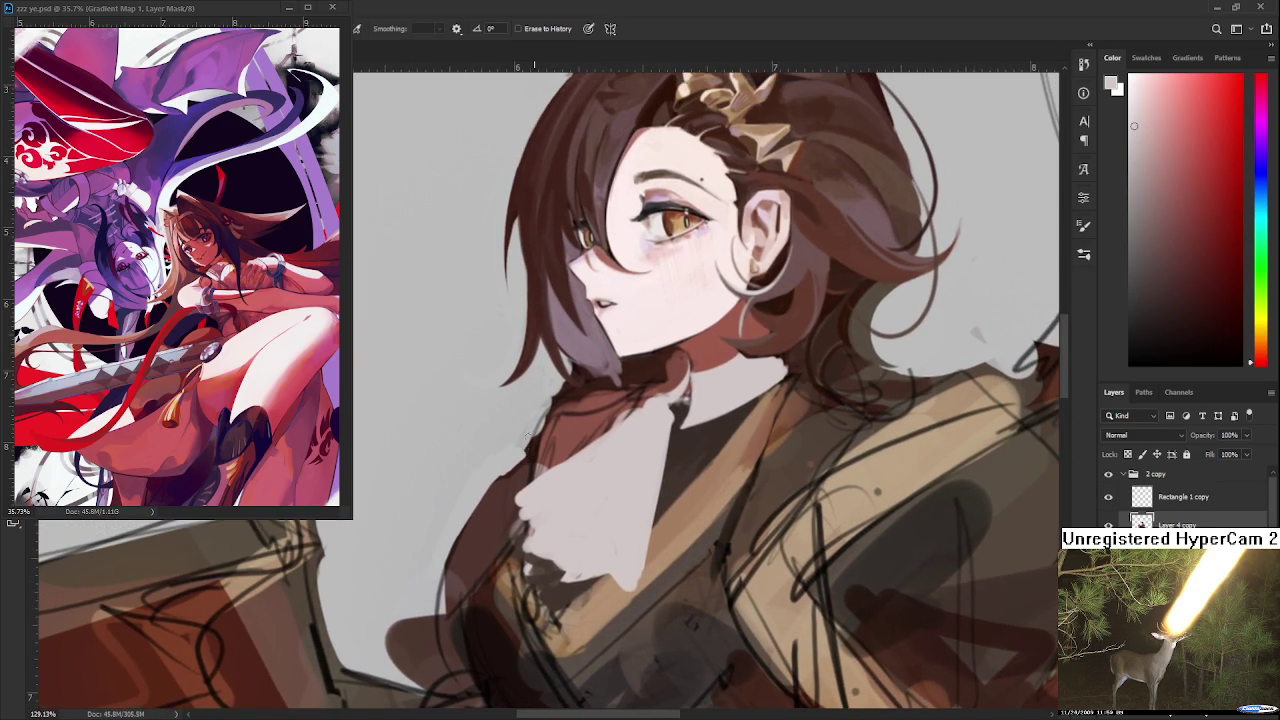
pyautogui.moveTo(548, 398); pyautogui.dragTo(535, 455)
pyautogui.moveTo(552, 408); pyautogui.dragTo(586, 390)
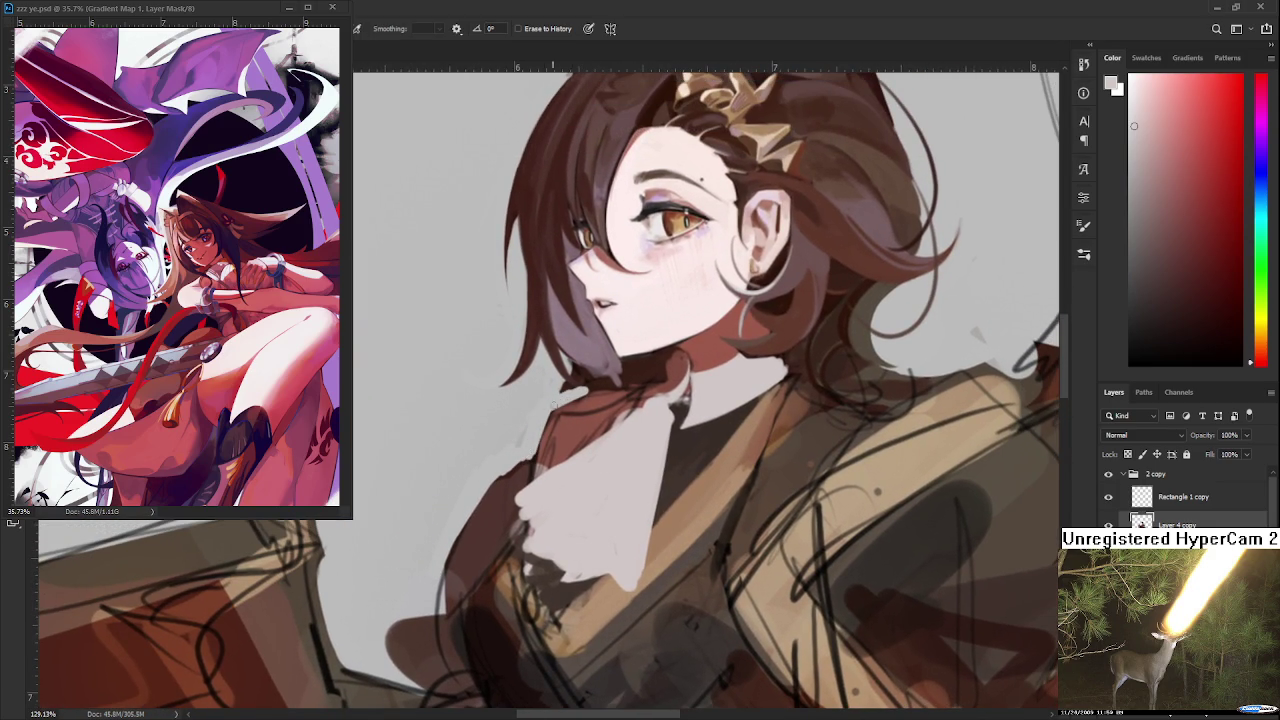
pyautogui.scroll(-3, 644, 409)
pyautogui.scroll(-2, 644, 409)
pyautogui.scroll(-2, 644, 409)
pyautogui.scroll(-2, 644, 409)
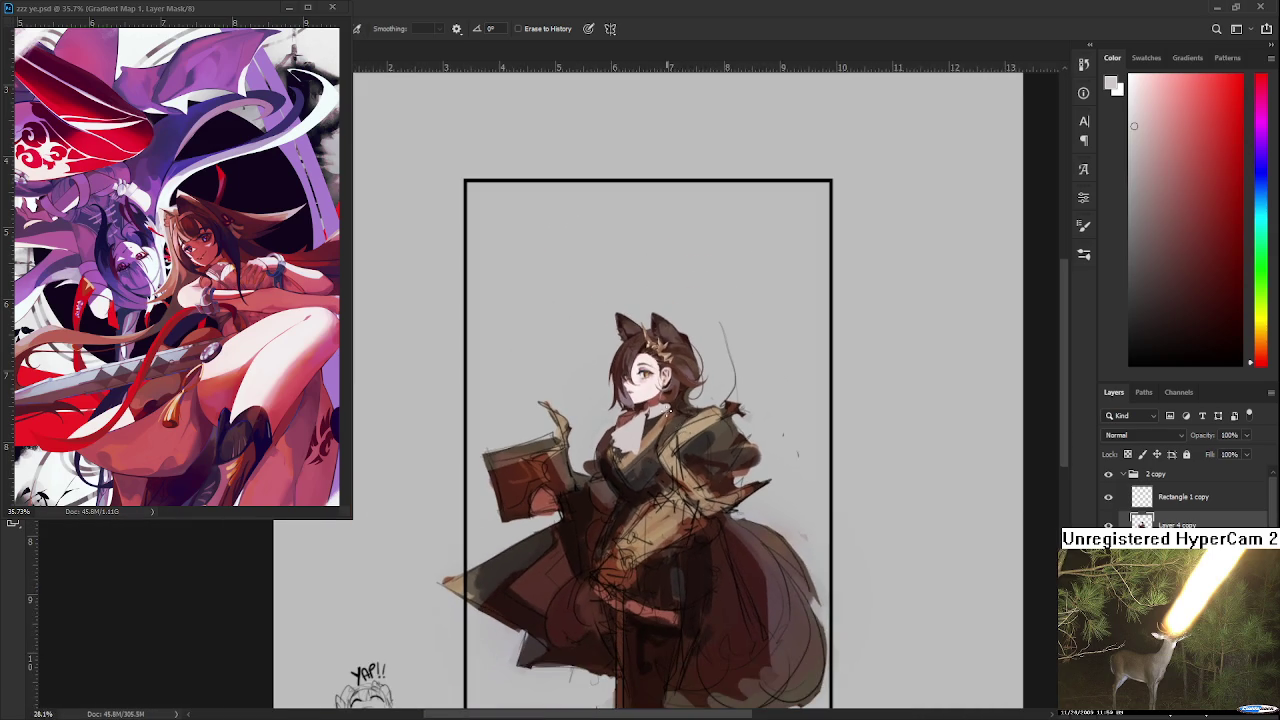
pyautogui.scroll(2, 668, 410)
pyautogui.scroll(2, 668, 410)
pyautogui.scroll(1, 588, 514)
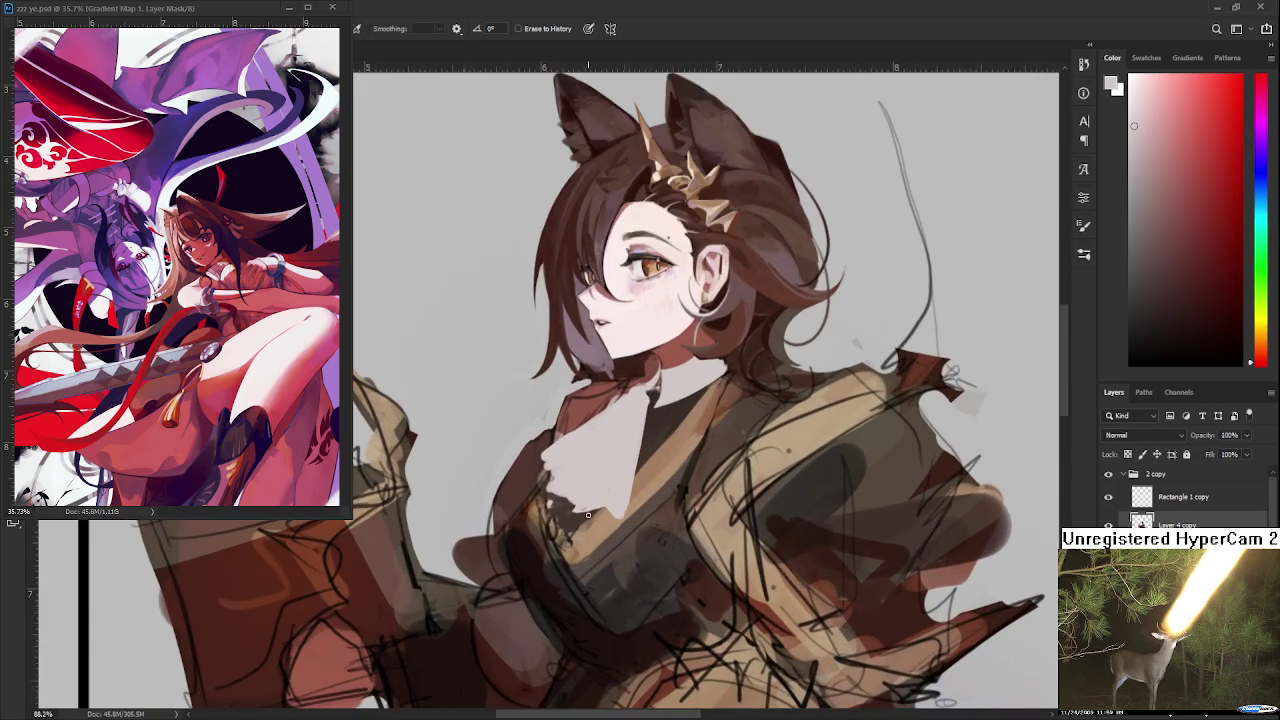
pyautogui.scroll(-2, 588, 514)
pyautogui.scroll(2, 578, 485)
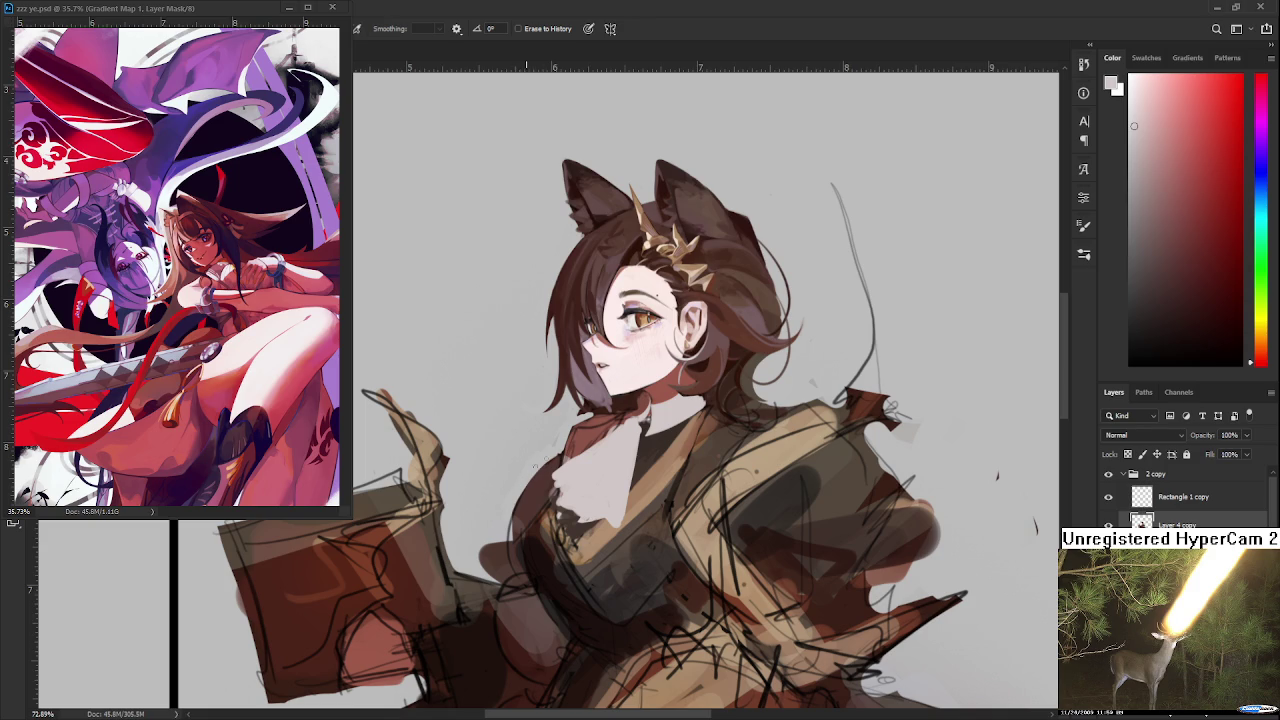
pyautogui.press('b')
# Sample a dark reddish brown from the robe and briefly erase before returning to the brush
pyautogui.keyDown('alt'); pyautogui.click(553, 459); pyautogui.keyUp('alt')
pyautogui.press('e')
pyautogui.scroll(-1, 535, 457)
pyautogui.press('b')
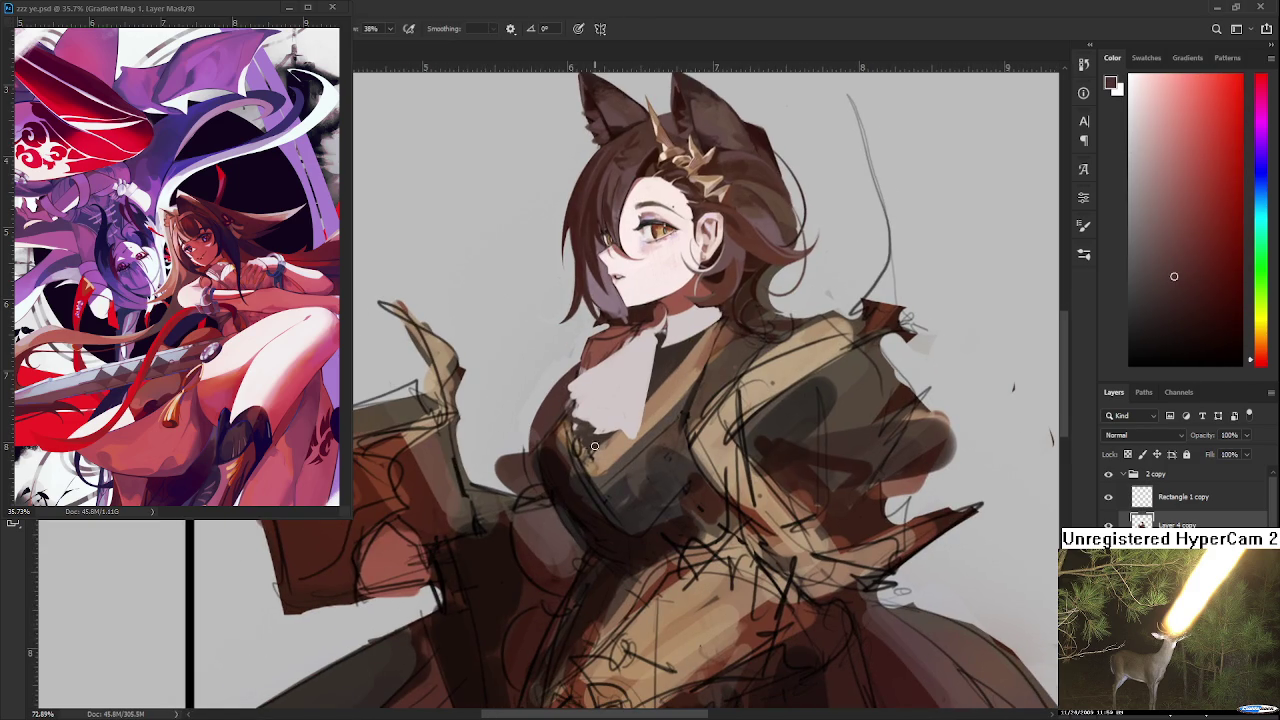
# Eyedrop a darker brown from the coat for shading
pyautogui.keyDown('alt'); pyautogui.click(555, 468); pyautogui.keyUp('alt')
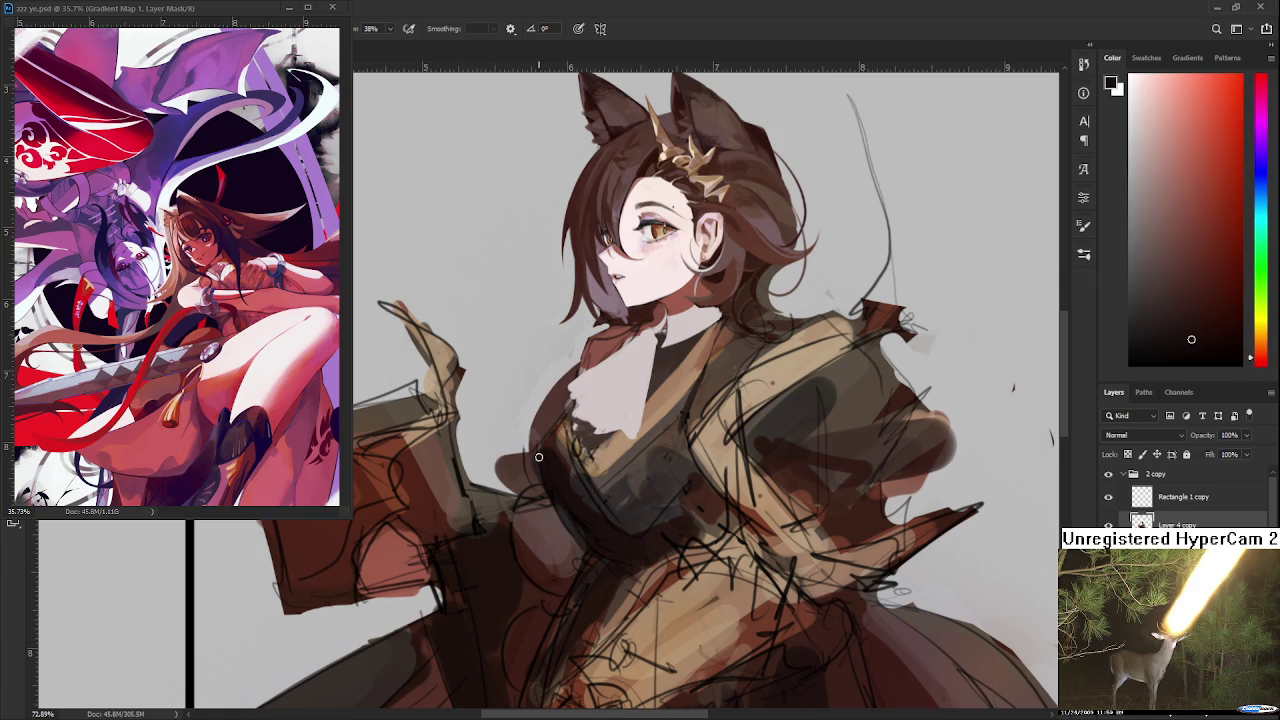
pyautogui.keyDown('alt'); pyautogui.click(574, 482); pyautogui.keyUp('alt')
pyautogui.keyDown('alt'); pyautogui.click(563, 499); pyautogui.keyUp('alt')
pyautogui.keyDown('alt'); pyautogui.click(586, 486); pyautogui.keyUp('alt')
pyautogui.keyDown('alt'); pyautogui.click(576, 510); pyautogui.keyUp('alt')
pyautogui.keyDown('alt'); pyautogui.click(576, 510); pyautogui.keyUp('alt')
pyautogui.keyDown('alt'); pyautogui.click(603, 544); pyautogui.keyUp('alt')
pyautogui.keyDown('alt'); pyautogui.click(628, 506); pyautogui.keyUp('alt')
# Paint near-black shadow strokes over the chest beneath the cravat
pyautogui.moveTo(630, 510)
pyautogui.mouseDown()
pyautogui.moveTo(663, 463)
pyautogui.moveTo(650, 450)
pyautogui.mouseUp()
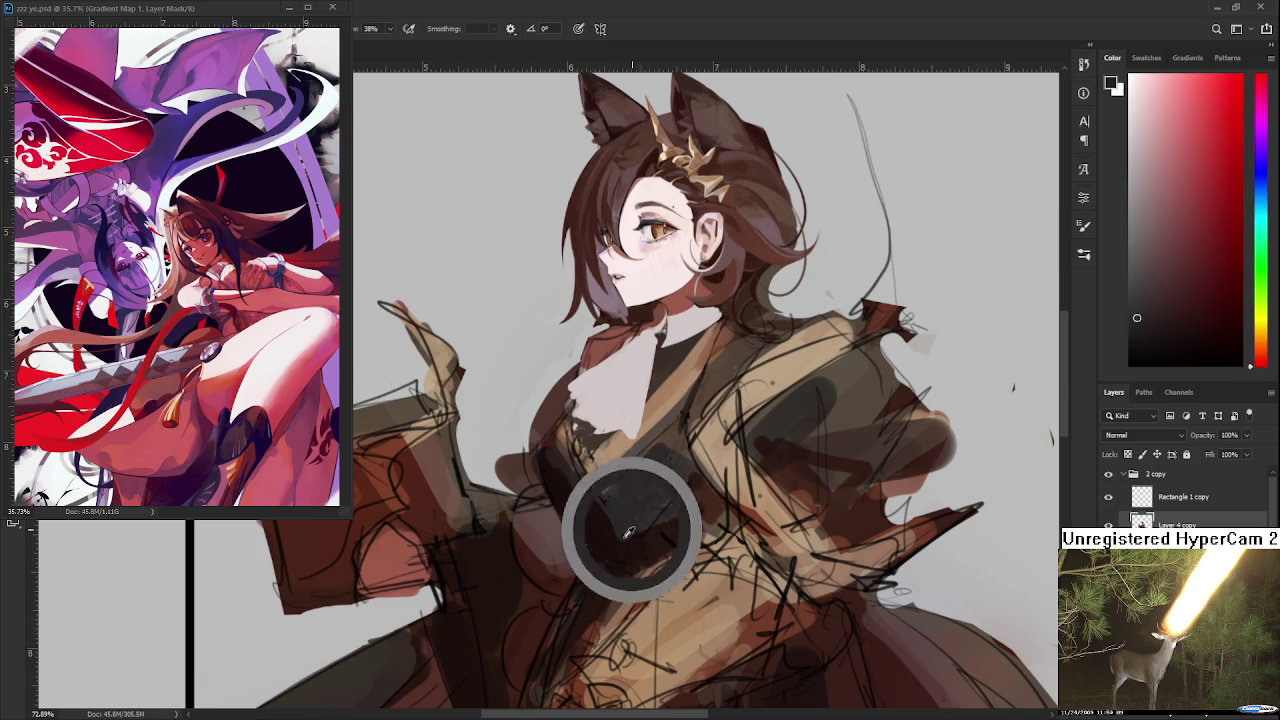
pyautogui.keyDown('alt'); pyautogui.click(614, 535); pyautogui.keyUp('alt')
pyautogui.moveTo(614, 535); pyautogui.dragTo(645, 521)
pyautogui.keyDown('alt'); pyautogui.click(640, 508); pyautogui.keyUp('alt')
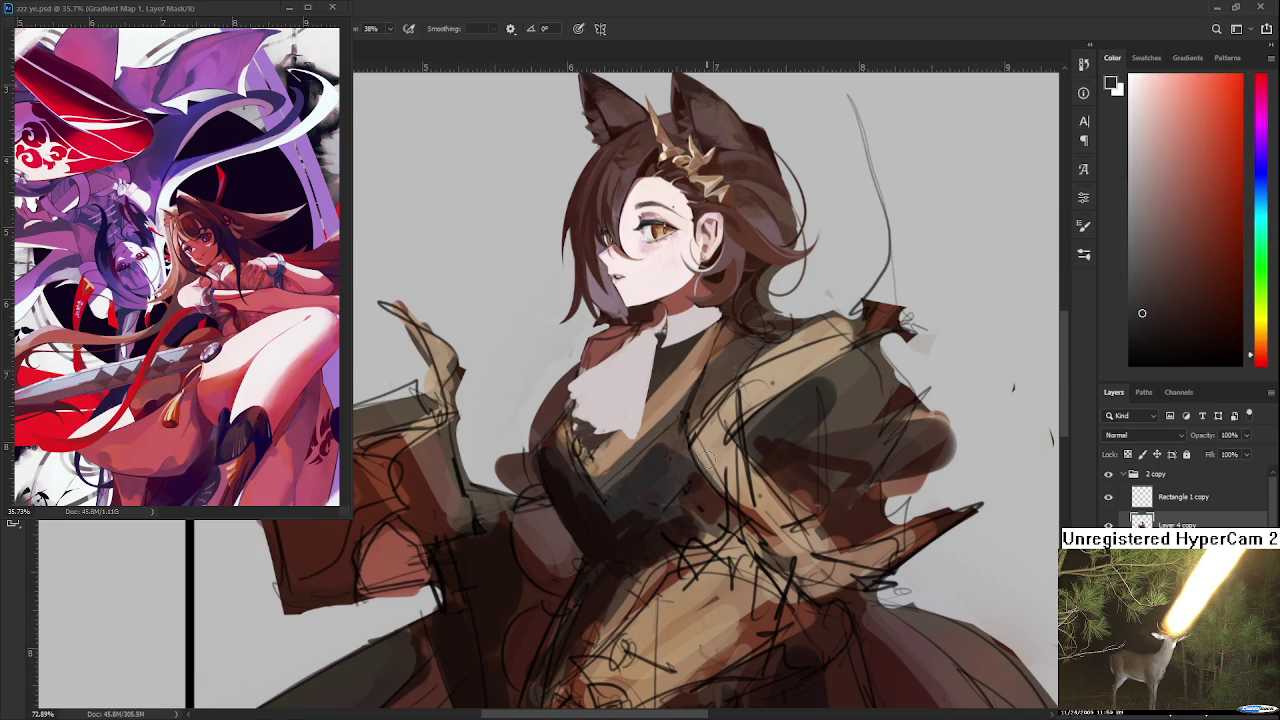
pyautogui.scroll(-2, 524, 474)
pyautogui.scroll(-2, 588, 440)
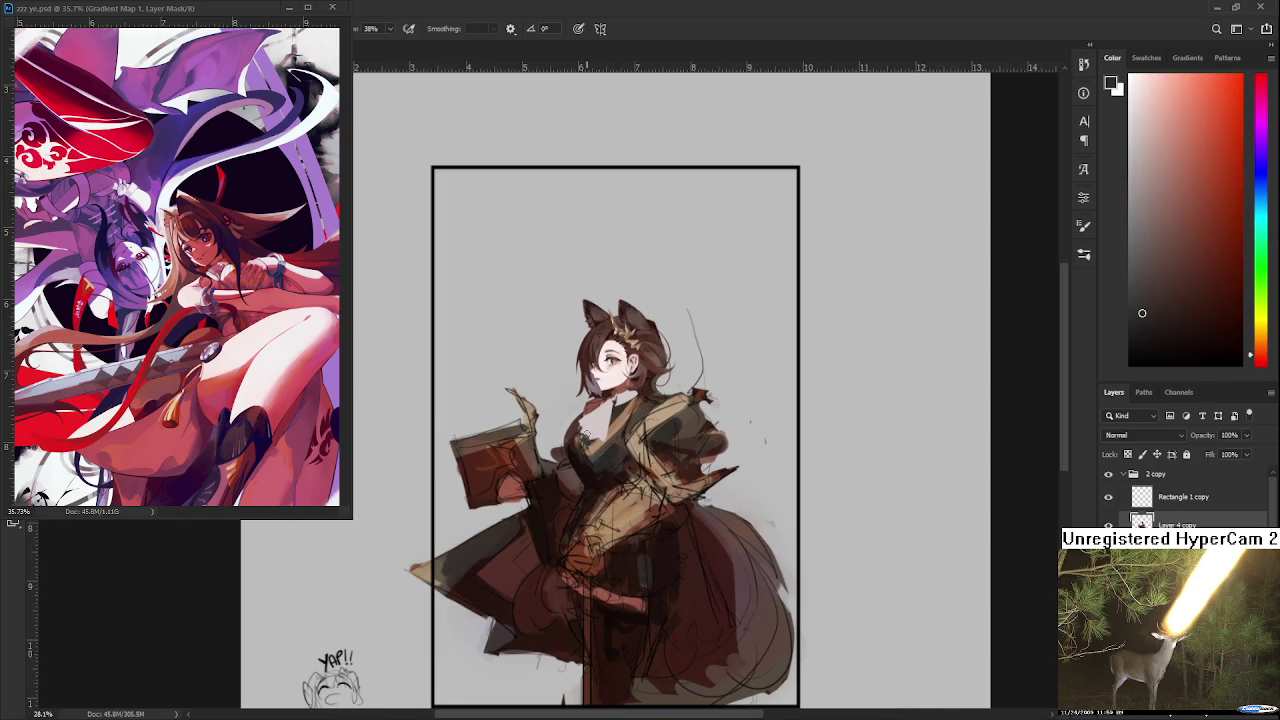
pyautogui.scroll(3, 585, 422)
pyautogui.scroll(2, 588, 430)
pyautogui.scroll(2, 610, 478)
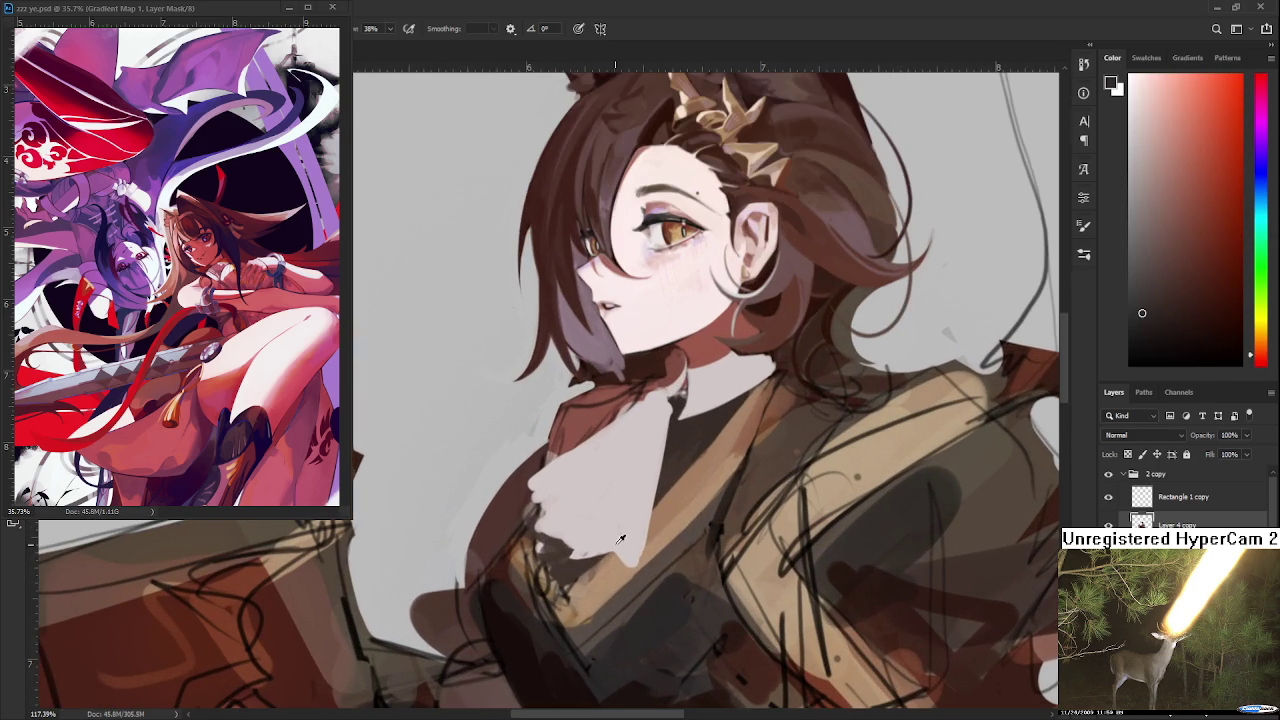
# Pick a light bluish-grey and fill in the white collar's lower-left edge
pyautogui.keyDown('alt'); pyautogui.click(620, 505); pyautogui.keyUp('alt')
pyautogui.click(1261, 175)
pyautogui.click(1143, 169)
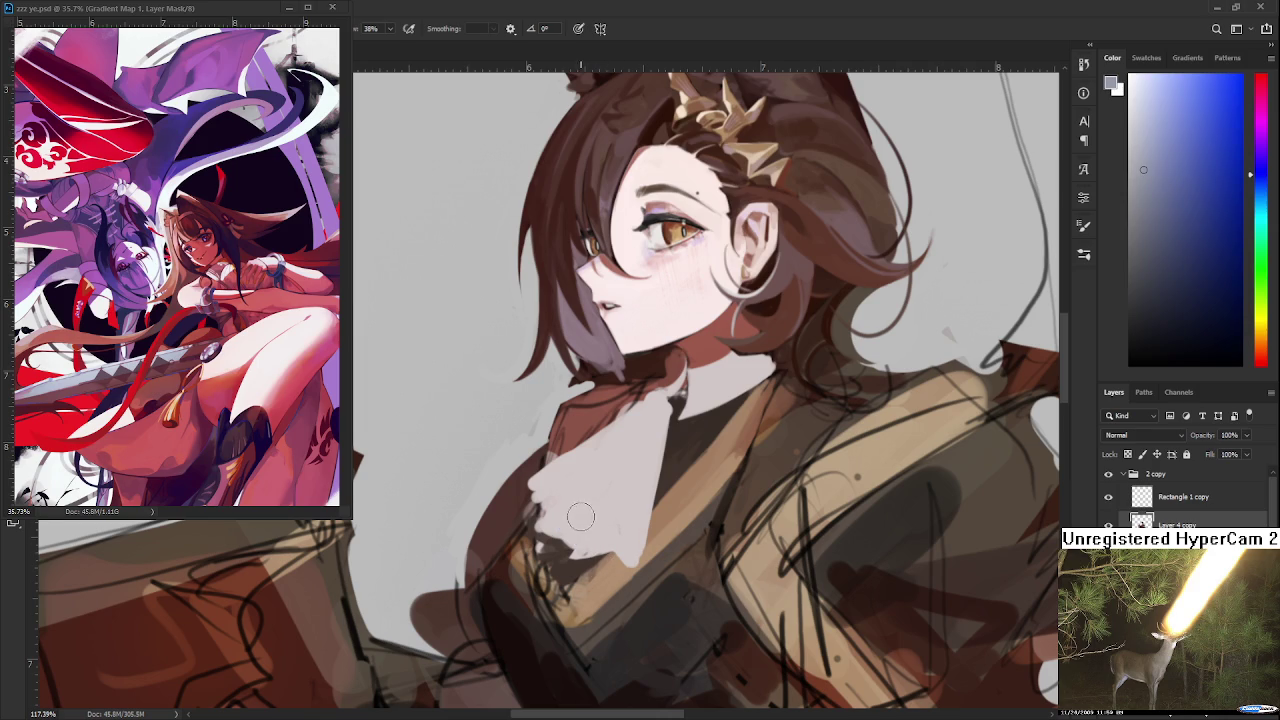
pyautogui.keyDown('alt'); pyautogui.click(580, 535); pyautogui.keyUp('alt')
pyautogui.moveTo(580, 526); pyautogui.dragTo(550, 540)
# Sample pinkish and dark bluish-grey shadow tones at the collar
pyautogui.click(1140, 234)
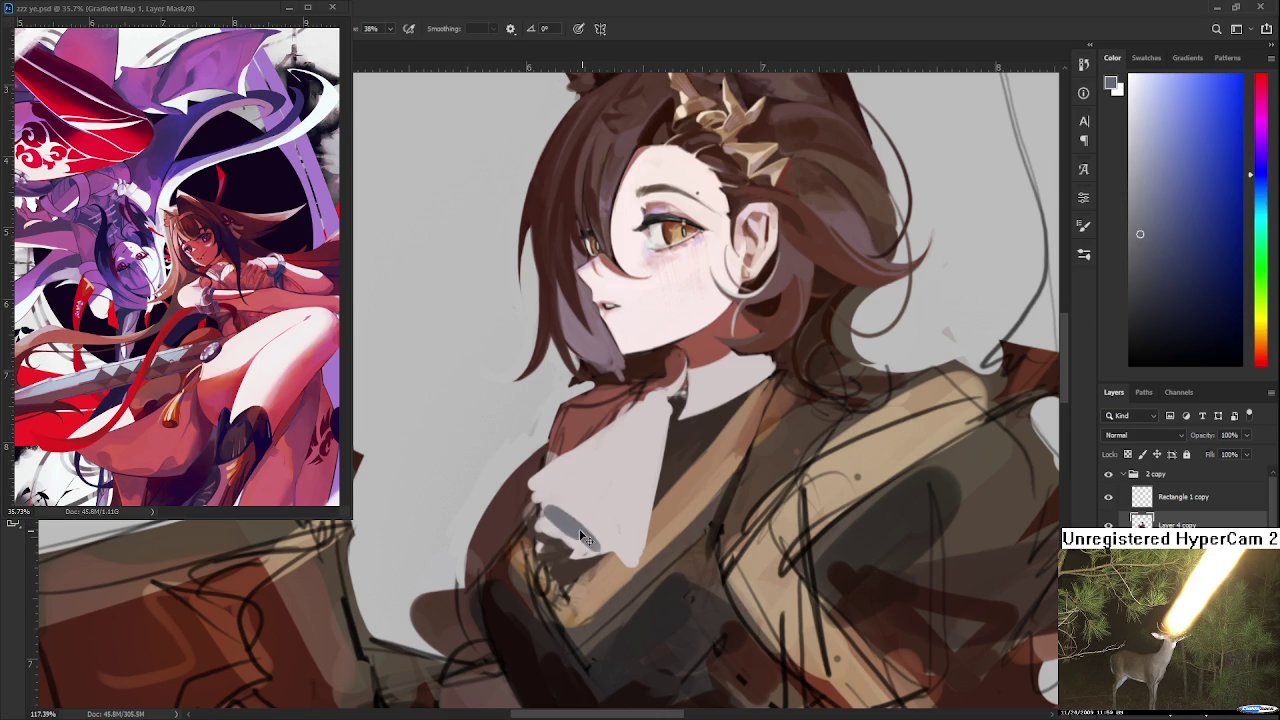
pyautogui.keyDown('alt'); pyautogui.click(585, 503); pyautogui.keyUp('alt')
pyautogui.keyDown('alt'); pyautogui.click(571, 529); pyautogui.keyUp('alt')
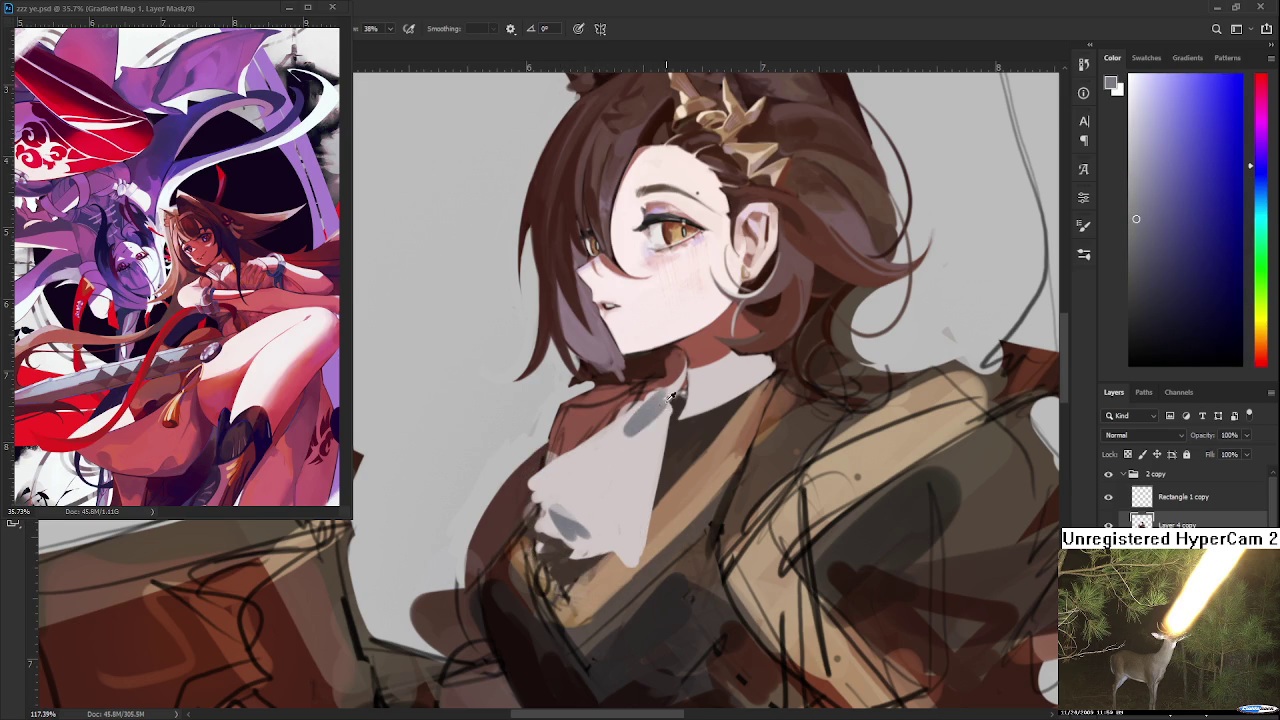
pyautogui.keyDown('alt'); pyautogui.click(645, 420); pyautogui.keyUp('alt')
pyautogui.keyDown('alt'); pyautogui.click(655, 400); pyautogui.keyUp('alt')
pyautogui.keyDown('alt'); pyautogui.click(642, 440); pyautogui.keyUp('alt')
pyautogui.keyDown('alt'); pyautogui.click(663, 408); pyautogui.keyUp('alt')
# Settle on a purple-grey collar shadow colour, adjusting it in the colour picker
pyautogui.keyDown('alt'); pyautogui.click(650, 452); pyautogui.keyUp('alt')
pyautogui.keyDown('alt'); pyautogui.click(655, 415); pyautogui.keyUp('alt')
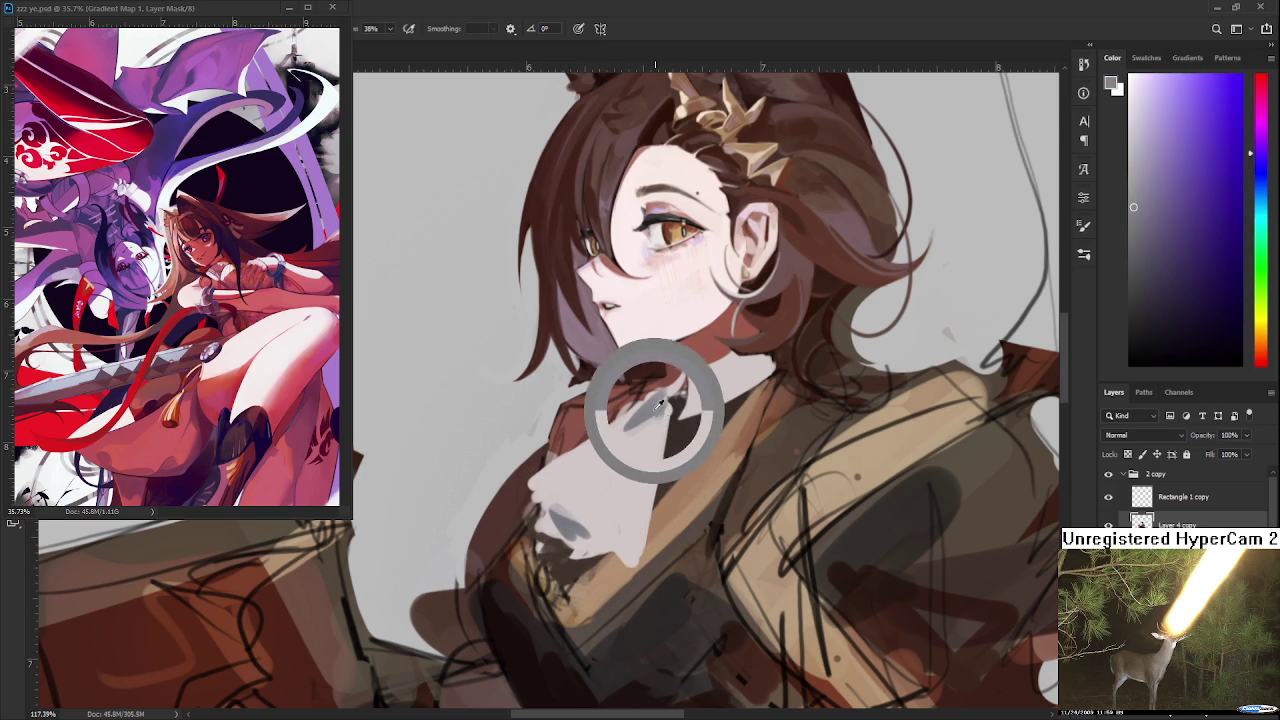
pyautogui.keyDown('alt'); pyautogui.click(650, 450); pyautogui.keyUp('alt')
pyautogui.keyDown('alt'); pyautogui.click(675, 405); pyautogui.keyUp('alt')
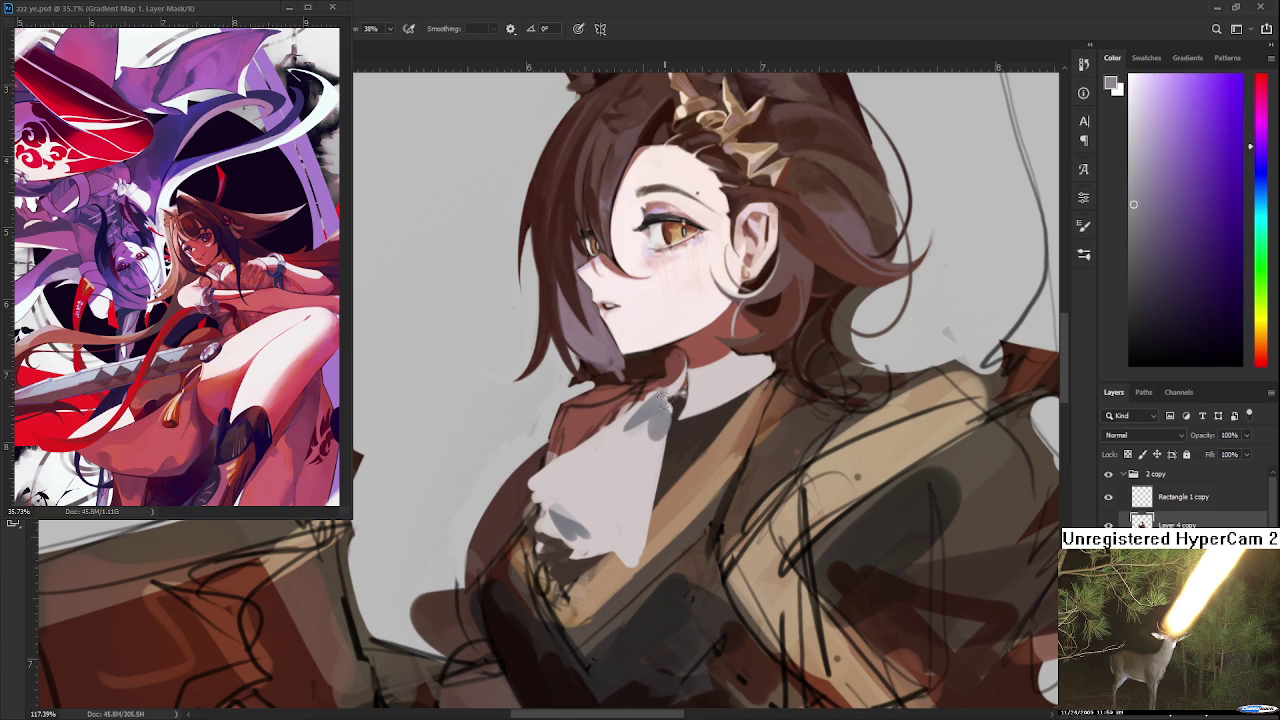
pyautogui.keyDown('alt'); pyautogui.click(663, 418); pyautogui.keyUp('alt')
pyautogui.moveTo(1199, 239); pyautogui.dragTo(1150, 263)
pyautogui.keyDown('alt'); pyautogui.click(663, 418); pyautogui.keyUp('alt')
pyautogui.keyDown('alt'); pyautogui.click(659, 416); pyautogui.keyUp('alt')
pyautogui.keyDown('alt'); pyautogui.click(658, 418); pyautogui.keyUp('alt')
# Paint grey fold strokes across the cravat and lighten the lower one
pyautogui.moveTo(640, 410); pyautogui.dragTo(568, 496)
pyautogui.hotkey('ctrl', 'z')
pyautogui.moveTo(640, 408); pyautogui.dragTo(558, 498)
pyautogui.keyDown('alt'); pyautogui.click(630, 430); pyautogui.keyUp('alt')
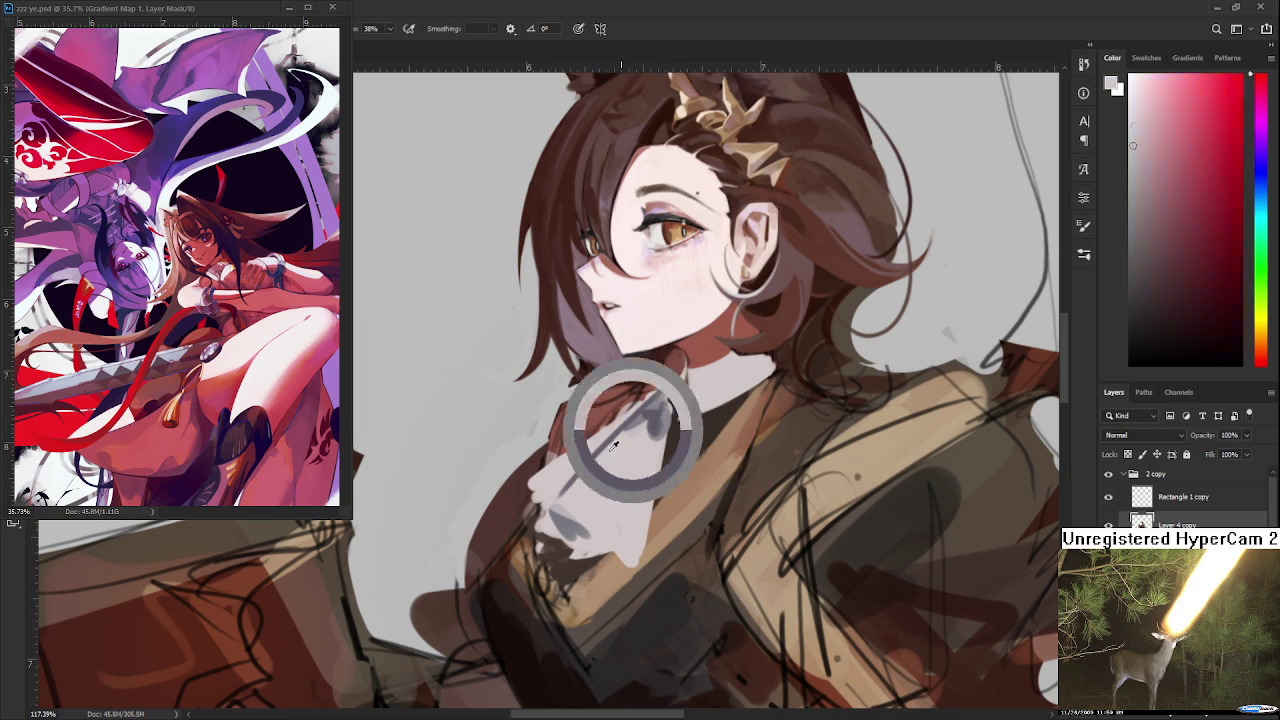
pyautogui.moveTo(605, 445); pyautogui.dragTo(568, 490)
# Sample warm and purple-grey shadow tones from the cravat
pyautogui.keyDown('alt'); pyautogui.click(645, 408); pyautogui.keyUp('alt')
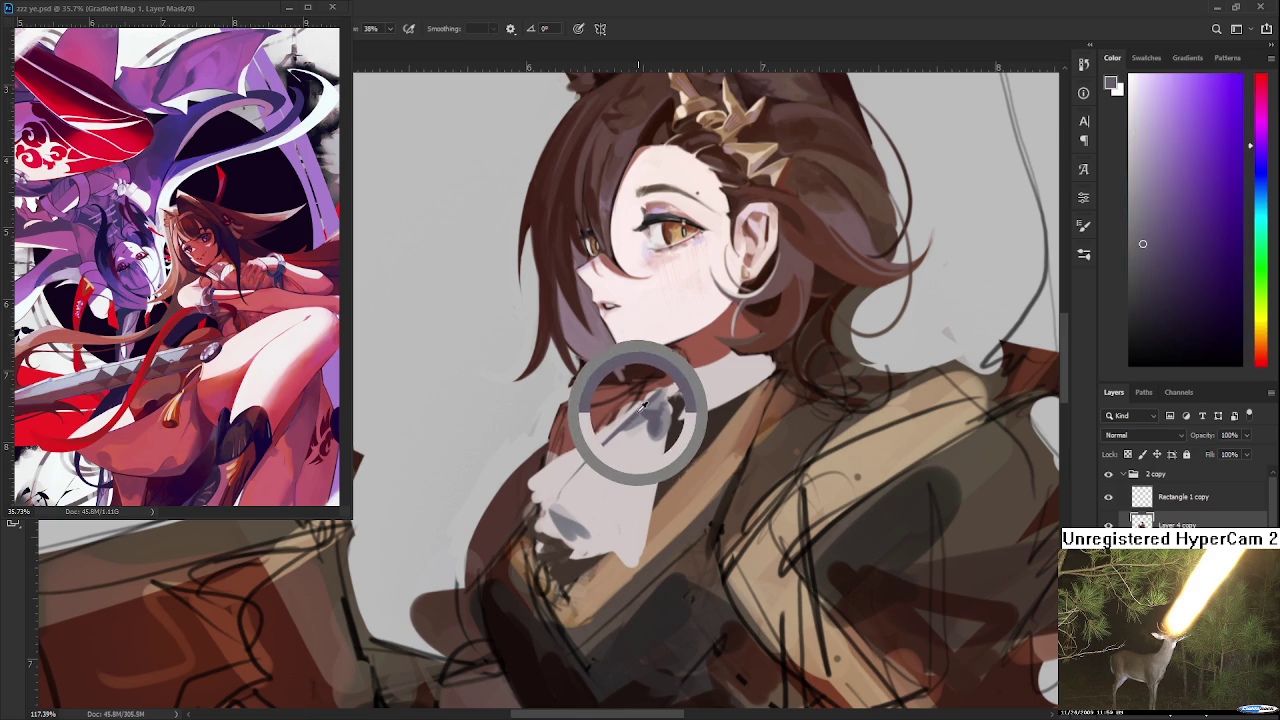
pyautogui.keyDown('alt'); pyautogui.click(621, 438); pyautogui.keyUp('alt')
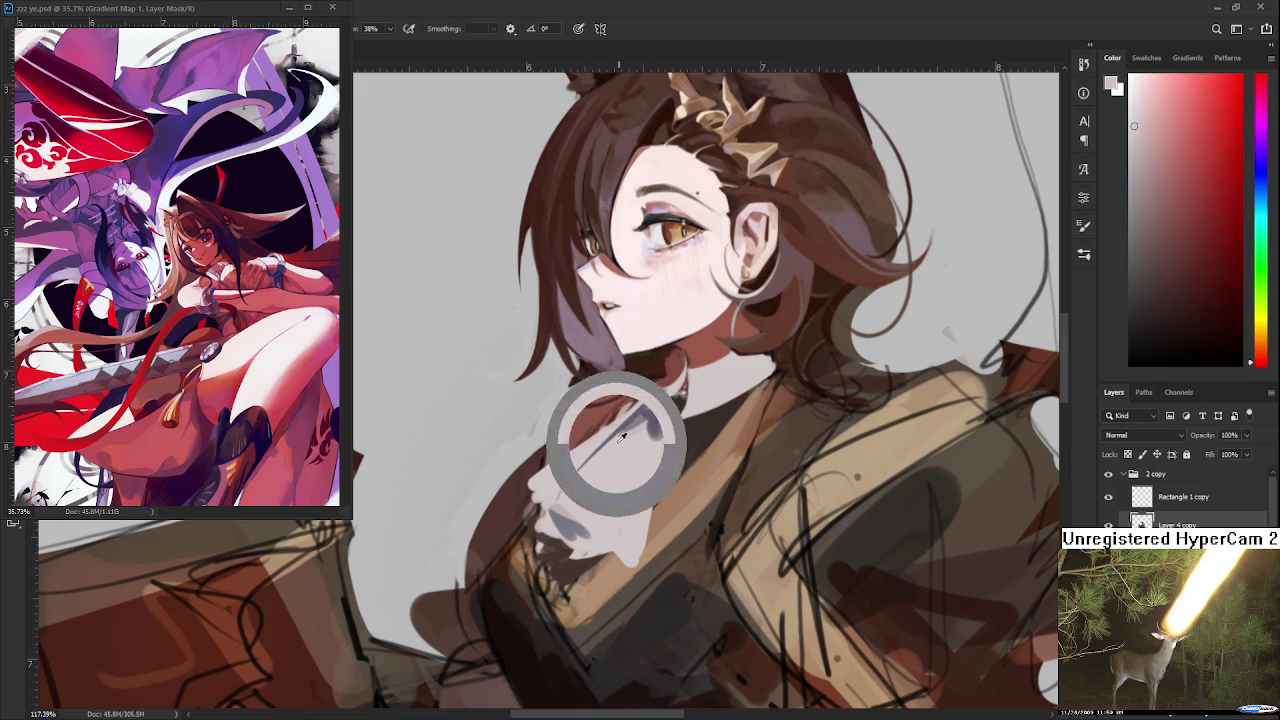
pyautogui.keyDown('alt'); pyautogui.click(648, 420); pyautogui.keyUp('alt')
pyautogui.keyDown('alt'); pyautogui.click(631, 437); pyautogui.keyUp('alt')
pyautogui.keyDown('alt'); pyautogui.click(655, 420); pyautogui.keyUp('alt')
pyautogui.scroll(-1, 679, 406)
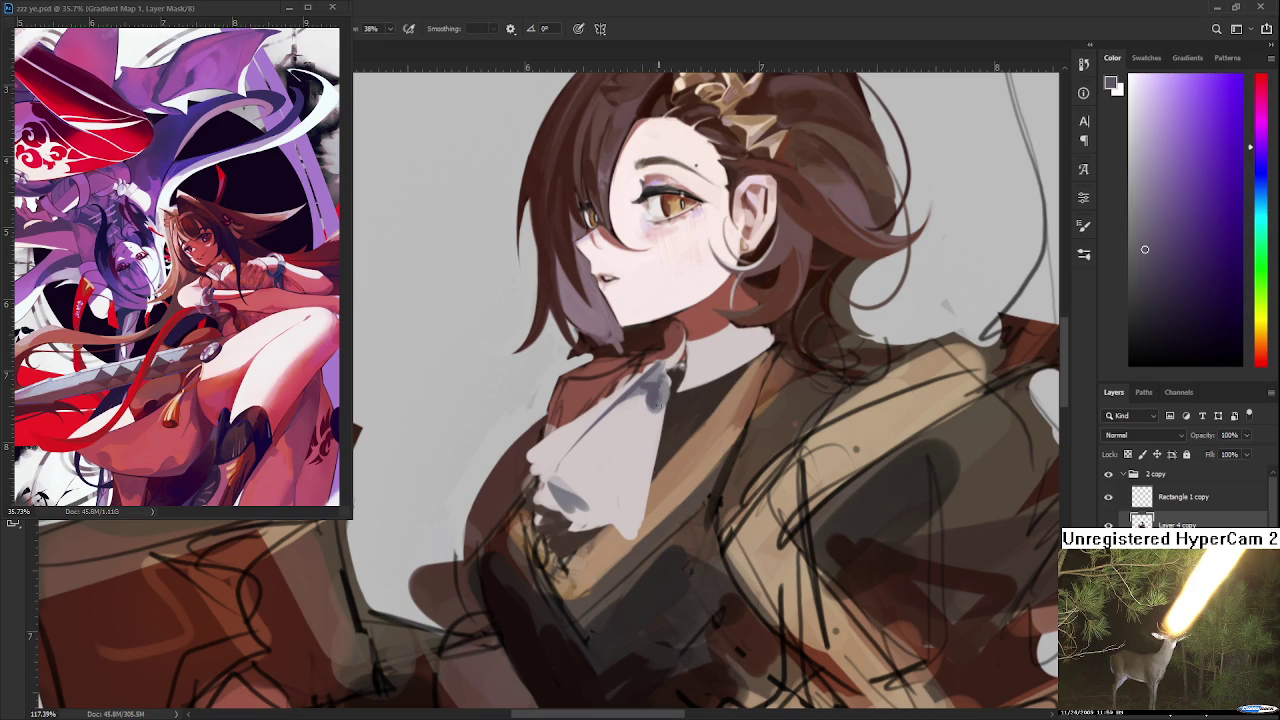
# Fine-tune a light pink highlight colour sampled from the cravat
pyautogui.keyDown('alt'); pyautogui.click(648, 430); pyautogui.keyUp('alt')
pyautogui.keyDown('alt'); pyautogui.click(656, 420); pyautogui.keyUp('alt')
pyautogui.keyDown('alt'); pyautogui.click(655, 420); pyautogui.keyUp('alt')
pyautogui.keyDown('alt'); pyautogui.click(656, 398); pyautogui.keyUp('alt')
pyautogui.keyDown('alt'); pyautogui.click(656, 400); pyautogui.keyUp('alt')
pyautogui.keyDown('alt'); pyautogui.click(646, 420); pyautogui.keyUp('alt')
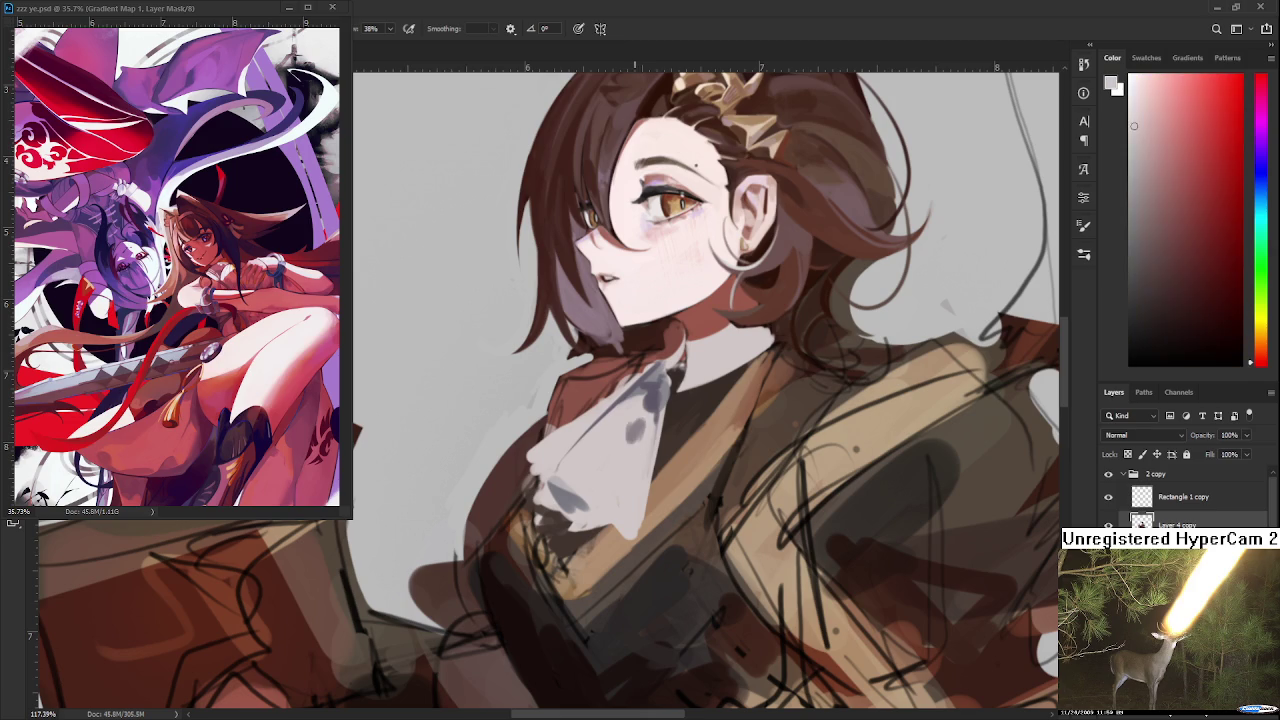
pyautogui.keyDown('alt'); pyautogui.click(640, 425); pyautogui.keyUp('alt')
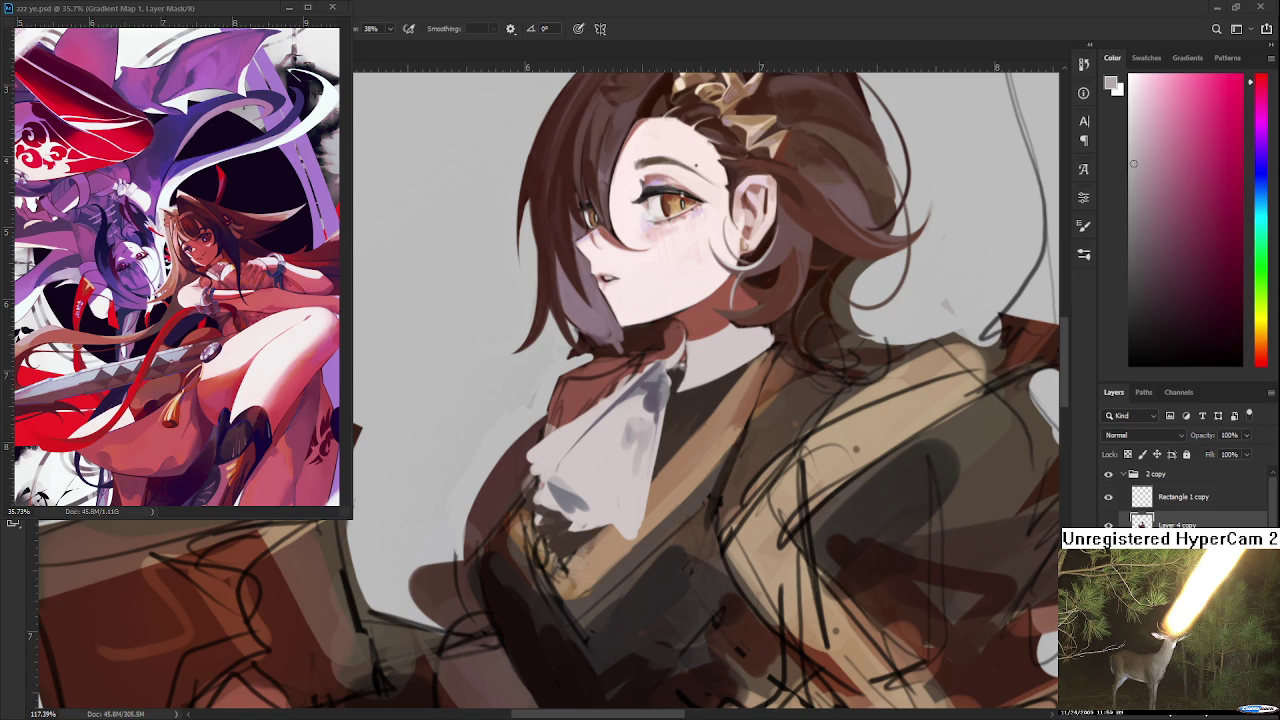
# Zoom in on the cravat and sample light colours from it
pyautogui.scroll(-2, 589, 461)
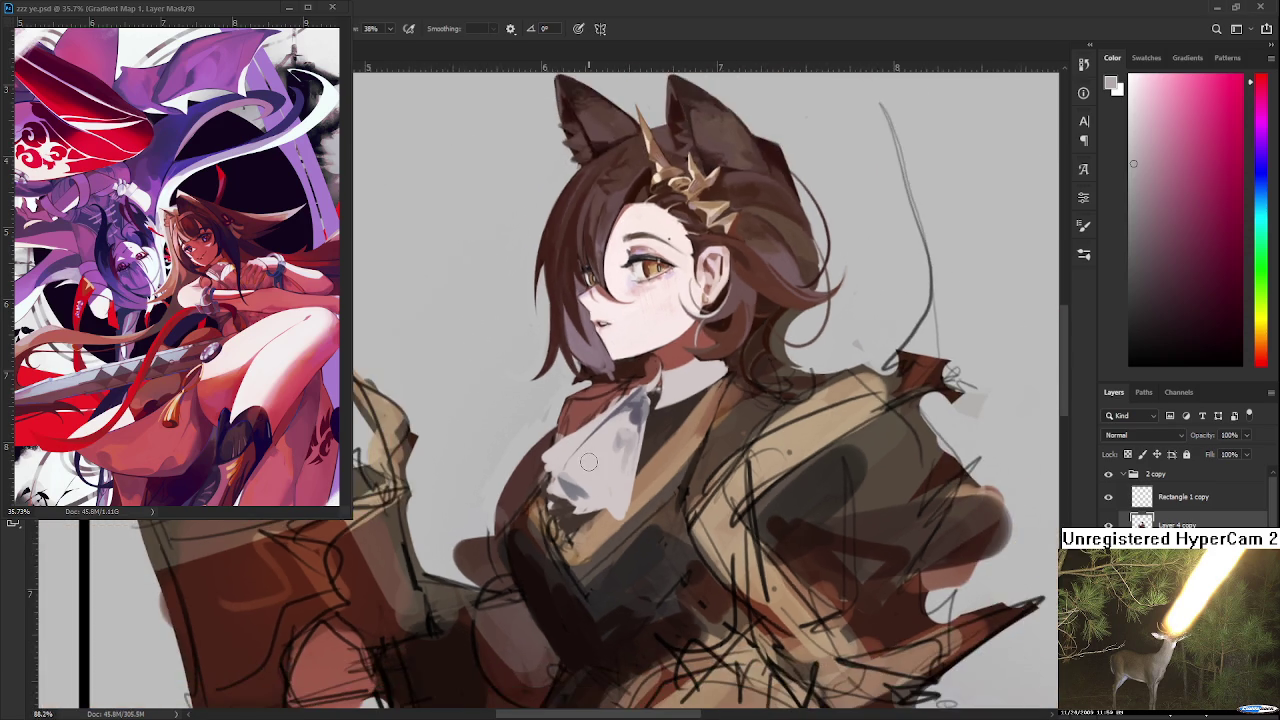
pyautogui.scroll(-2, 589, 461)
pyautogui.scroll(-2, 589, 461)
pyautogui.scroll(-2, 589, 462)
pyautogui.scroll(1, 589, 462)
pyautogui.scroll(1, 592, 468)
pyautogui.scroll(1, 596, 478)
pyautogui.scroll(1, 601, 491)
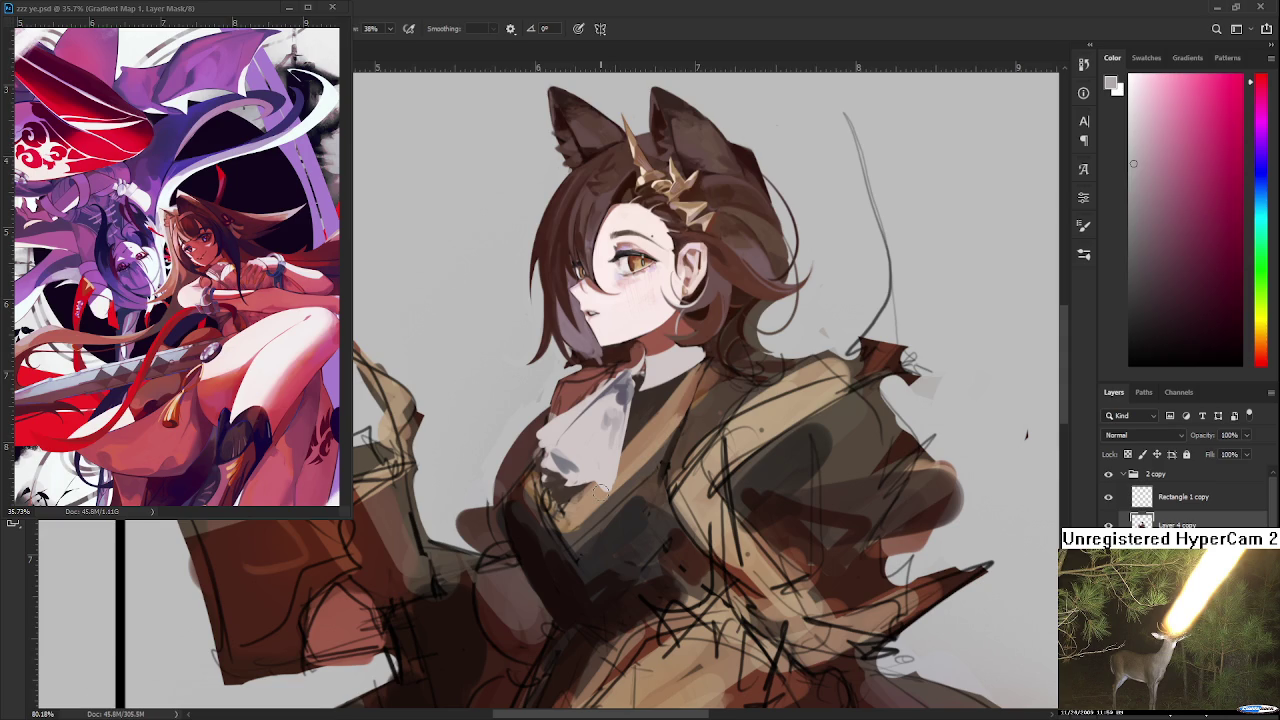
pyautogui.scroll(-2, 725, 487)
pyautogui.scroll(3, 613, 468)
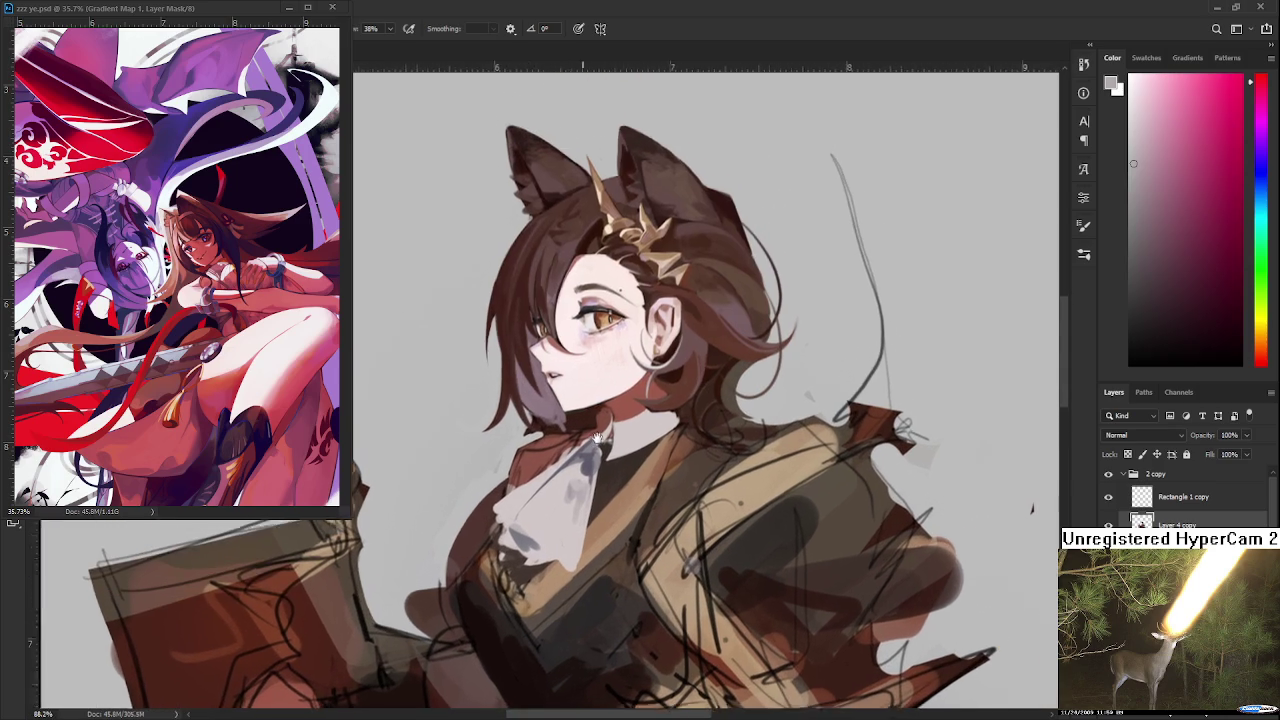
pyautogui.moveTo(614, 468); pyautogui.dragTo(554, 513)
pyautogui.keyDown('alt'); pyautogui.click(557, 436); pyautogui.keyUp('alt')
# Pick a mid-cravat grey and paint light strokes over the cravat's grey shadow
pyautogui.scroll(-2, 591, 452)
pyautogui.keyDown('alt'); pyautogui.click(586, 408); pyautogui.keyUp('alt')
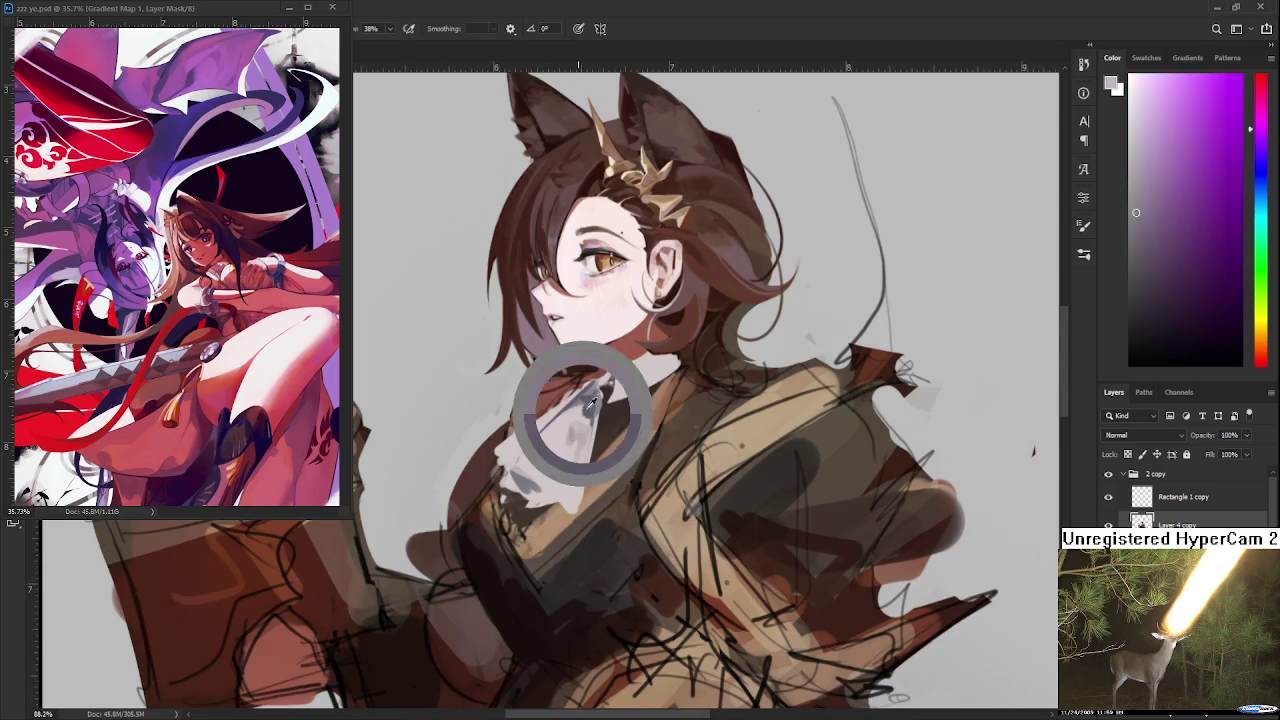
pyautogui.keyDown('alt'); pyautogui.click(586, 408); pyautogui.keyUp('alt')
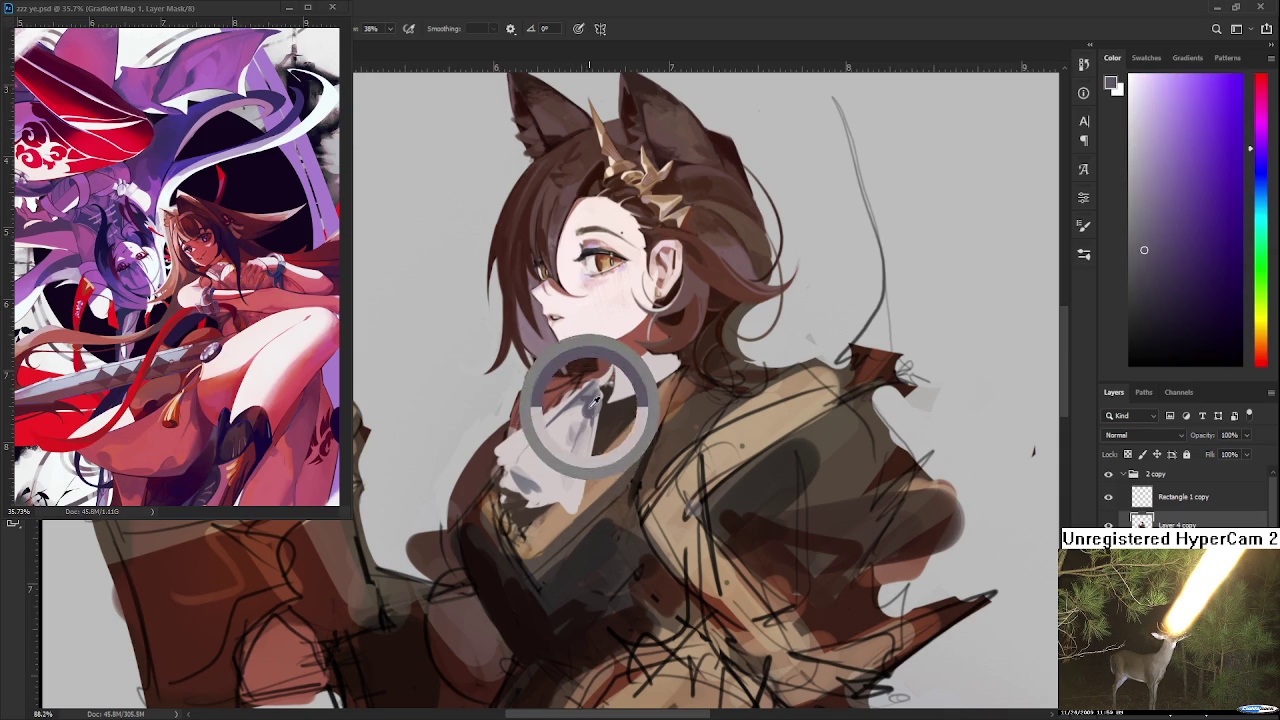
pyautogui.moveTo(569, 458); pyautogui.dragTo(572, 500)
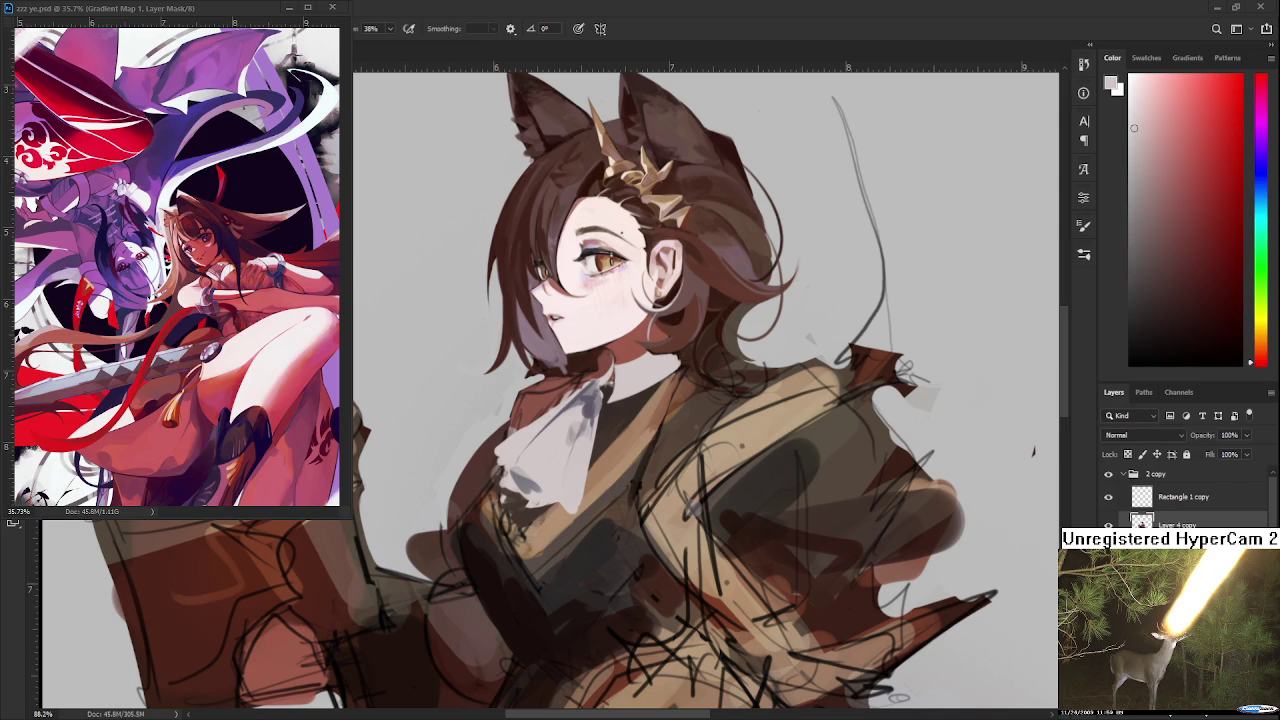
pyautogui.scroll(2, 569, 466)
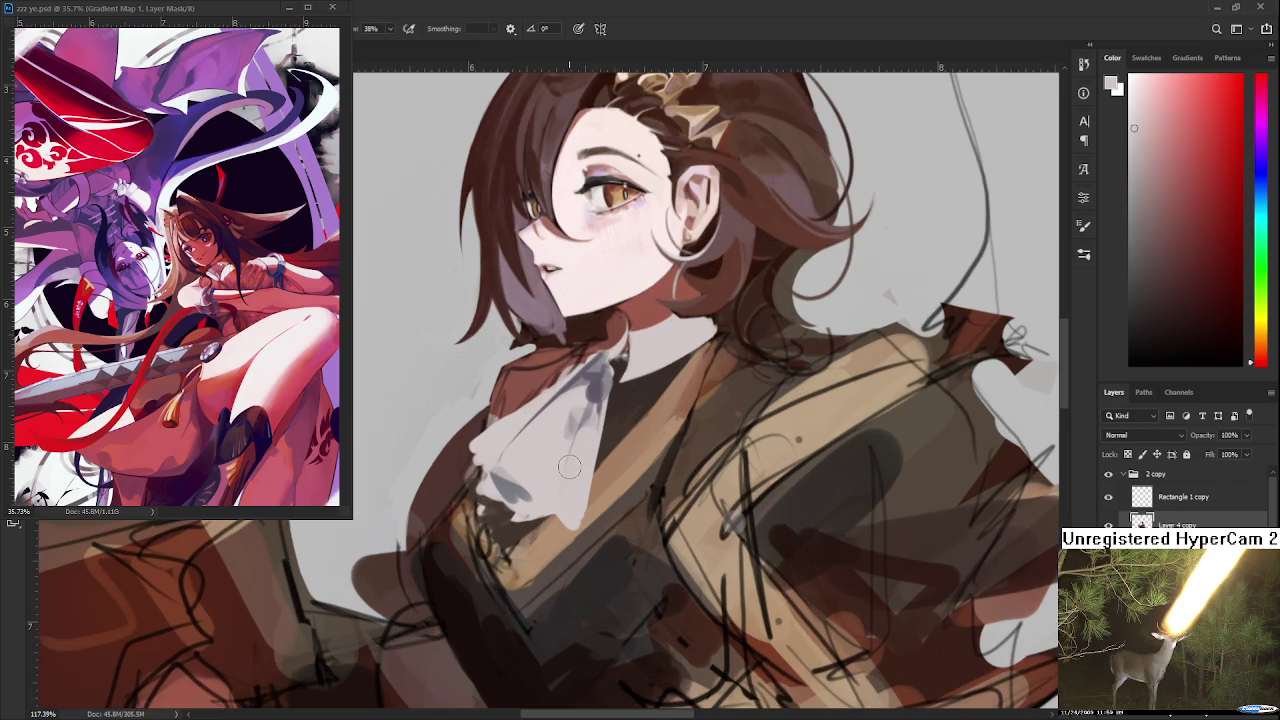
# Sample cravat greys and paint small grey strokes on its left fold
pyautogui.keyDown('alt'); pyautogui.click(596, 386); pyautogui.keyUp('alt')
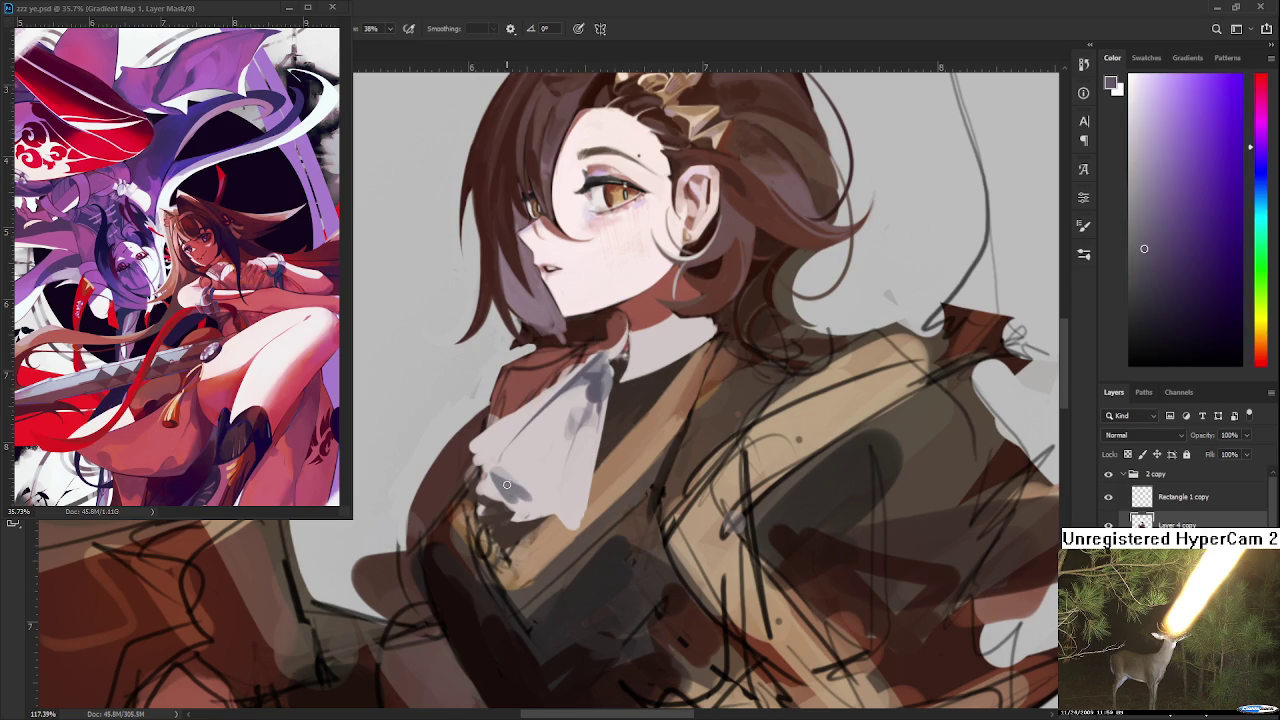
pyautogui.keyDown('alt'); pyautogui.click(510, 478); pyautogui.keyUp('alt')
pyautogui.moveTo(494, 470); pyautogui.dragTo(534, 502)
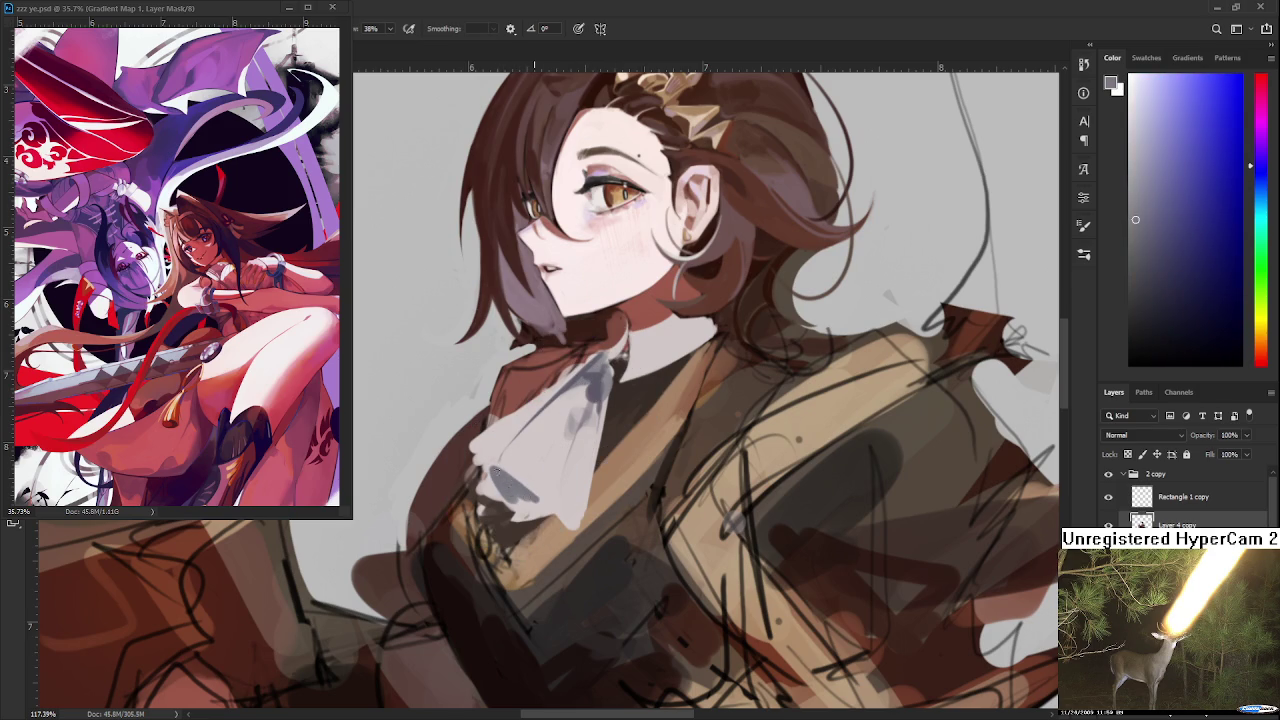
pyautogui.keyDown('alt'); pyautogui.click(530, 500); pyautogui.keyUp('alt')
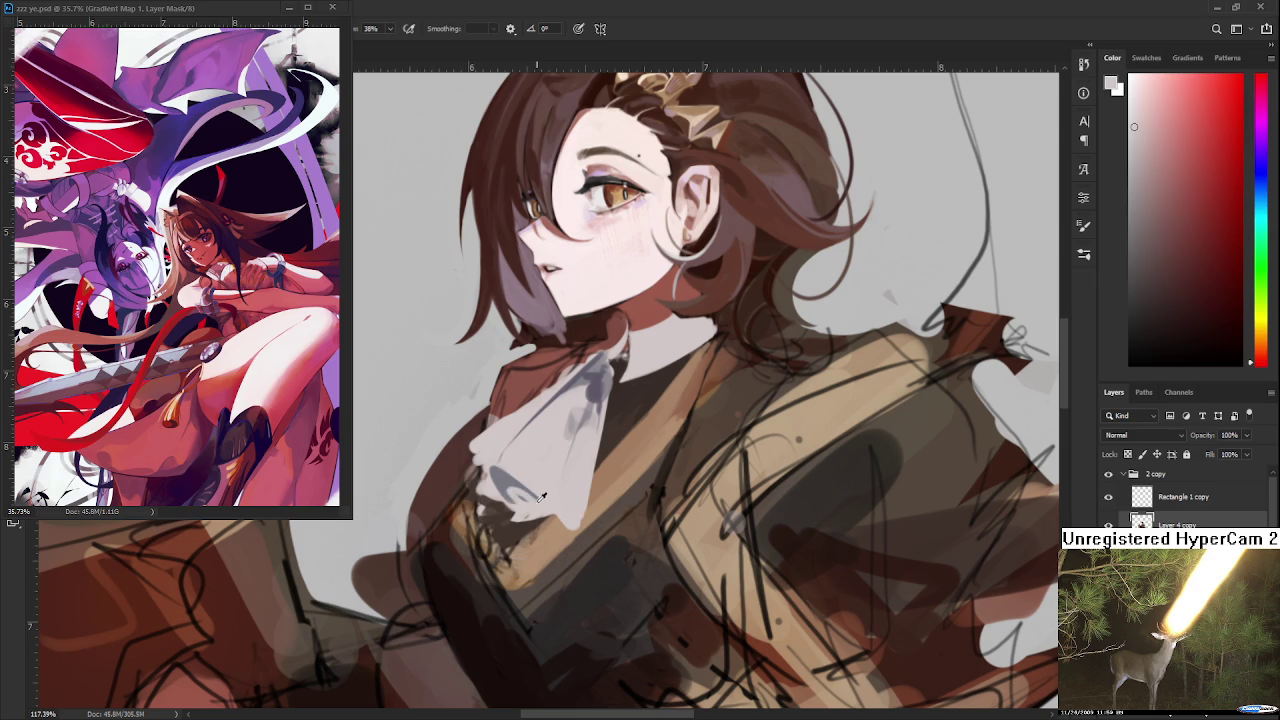
pyautogui.keyDown('alt'); pyautogui.click(516, 478); pyautogui.keyUp('alt')
pyautogui.moveTo(510, 486); pyautogui.dragTo(536, 504)
# Choose a darker fold grey and paint a short dark stroke on the lower cravat
pyautogui.keyDown('alt'); pyautogui.click(530, 486); pyautogui.keyUp('alt')
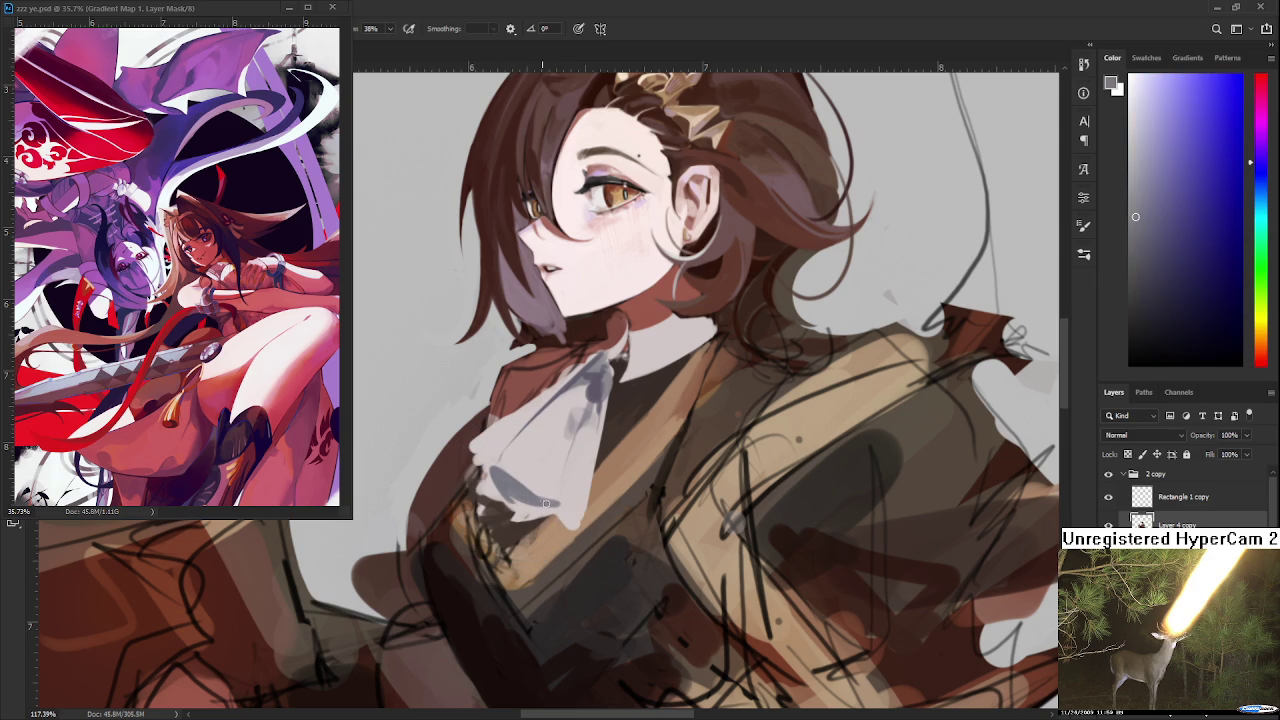
pyautogui.keyDown('alt'); pyautogui.click(558, 494); pyautogui.keyUp('alt')
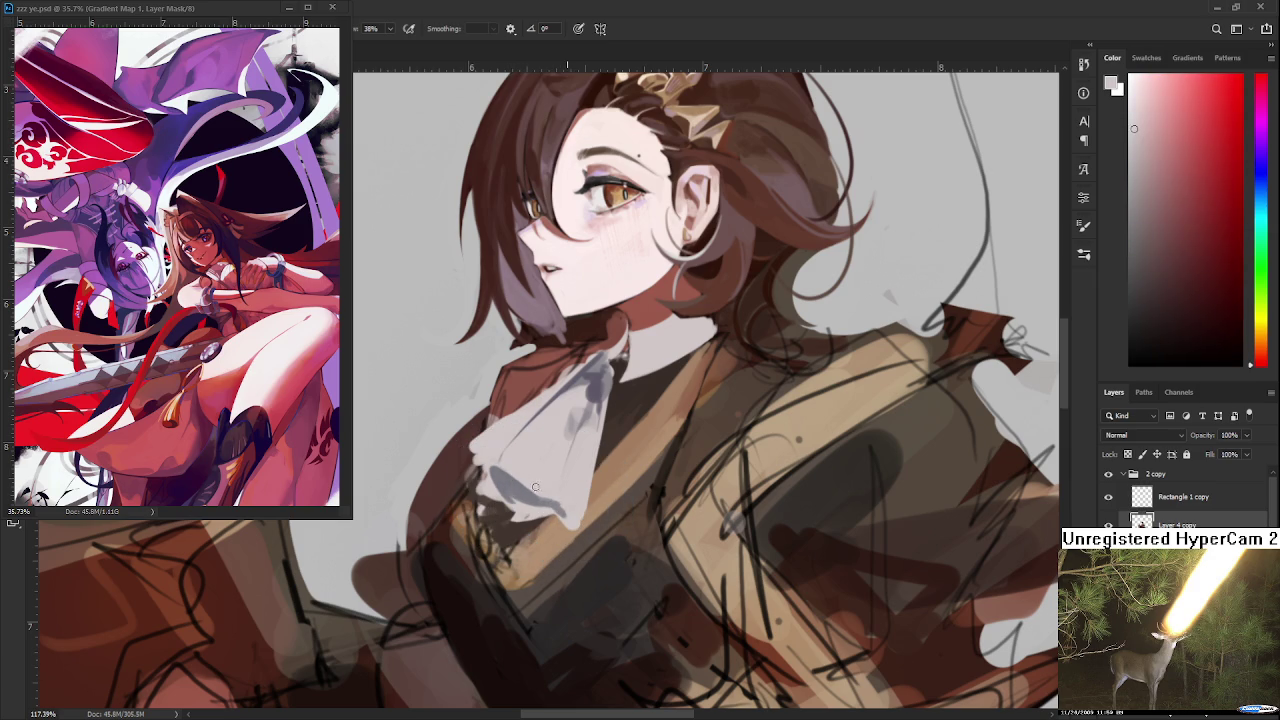
pyautogui.keyDown('alt'); pyautogui.click(533, 490); pyautogui.keyUp('alt')
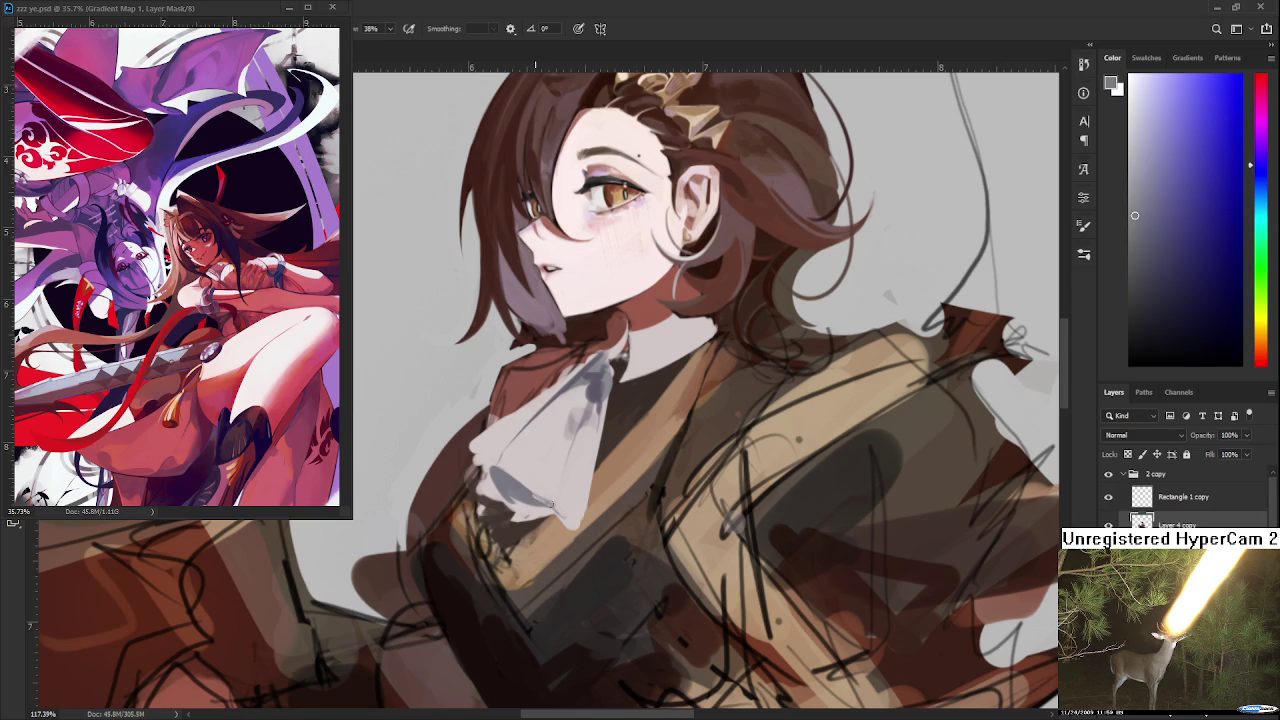
pyautogui.keyDown('alt'); pyautogui.click(550, 498); pyautogui.keyUp('alt')
pyautogui.keyDown('alt'); pyautogui.click(559, 503); pyautogui.keyUp('alt')
pyautogui.moveTo(555, 515); pyautogui.dragTo(568, 521)
# Sample light grey and purple-blue tones and brighten the cravat fold with a faint stroke
pyautogui.keyDown('alt'); pyautogui.click(555, 505); pyautogui.keyUp('alt')
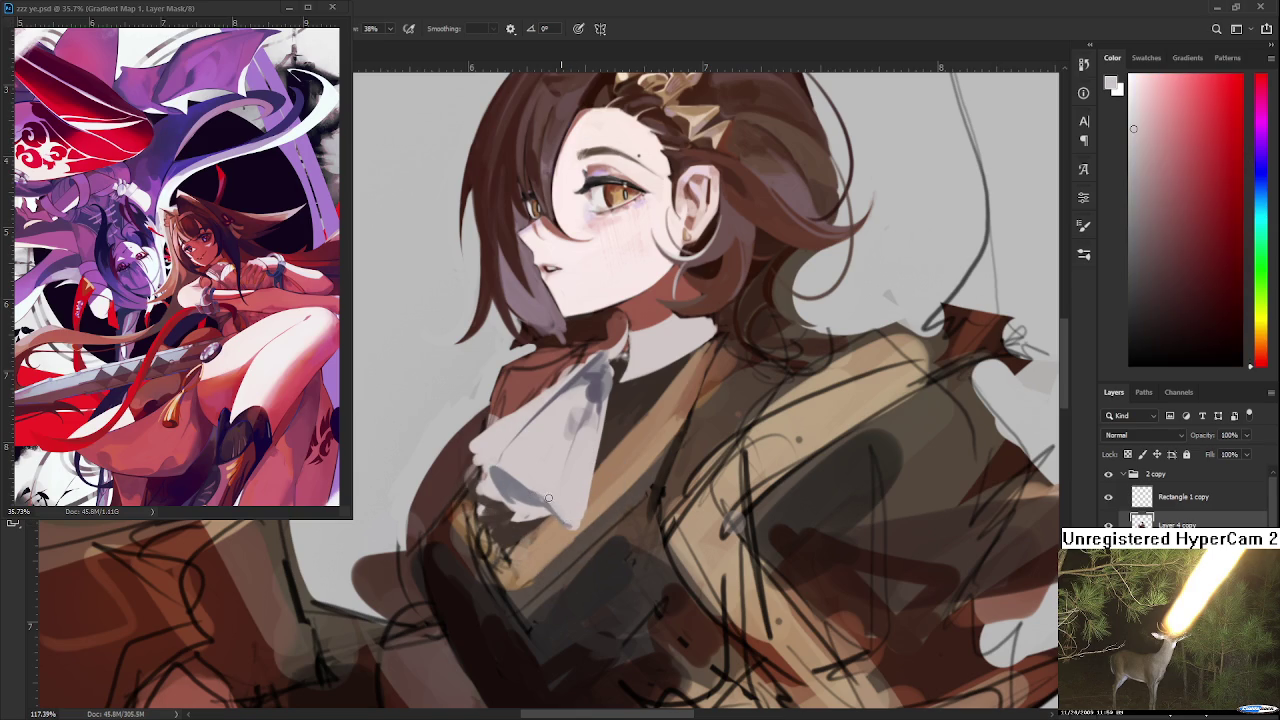
pyautogui.keyDown('alt'); pyautogui.click(533, 490); pyautogui.keyUp('alt')
pyautogui.keyDown('alt'); pyautogui.click(590, 490); pyautogui.keyUp('alt')
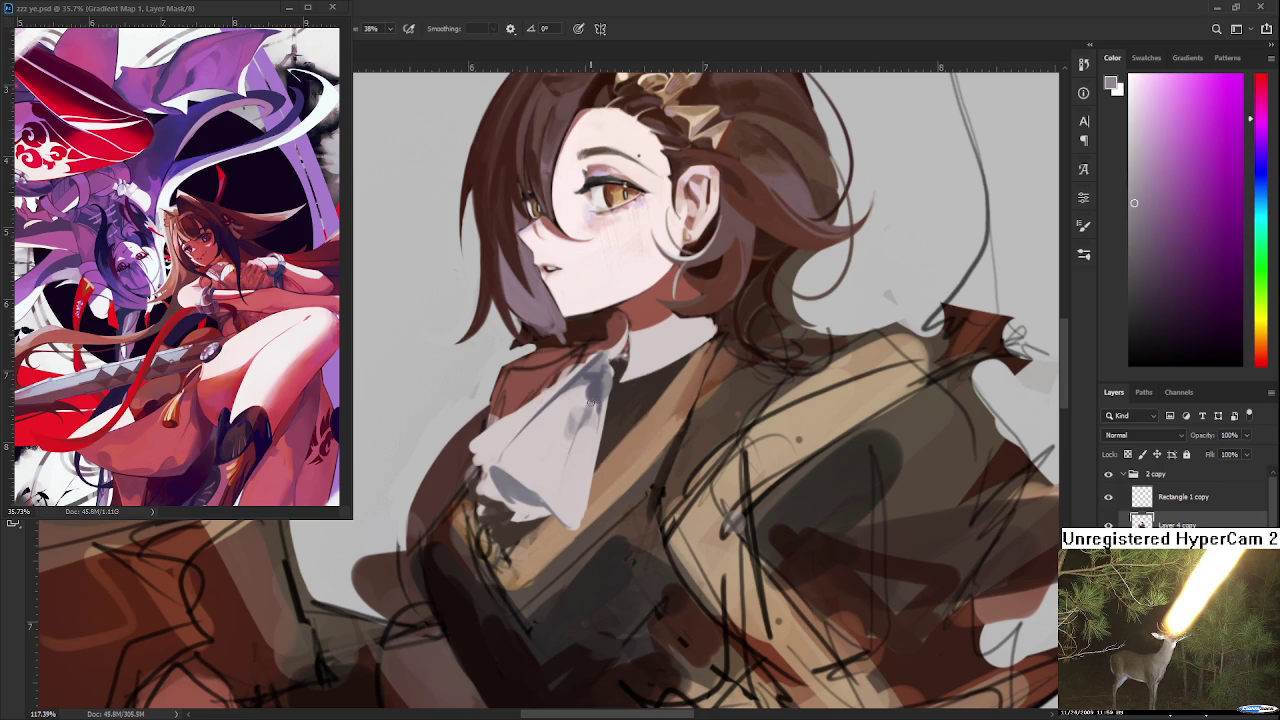
pyautogui.keyDown('alt'); pyautogui.click(555, 503); pyautogui.keyUp('alt')
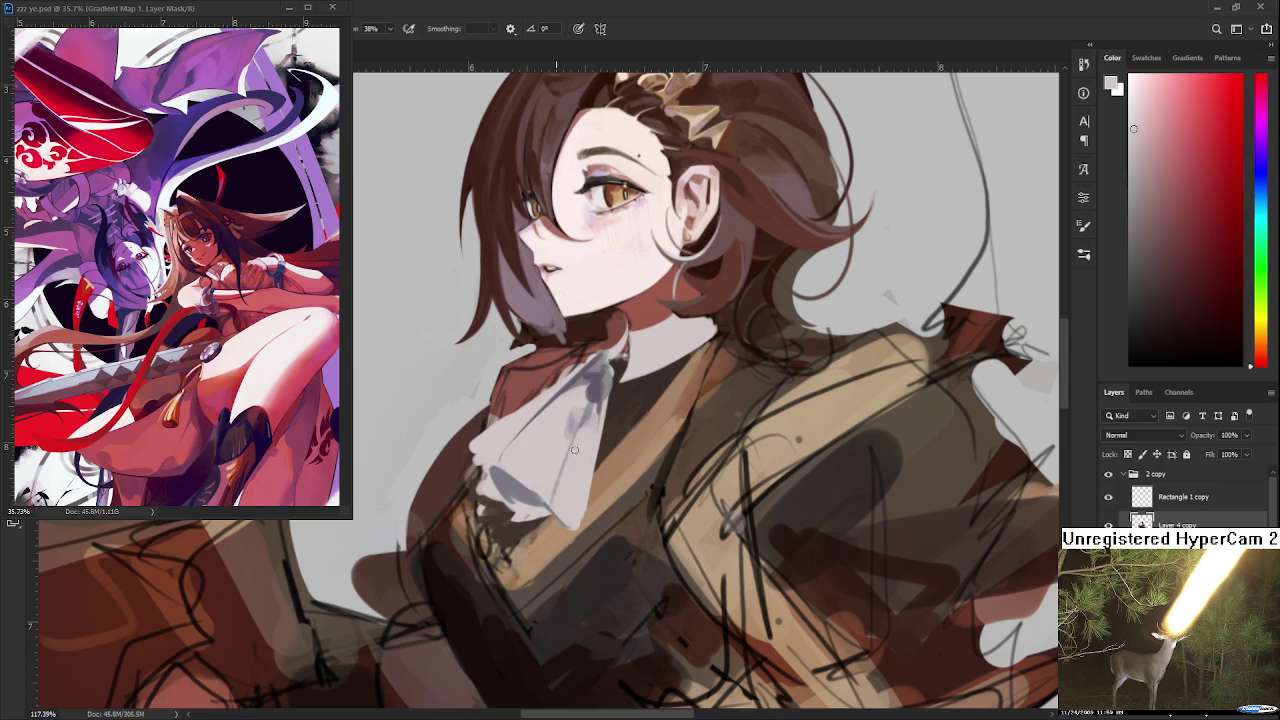
pyautogui.keyDown('alt'); pyautogui.click(596, 390); pyautogui.keyUp('alt')
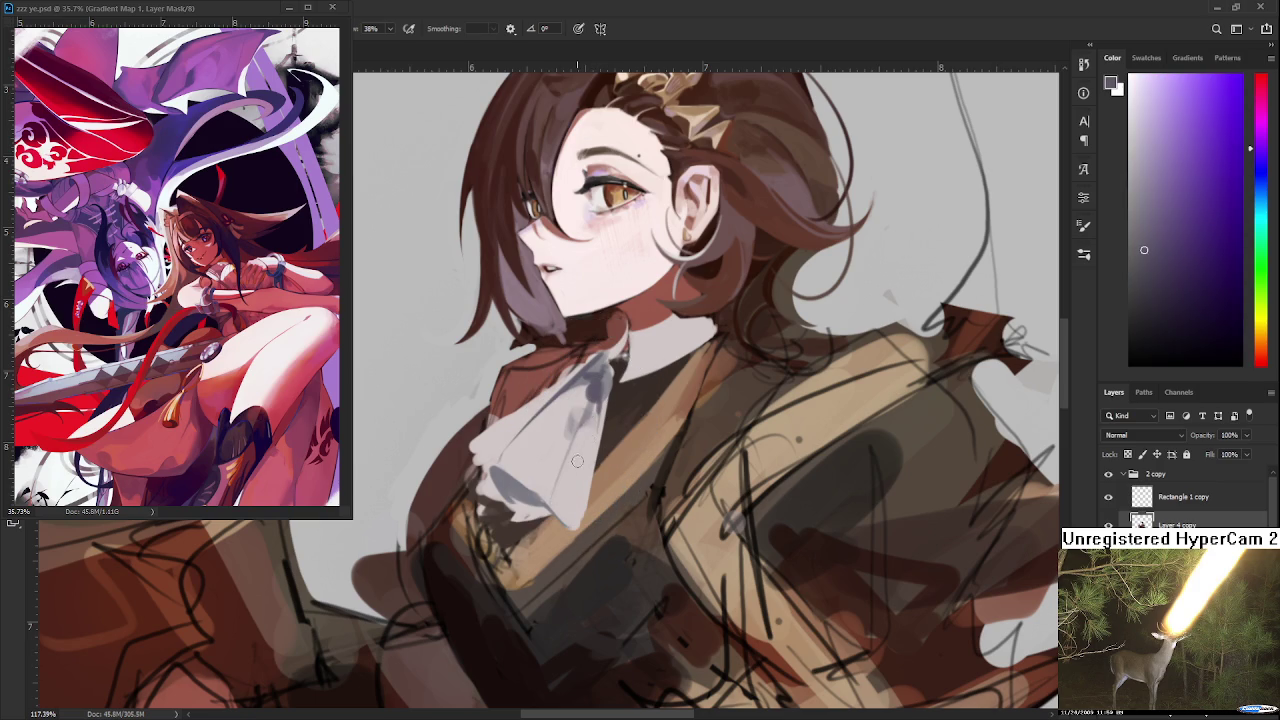
pyautogui.moveTo(564, 504)
pyautogui.mouseDown()
pyautogui.moveTo(578, 434)
pyautogui.moveTo(560, 480)
pyautogui.mouseUp()
# Shade the middle of the cravat blue-grey and brighten its highlights
pyautogui.moveTo(582, 436); pyautogui.dragTo(556, 476)
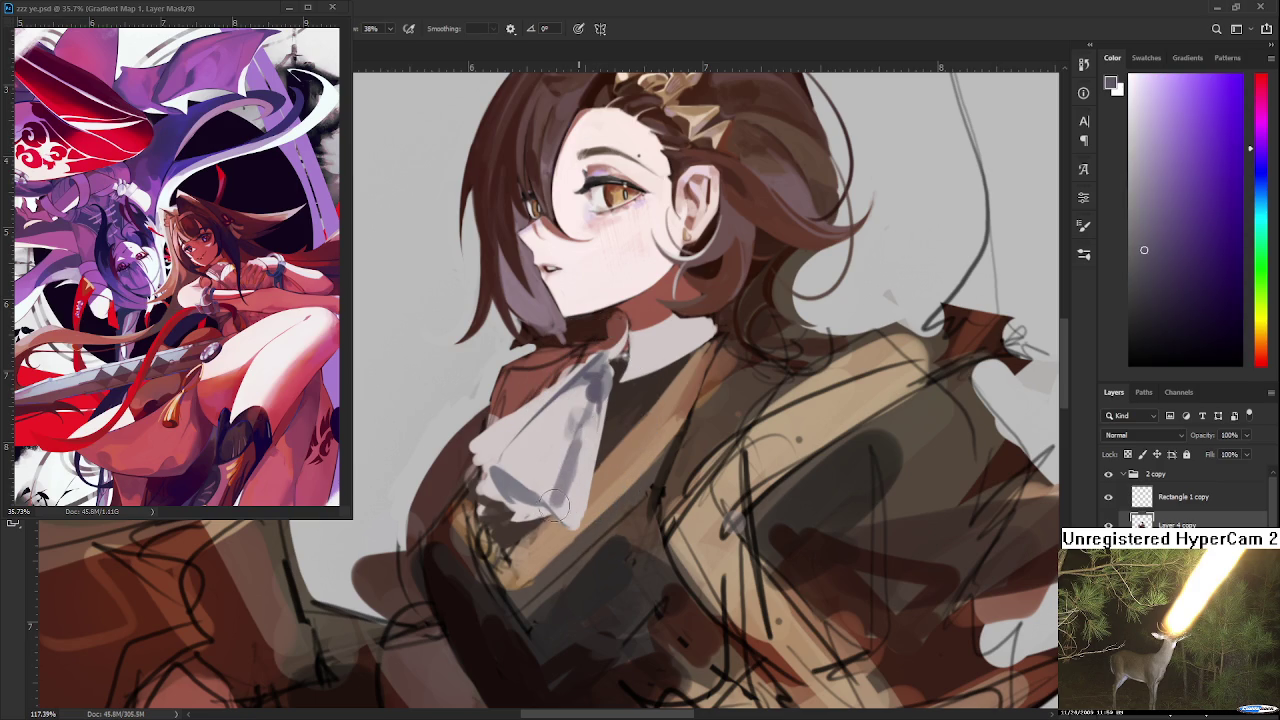
pyautogui.keyDown('alt'); pyautogui.click(582, 436); pyautogui.keyUp('alt')
pyautogui.moveTo(582, 430); pyautogui.dragTo(578, 480)
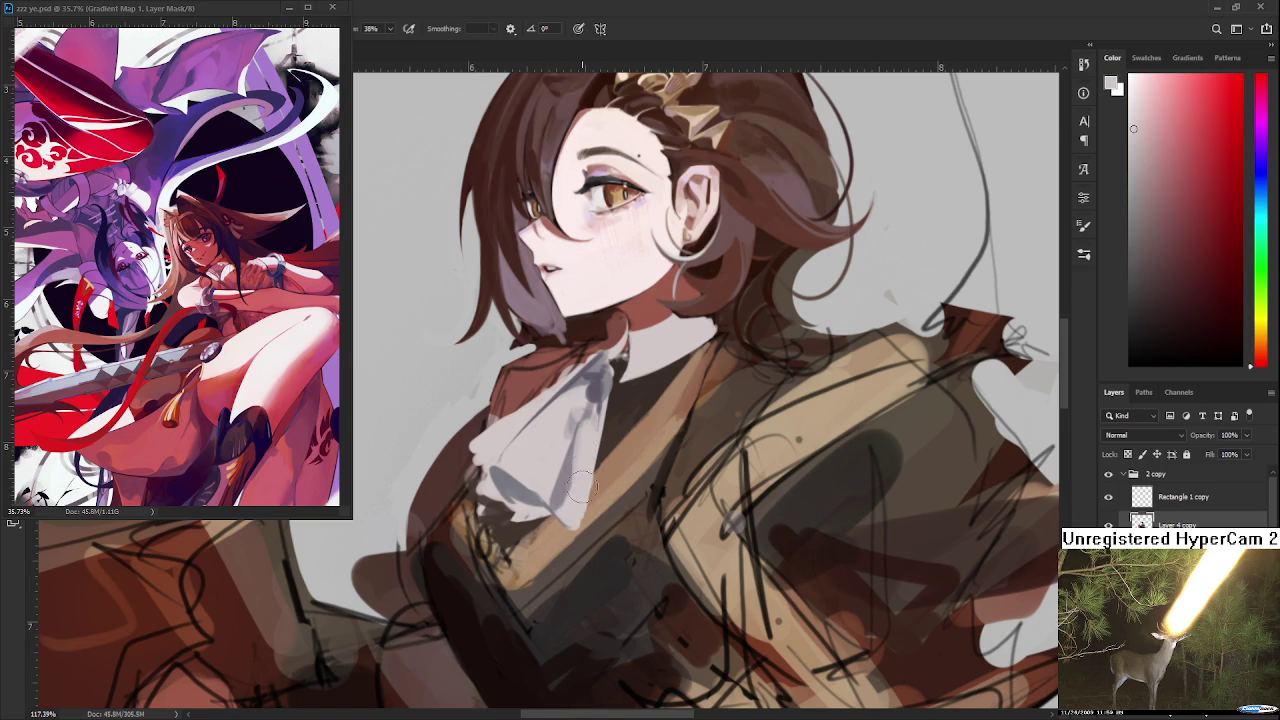
pyautogui.keyDown('alt'); pyautogui.click(572, 488); pyautogui.keyUp('alt')
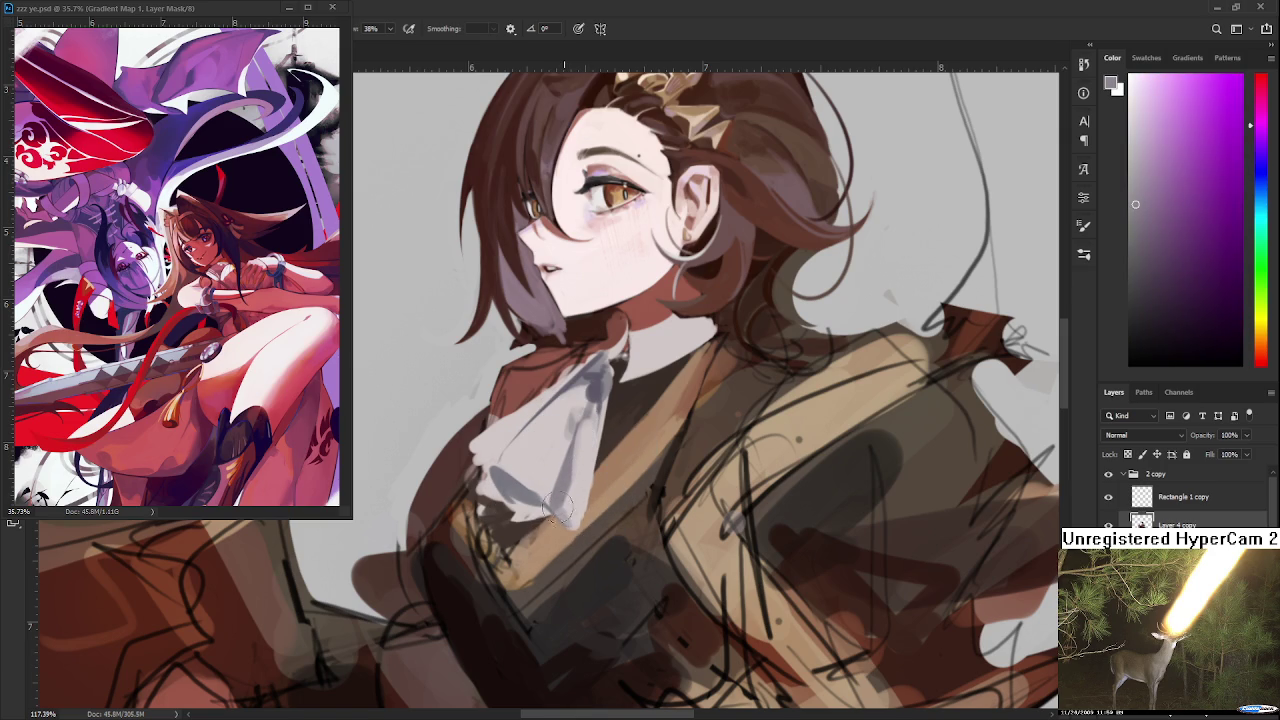
pyautogui.keyDown('alt'); pyautogui.click(576, 508); pyautogui.keyUp('alt')
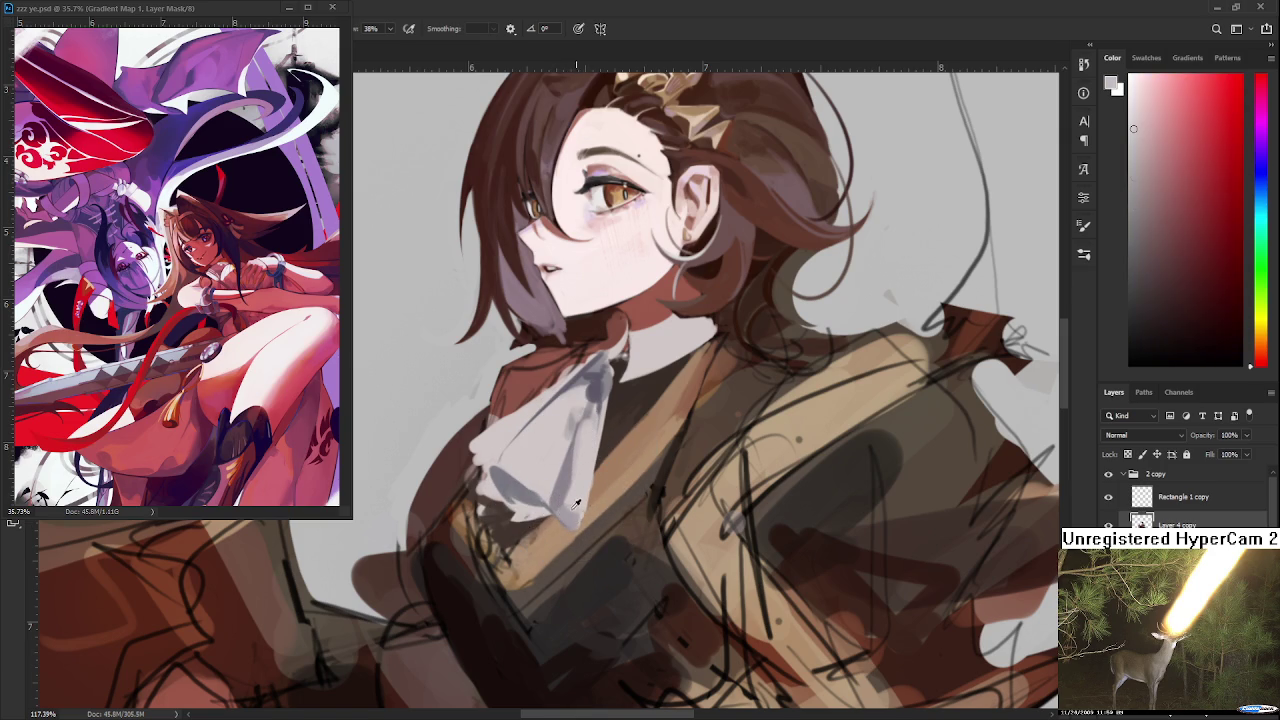
pyautogui.keyDown('alt'); pyautogui.click(576, 505); pyautogui.keyUp('alt')
pyautogui.keyDown('alt'); pyautogui.click(571, 510); pyautogui.keyUp('alt')
# Resample lighter and darker tones from the cravat's lower and upper folds
pyautogui.keyDown('alt'); pyautogui.click(579, 507); pyautogui.keyUp('alt')
pyautogui.keyDown('alt'); pyautogui.click(582, 503); pyautogui.keyUp('alt')
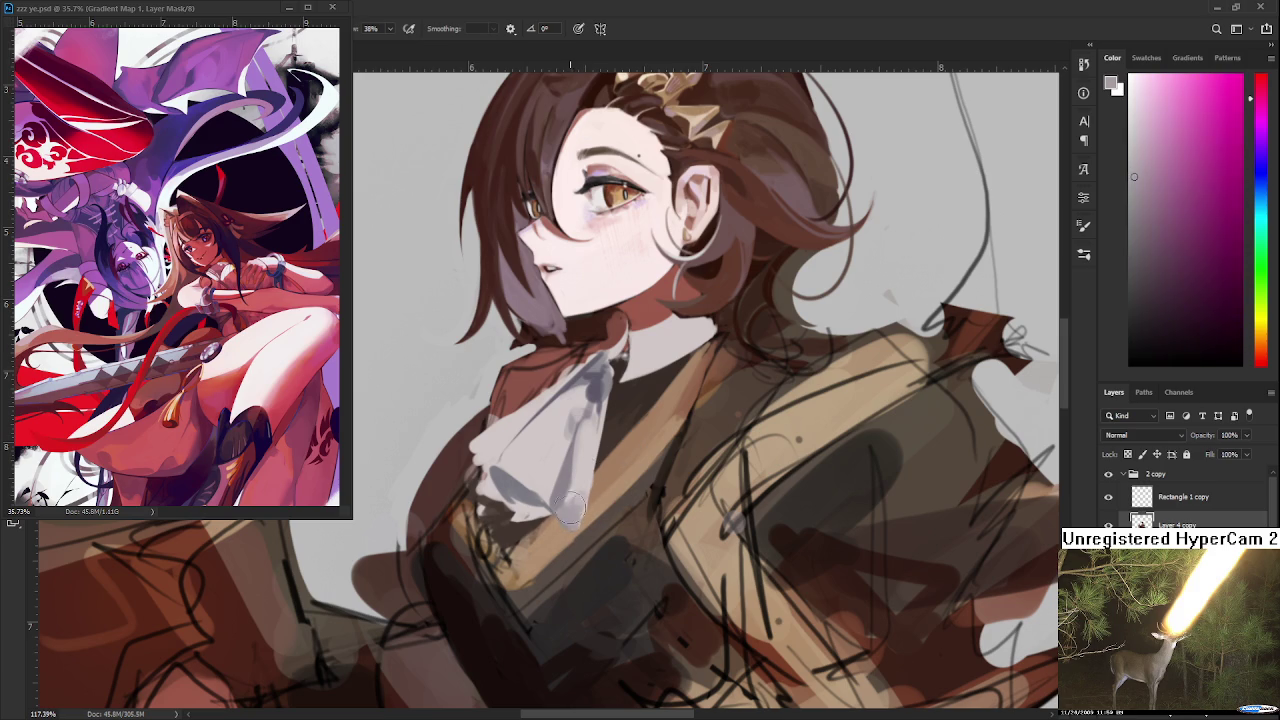
pyautogui.keyDown('alt'); pyautogui.click(587, 496); pyautogui.keyUp('alt')
pyautogui.keyDown('alt'); pyautogui.click(586, 470); pyautogui.keyUp('alt')
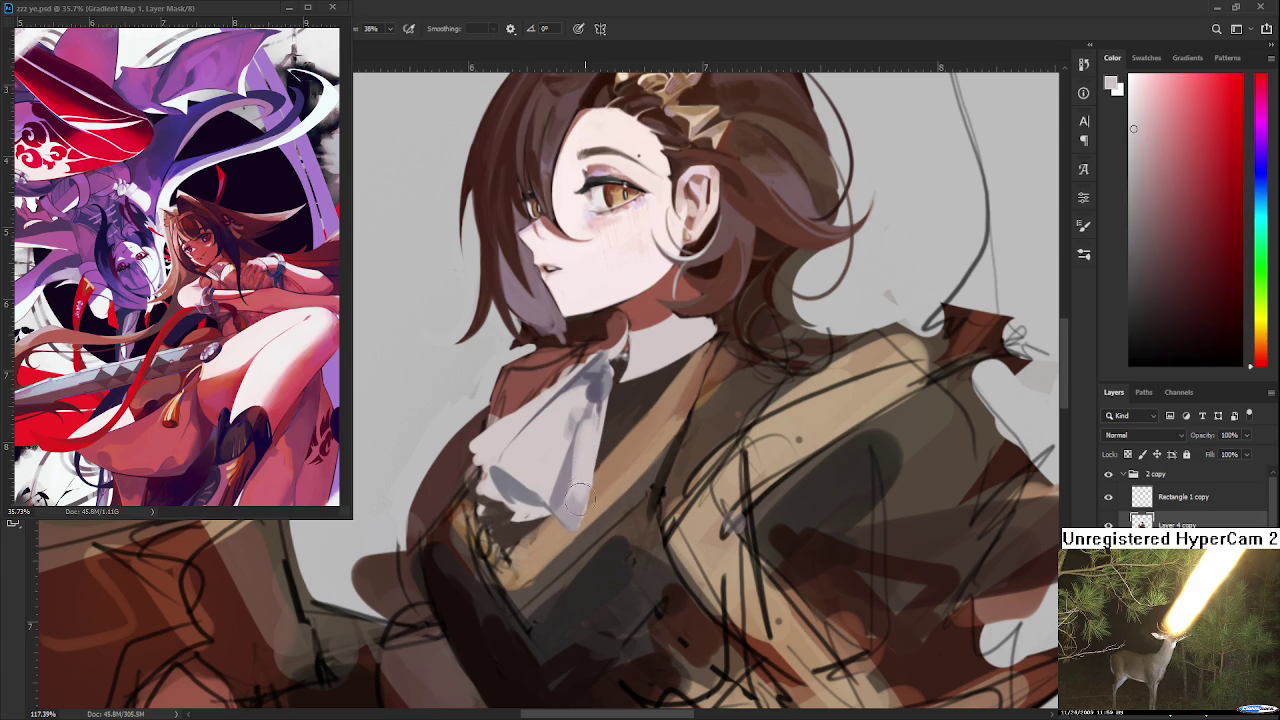
pyautogui.keyDown('alt'); pyautogui.click(585, 463); pyautogui.keyUp('alt')
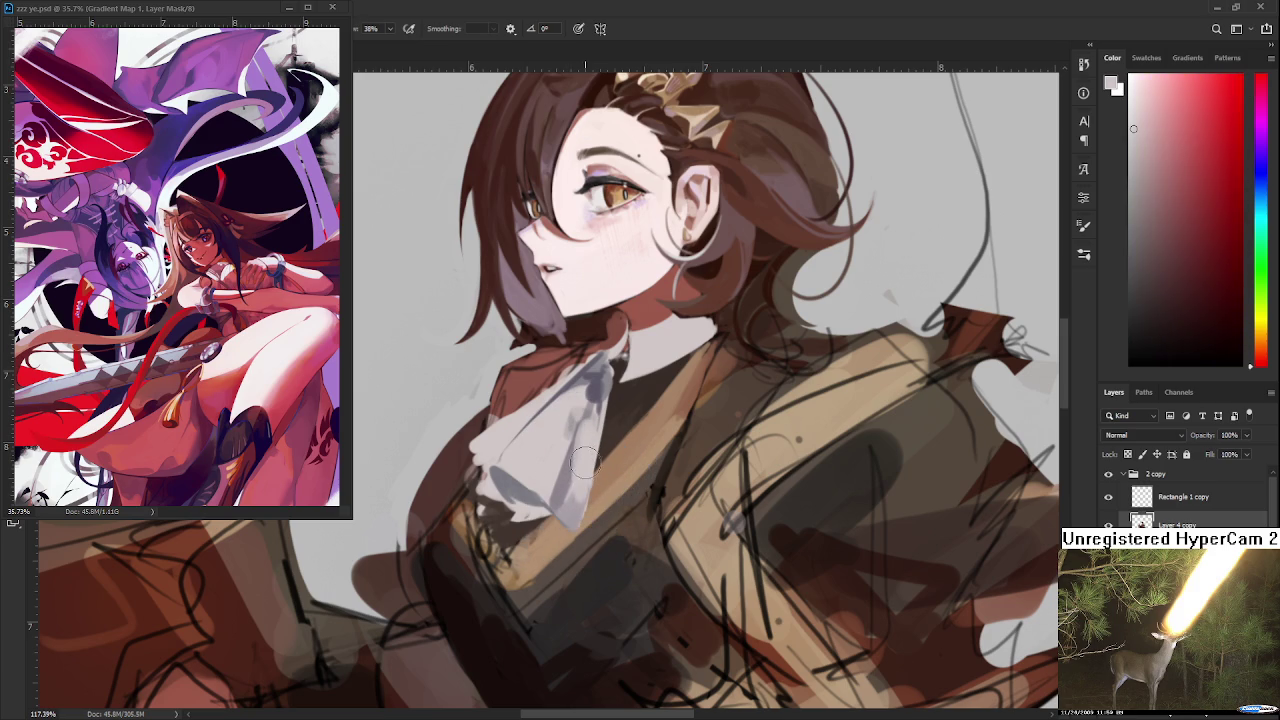
pyautogui.keyDown('alt'); pyautogui.click(573, 511); pyautogui.keyUp('alt')
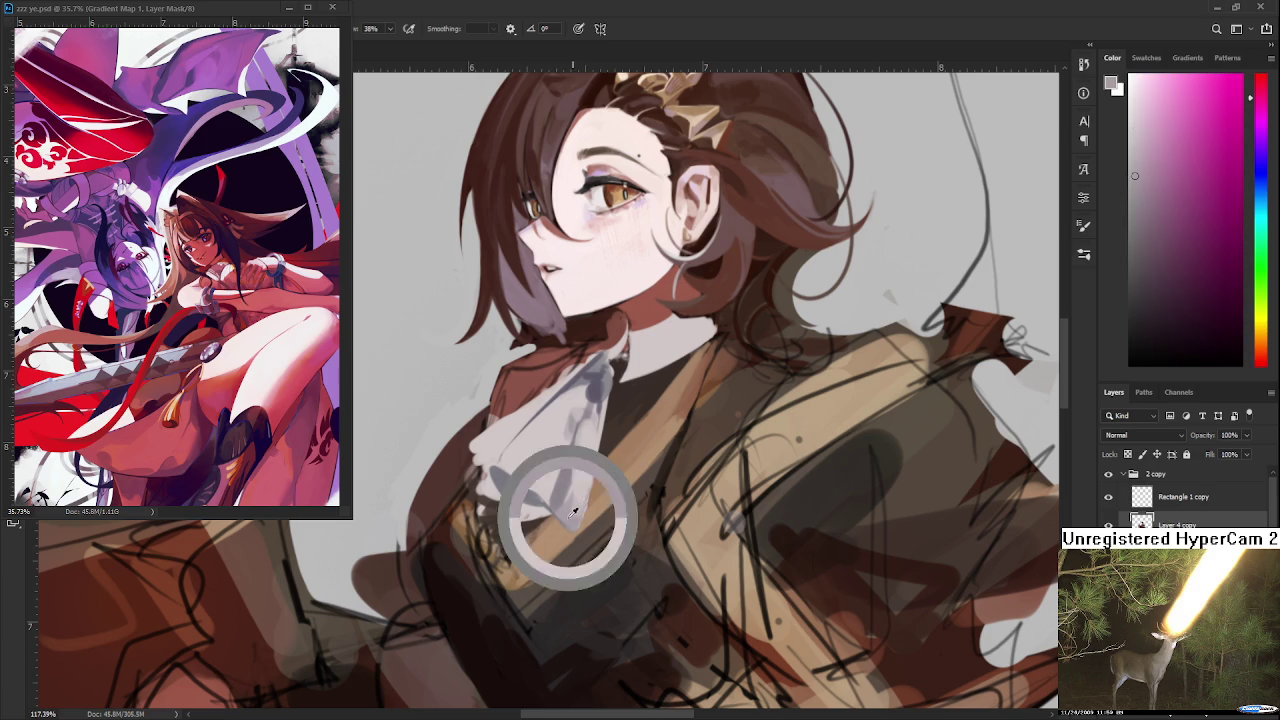
pyautogui.keyDown('alt'); pyautogui.click(585, 450); pyautogui.keyUp('alt')
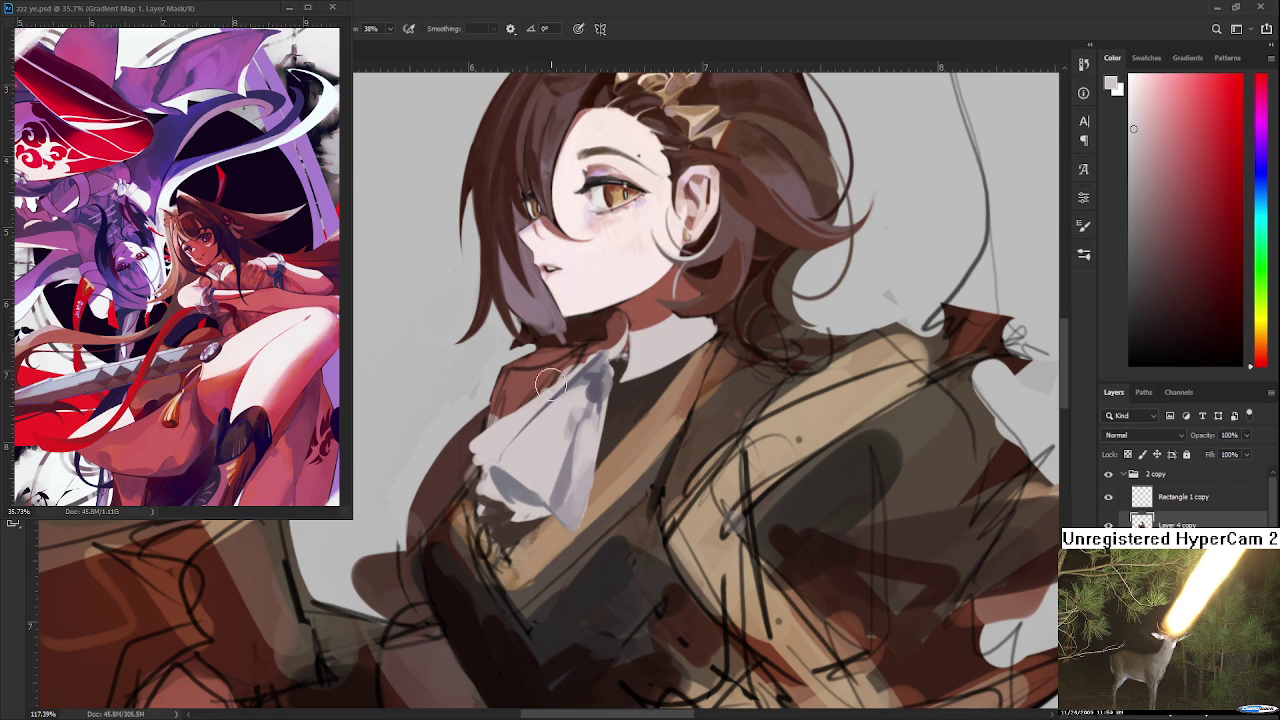
# Smooth and lighten the cravat with pale lavender-grey, including its lower-left part
pyautogui.keyDown('alt'); pyautogui.click(563, 418); pyautogui.keyUp('alt')
pyautogui.moveTo(549, 449); pyautogui.dragTo(539, 470)
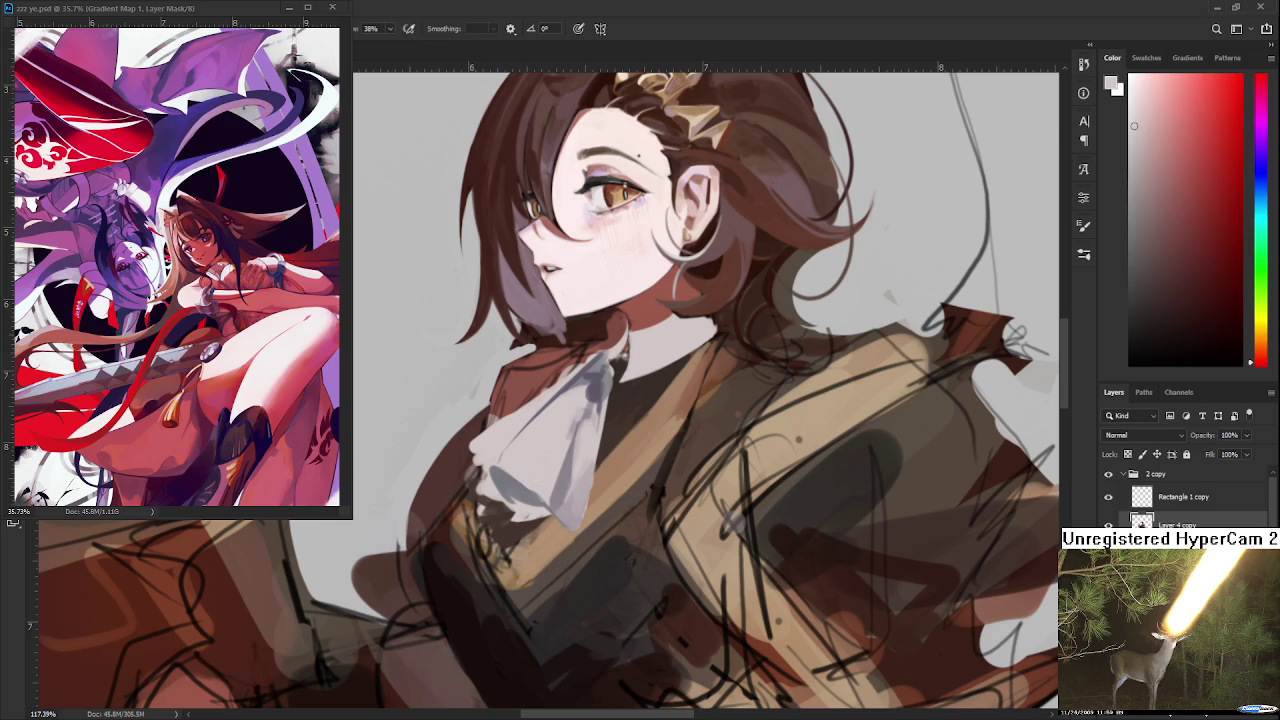
pyautogui.keyDown('alt'); pyautogui.click(594, 390); pyautogui.keyUp('alt')
pyautogui.moveTo(594, 390); pyautogui.dragTo(635, 320)
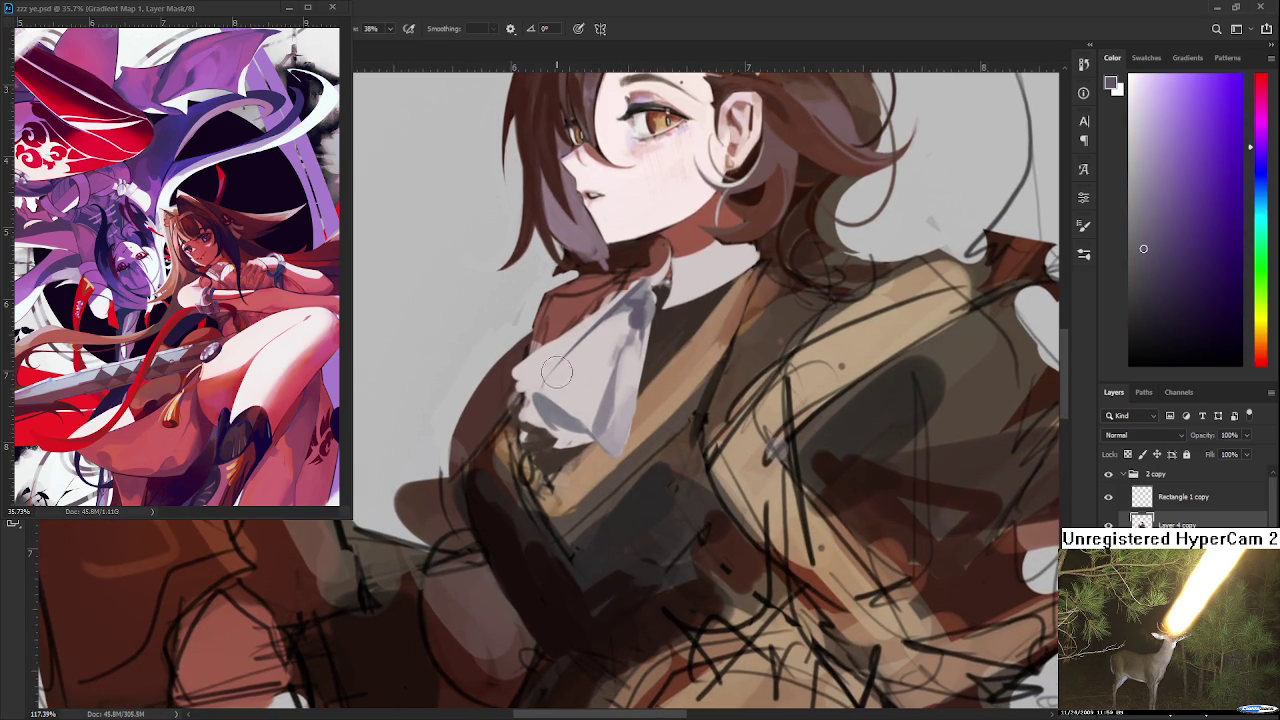
pyautogui.moveTo(588, 352)
pyautogui.mouseDown()
pyautogui.moveTo(541, 392)
pyautogui.moveTo(580, 360)
pyautogui.mouseUp()
# Shrink the brush for detail and paint a faint pale-grey stroke on the cravat
pyautogui.keyDown('alt'); pyautogui.click(594, 370); pyautogui.keyUp('alt')
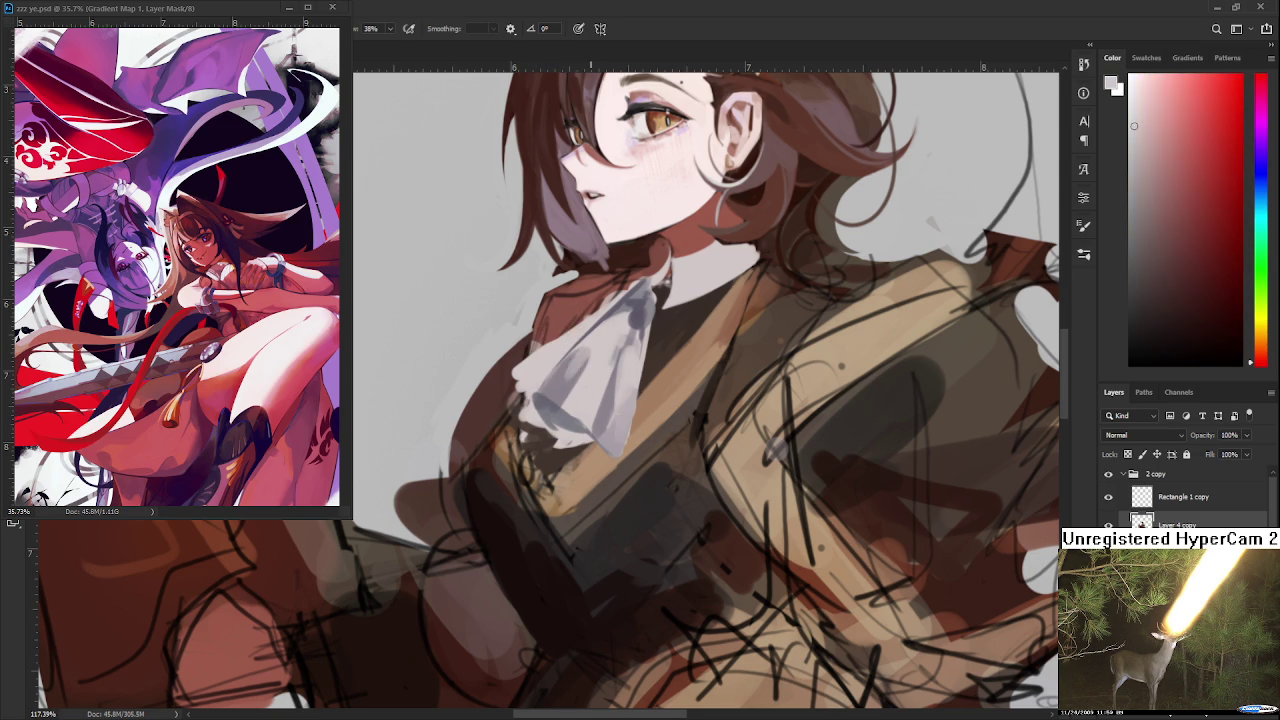
pyautogui.keyDown('alt'); pyautogui.click(559, 381); pyautogui.keyUp('alt')
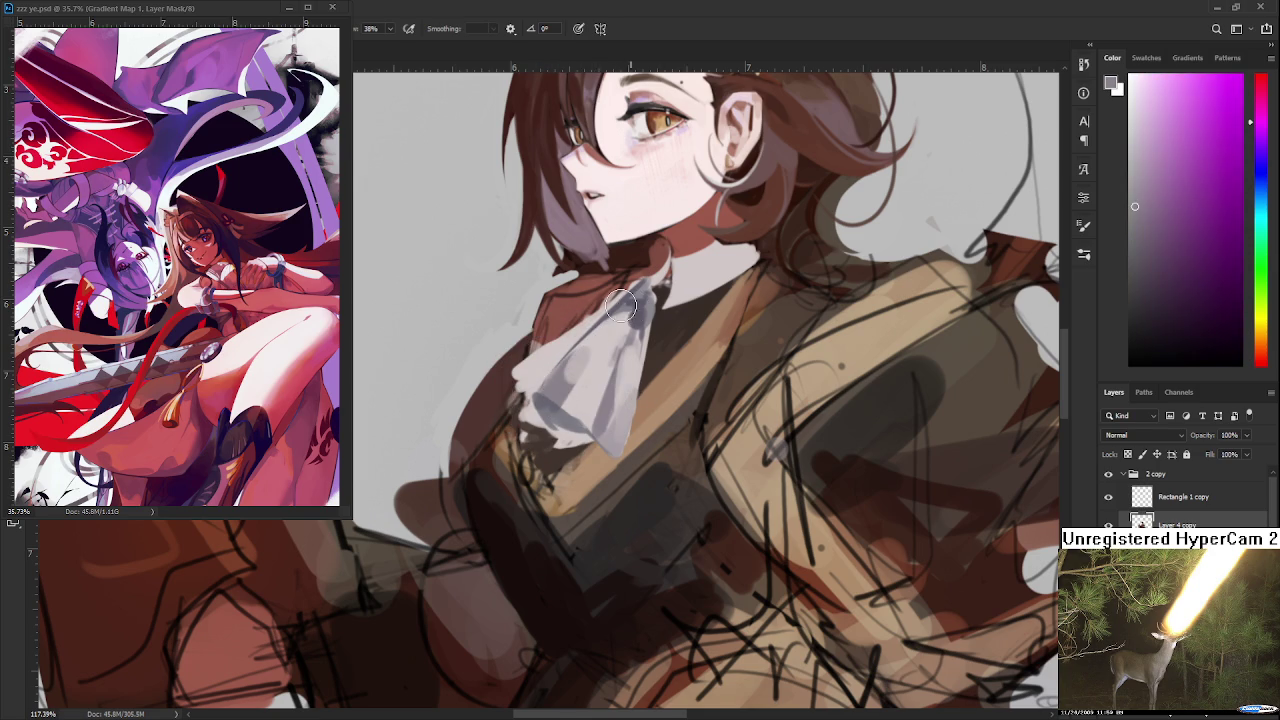
pyautogui.moveTo(631, 298); pyautogui.dragTo(617, 395)
pyautogui.keyDown('alt'); pyautogui.click(578, 472); pyautogui.keyUp('alt')
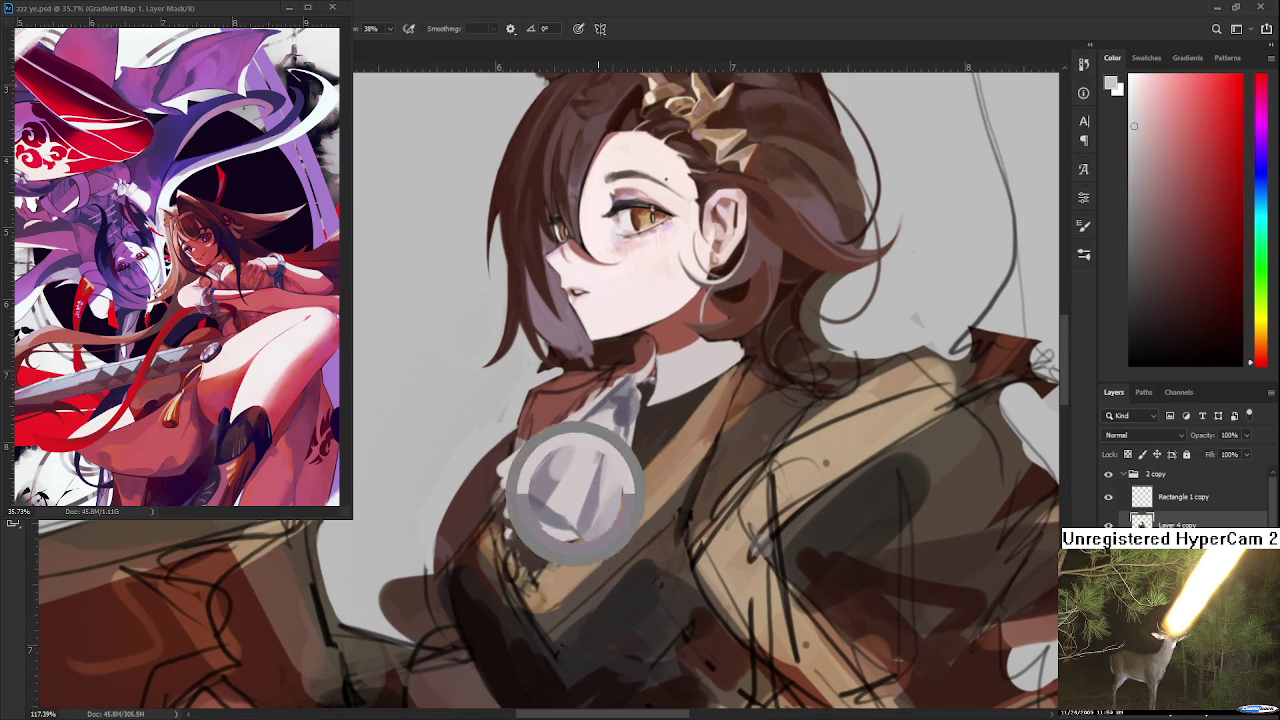
pyautogui.keyDown('alt'); pyautogui.click(503, 474); pyautogui.keyUp('alt')
pyautogui.keyDown('alt'); pyautogui.click(606, 400); pyautogui.keyUp('alt')
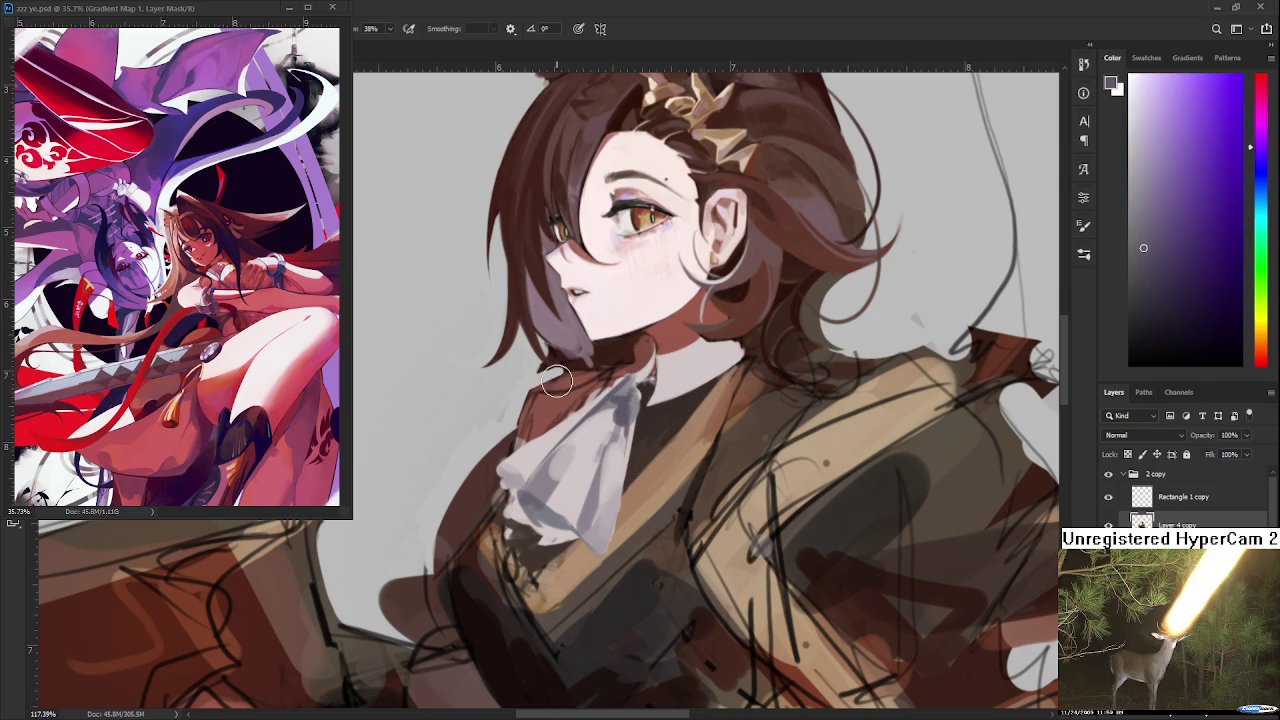
pyautogui.press('[')
pyautogui.press('[')
pyautogui.press('[')
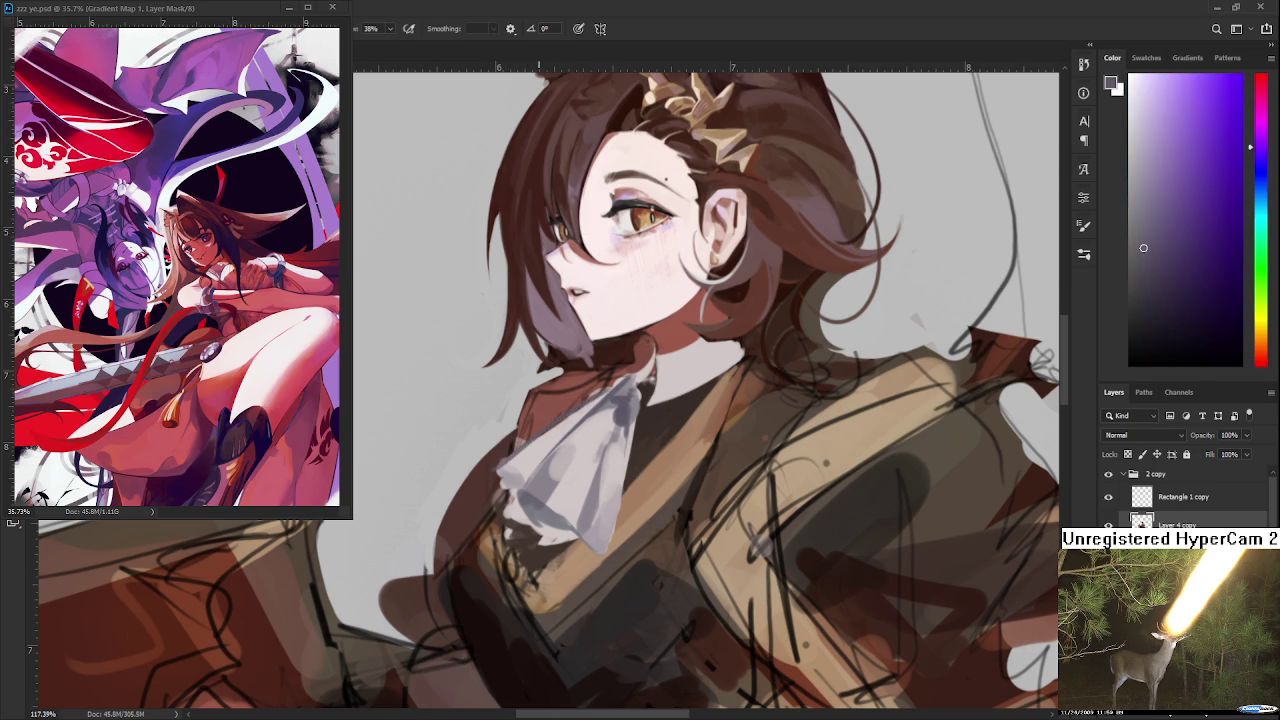
pyautogui.keyDown('alt'); pyautogui.click(539, 445); pyautogui.keyUp('alt')
pyautogui.moveTo(588, 411); pyautogui.dragTo(536, 440)
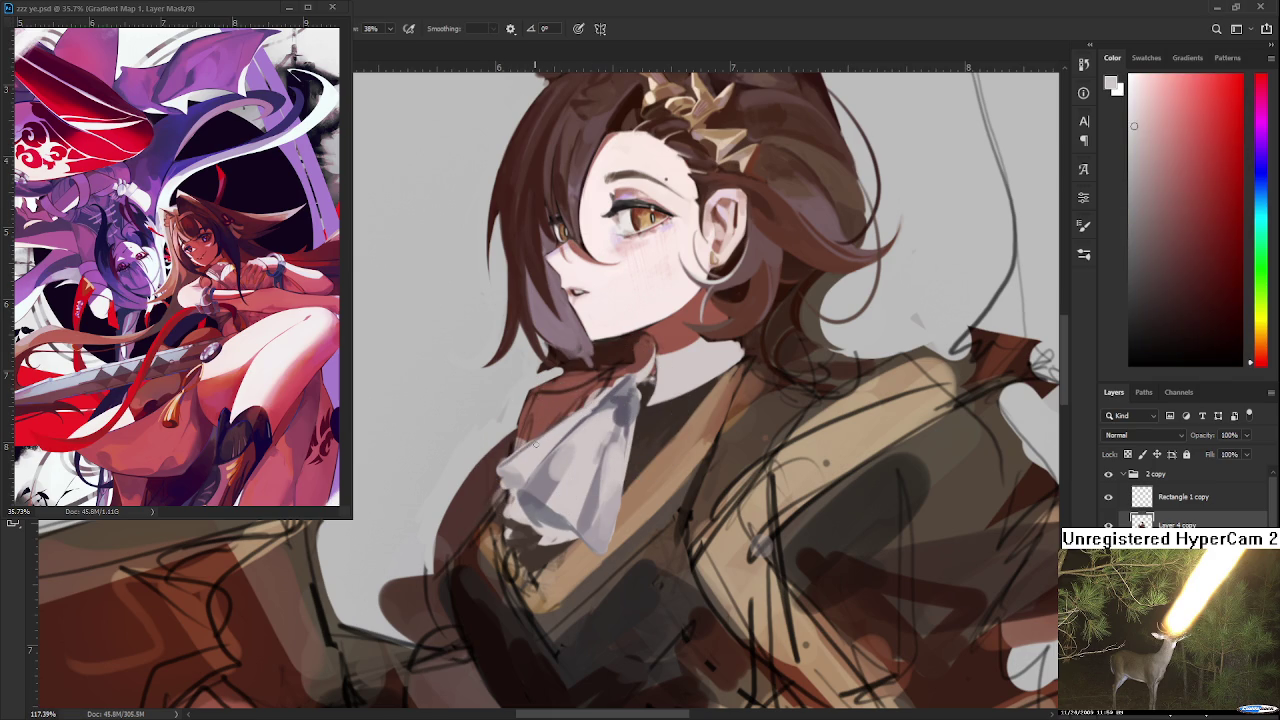
# With the canvas rotated, paint light grey-blue strokes on the cravat, then reset upright
pyautogui.keyDown('alt'); pyautogui.click(610, 387); pyautogui.keyUp('alt')
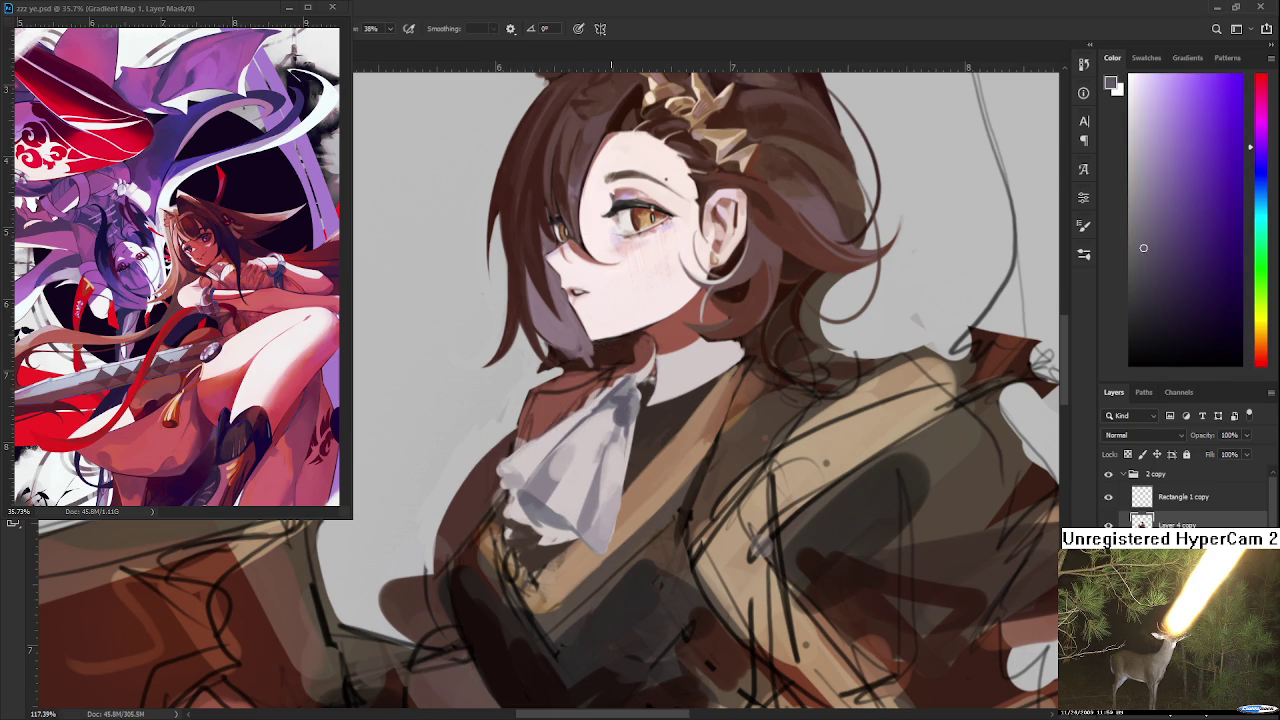
pyautogui.keyDown('alt'); pyautogui.click(533, 451); pyautogui.keyUp('alt')
pyautogui.keyDown('alt'); pyautogui.click(625, 422); pyautogui.keyUp('alt')
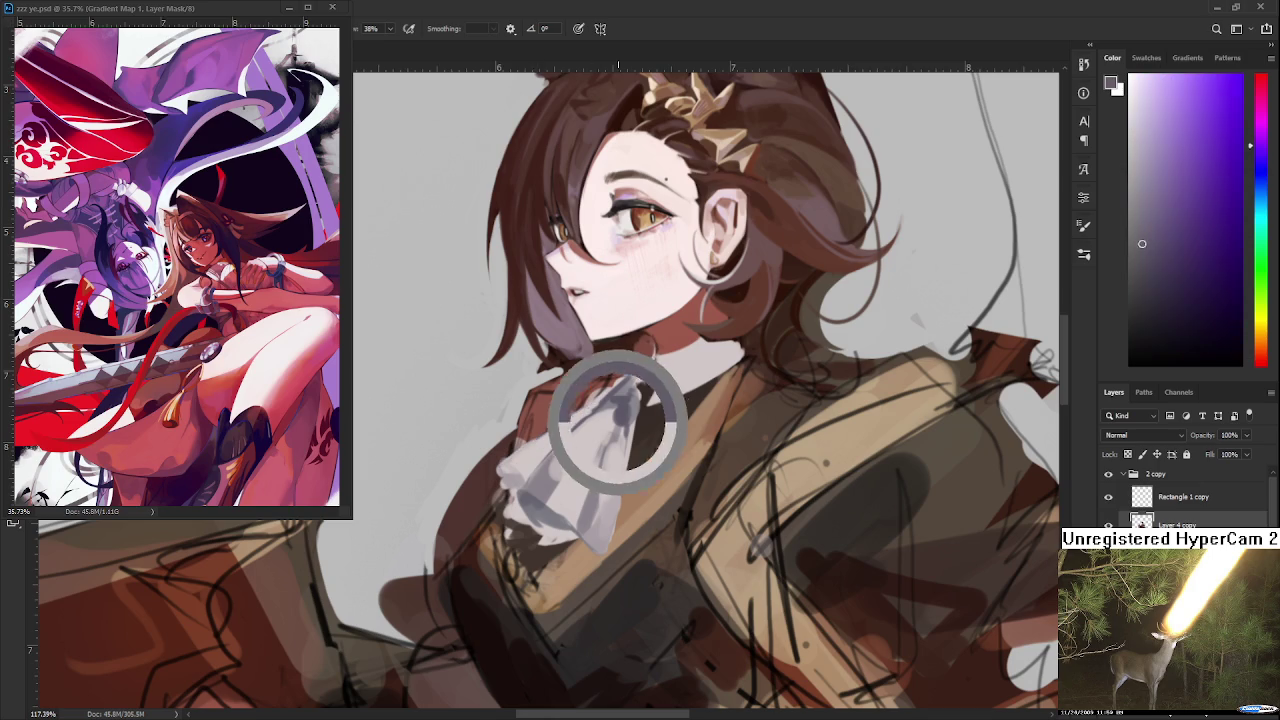
pyautogui.press('r')
pyautogui.moveTo(625, 422)
pyautogui.mouseDown()
pyautogui.moveTo(618, 337)
pyautogui.moveTo(610, 350)
pyautogui.mouseUp()
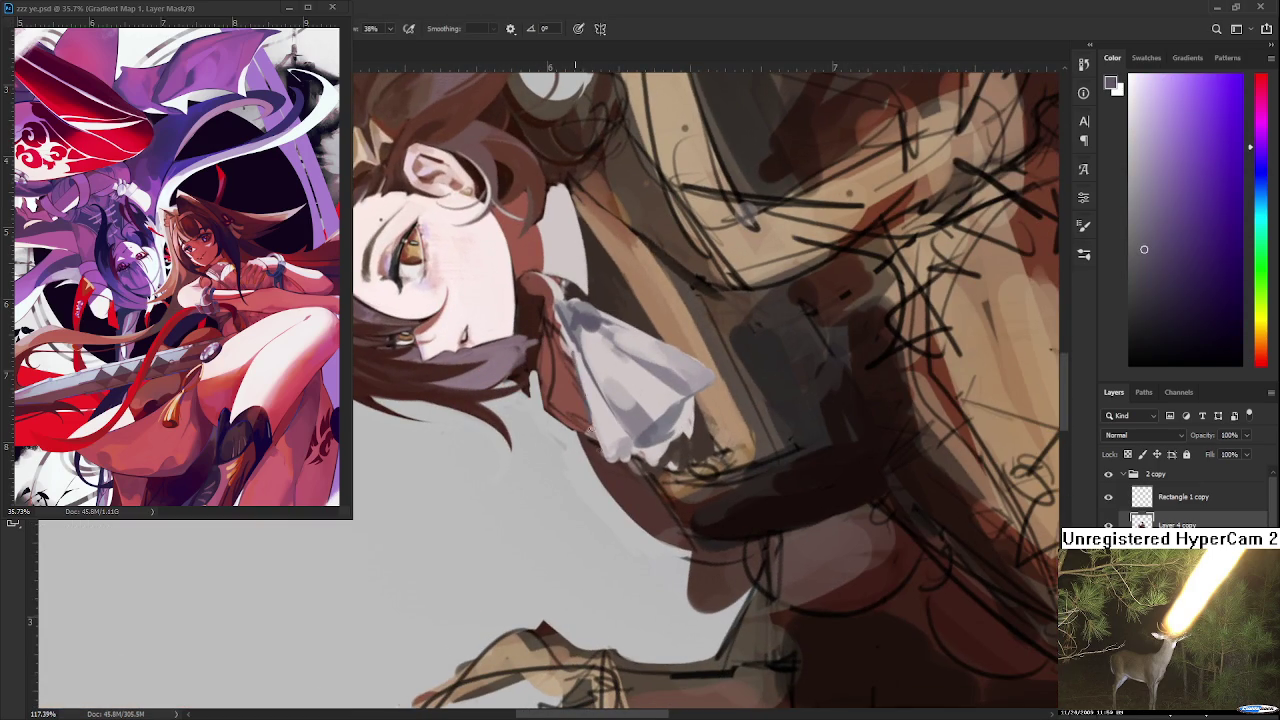
pyautogui.keyDown('alt'); pyautogui.click(593, 400); pyautogui.keyUp('alt')
pyautogui.moveTo(593, 400)
pyautogui.mouseDown()
pyautogui.moveTo(590, 450)
pyautogui.moveTo(583, 378)
pyautogui.mouseUp()
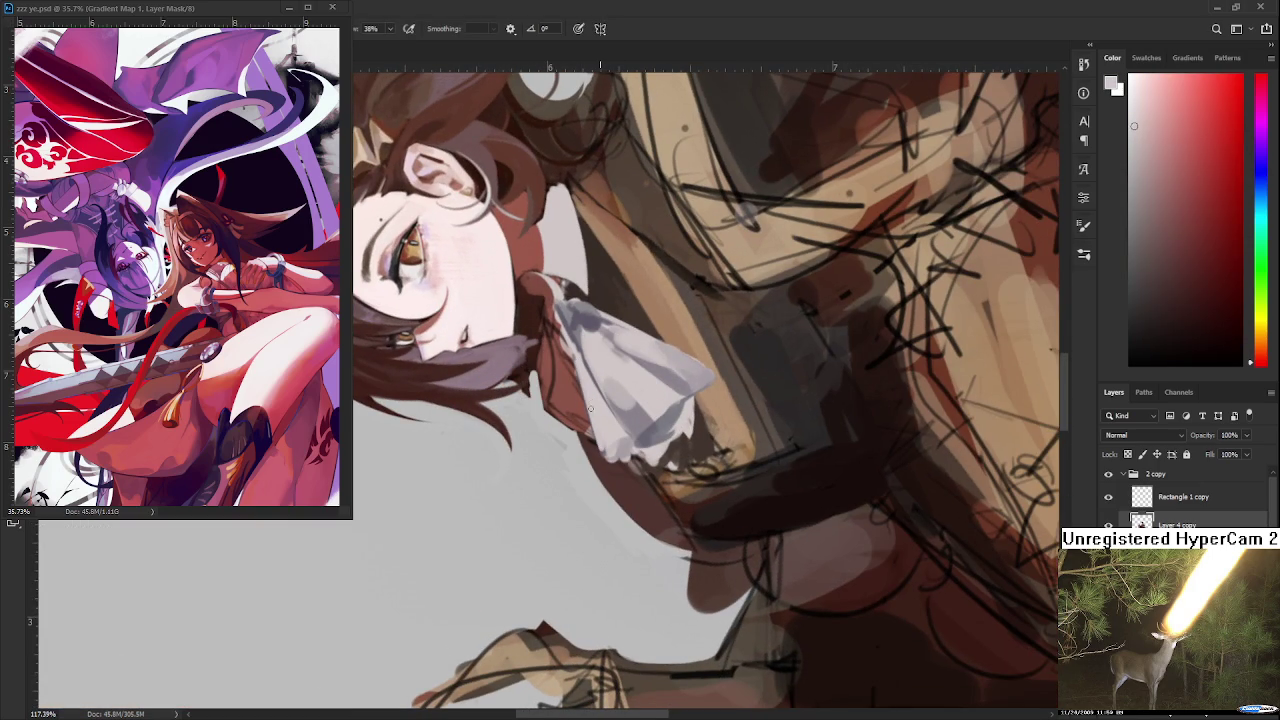
pyautogui.press('r')
pyautogui.press('Escape')
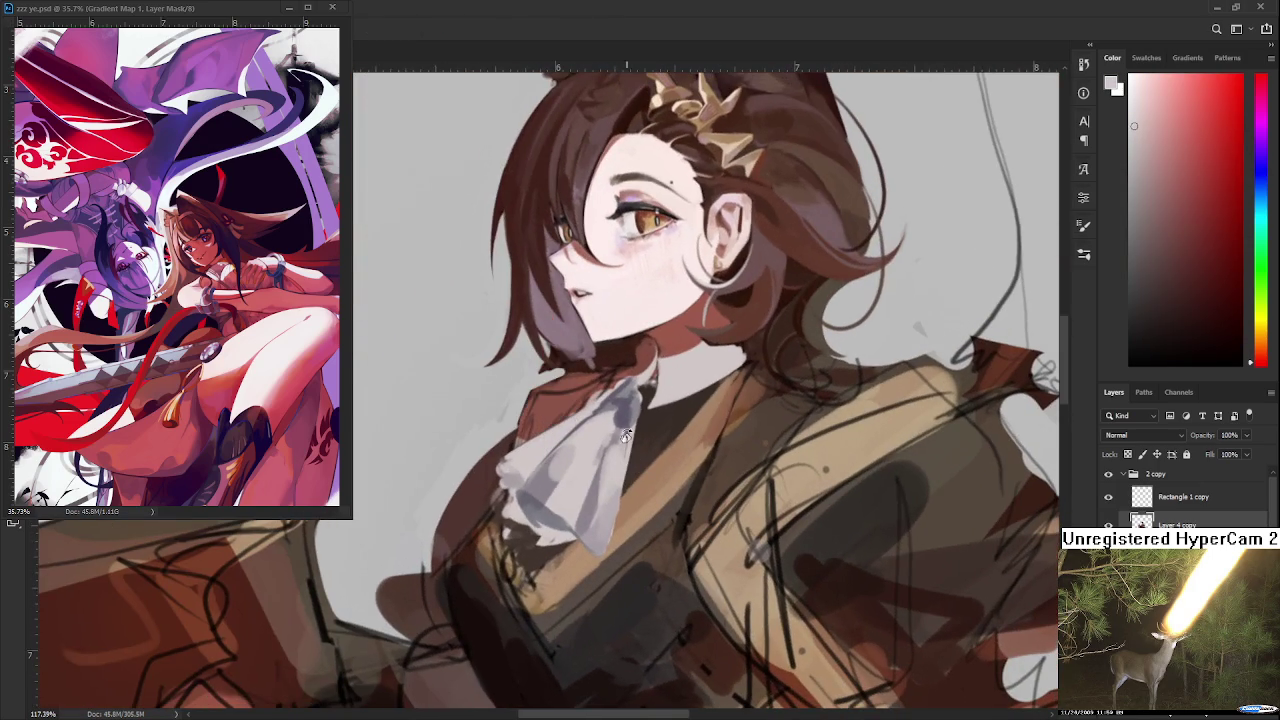
# Paint small strokes on the cravat's left tip and on the neck below the chin
pyautogui.keyDown('alt'); pyautogui.click(625, 408); pyautogui.keyUp('alt')
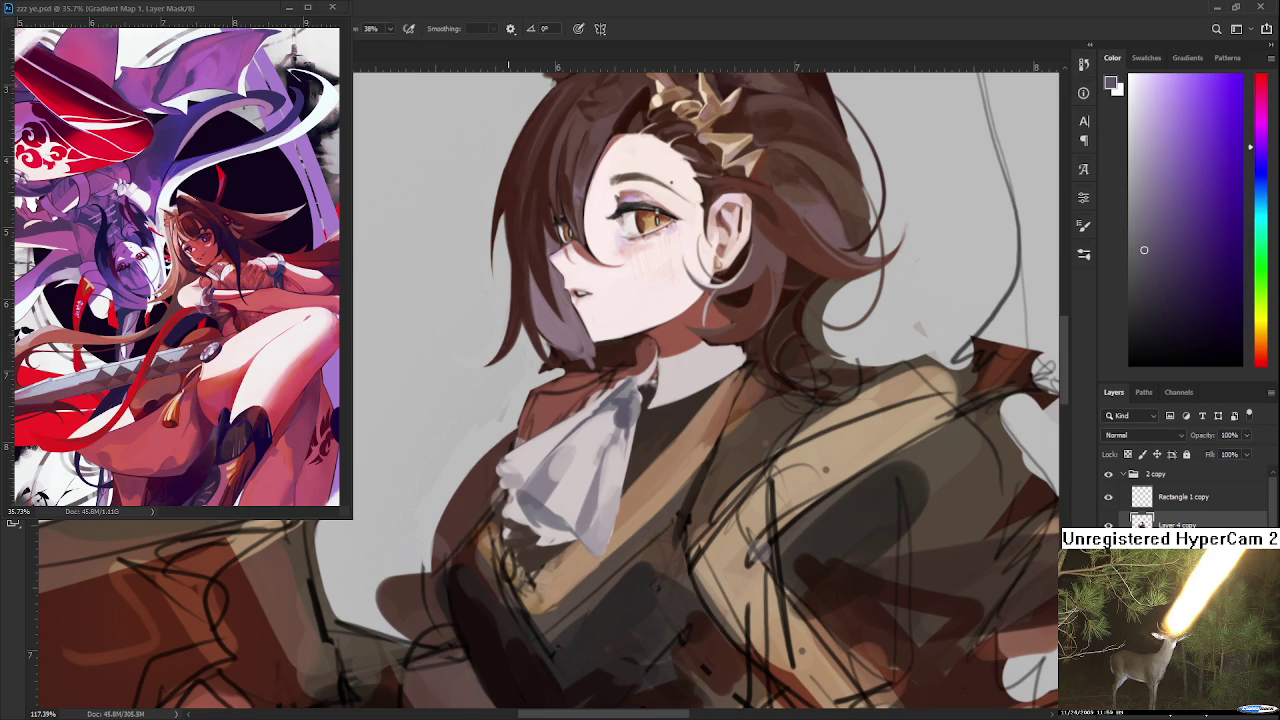
pyautogui.moveTo(505, 465); pyautogui.dragTo(526, 470)
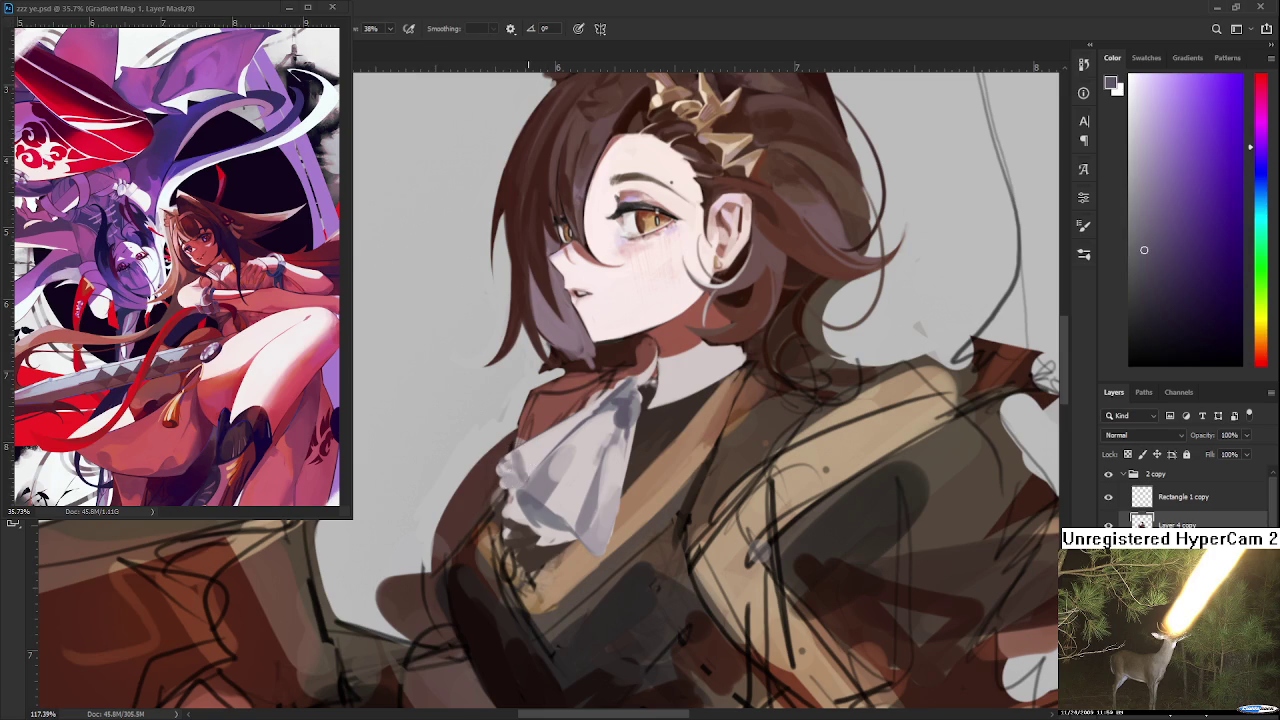
pyautogui.keyDown('alt'); pyautogui.click(540, 452); pyautogui.keyUp('alt')
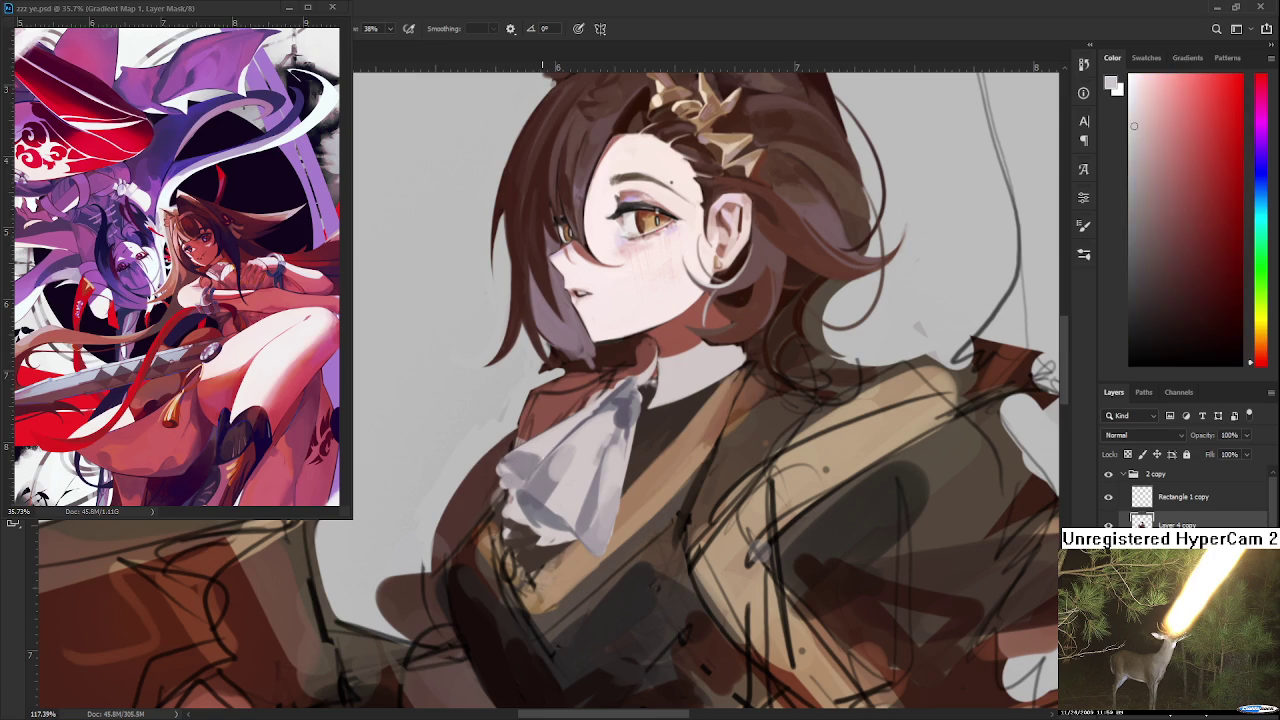
pyautogui.moveTo(545, 450); pyautogui.dragTo(497, 498)
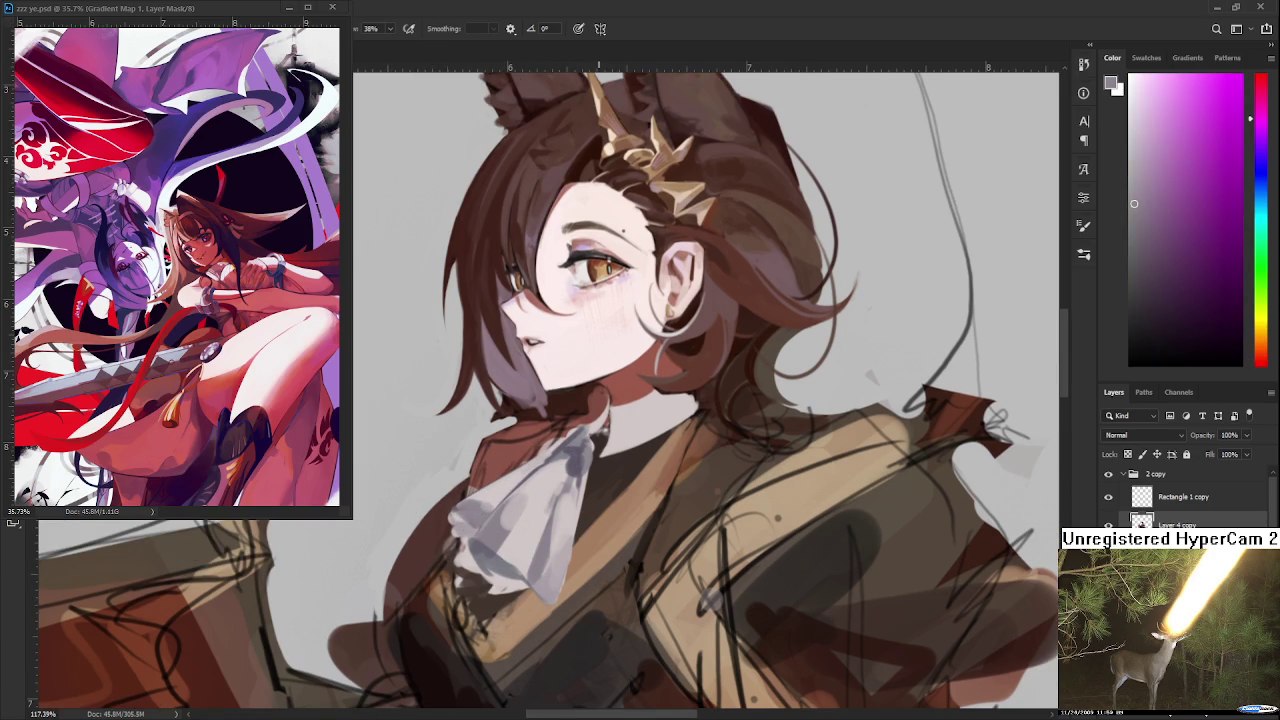
pyautogui.moveTo(576, 445); pyautogui.dragTo(590, 475)
pyautogui.keyDown('alt'); pyautogui.click(590, 475); pyautogui.keyUp('alt')
pyautogui.moveTo(640, 440); pyautogui.dragTo(645, 458)
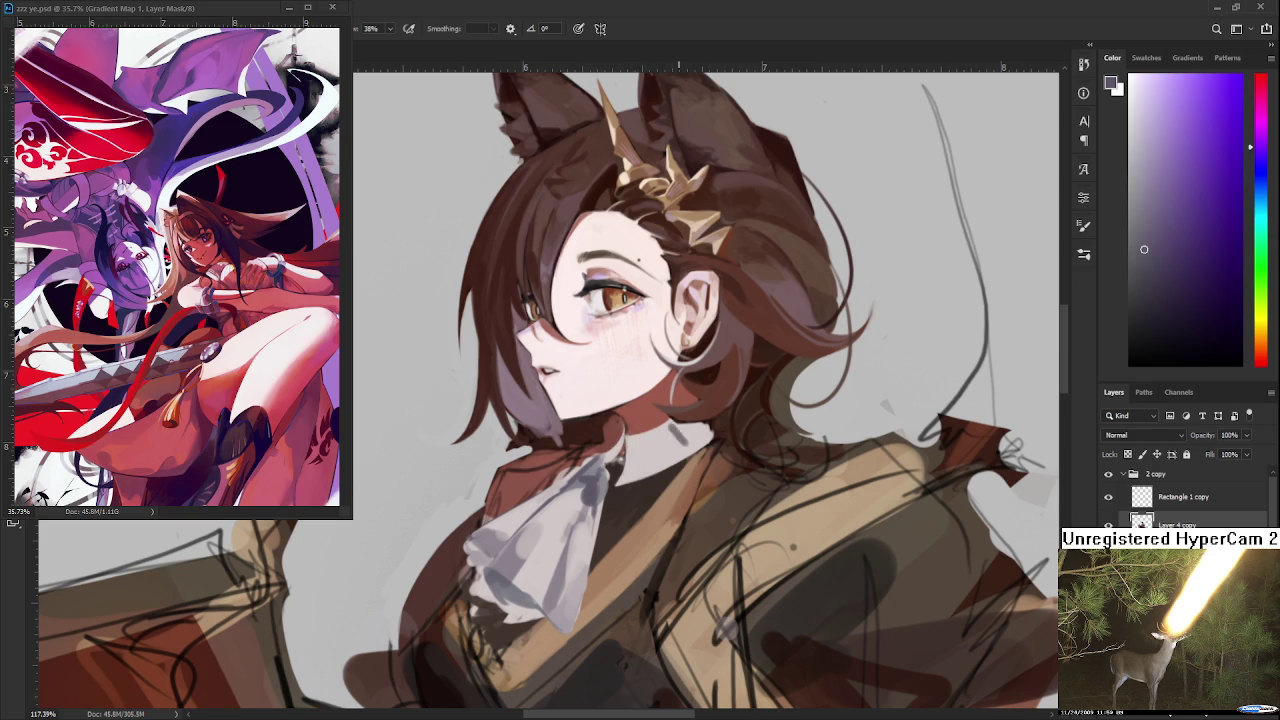
# Paint a near-white collar band under the hair and sample its light greys
pyautogui.moveTo(674, 430)
pyautogui.mouseDown()
pyautogui.moveTo(706, 438)
pyautogui.moveTo(704, 450)
pyautogui.moveTo(668, 424)
pyautogui.mouseUp()
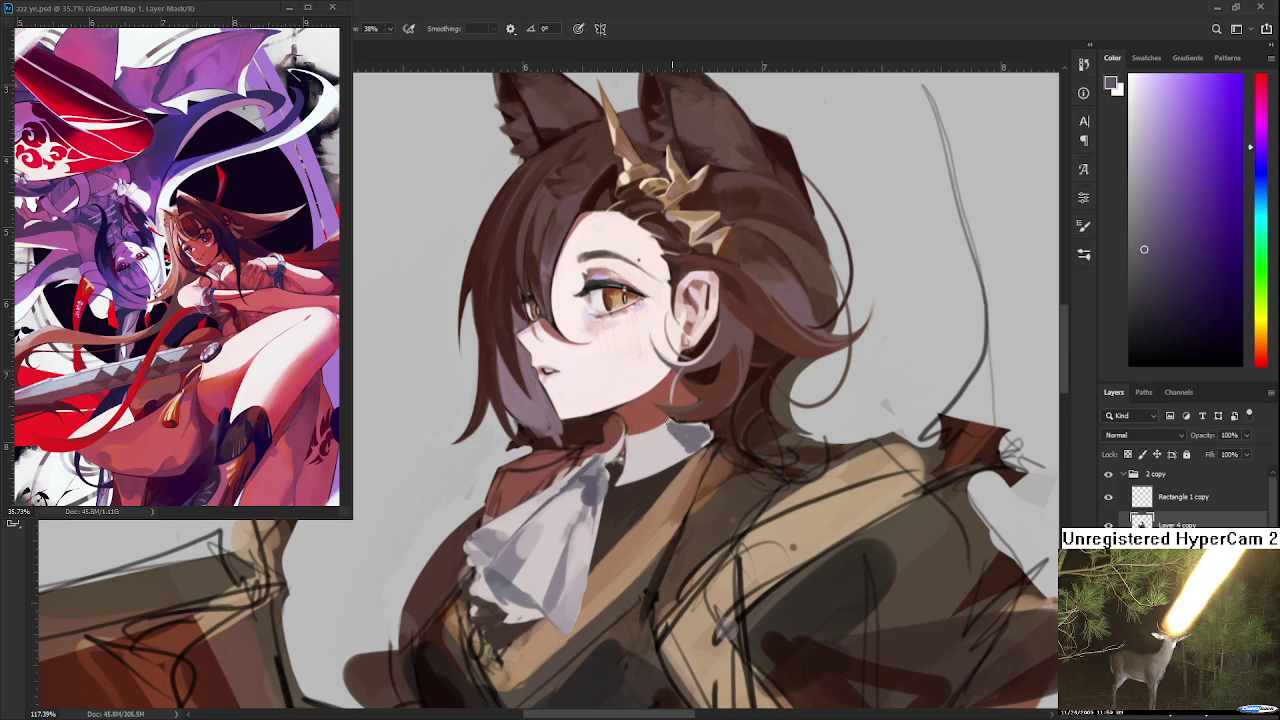
pyautogui.keyDown('alt'); pyautogui.click(686, 440); pyautogui.keyUp('alt')
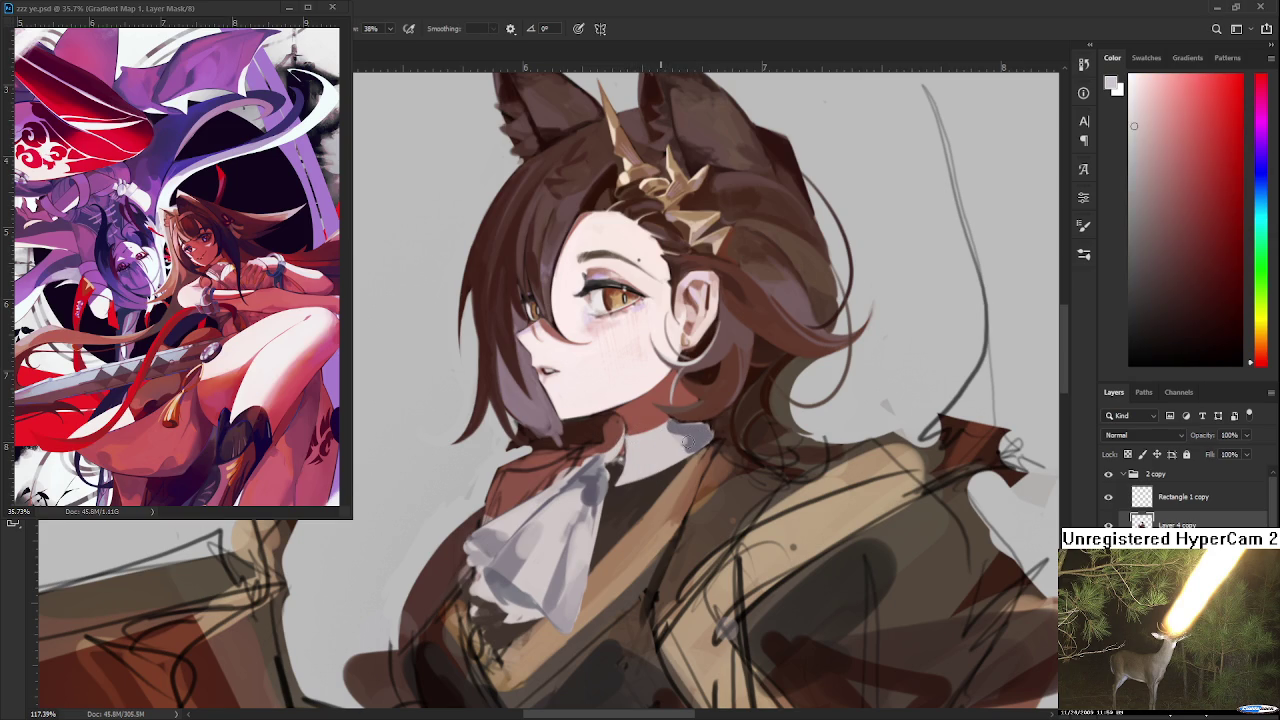
pyautogui.keyDown('alt'); pyautogui.click(690, 443); pyautogui.keyUp('alt')
pyautogui.keyDown('alt'); pyautogui.click(700, 438); pyautogui.keyUp('alt')
pyautogui.keyDown('alt'); pyautogui.click(700, 436); pyautogui.keyUp('alt')
pyautogui.keyDown('alt'); pyautogui.click(697, 446); pyautogui.keyUp('alt')
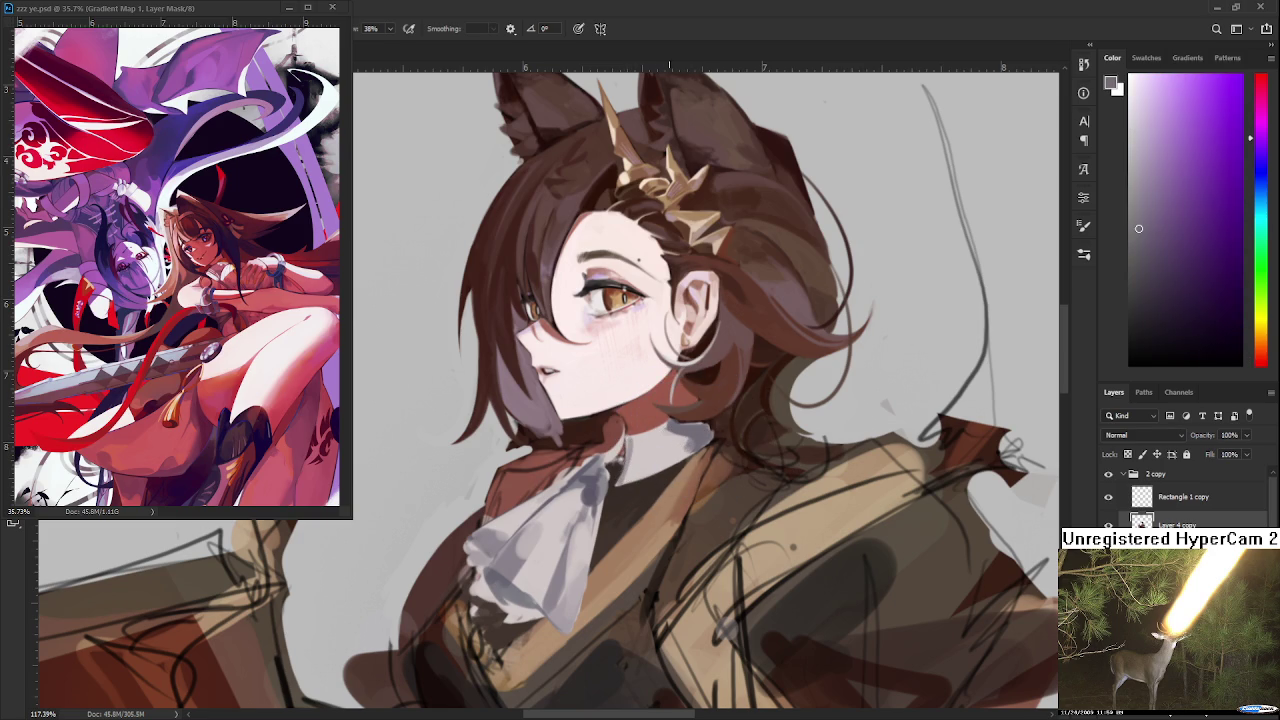
pyautogui.keyDown('alt'); pyautogui.click(652, 402); pyautogui.keyUp('alt')
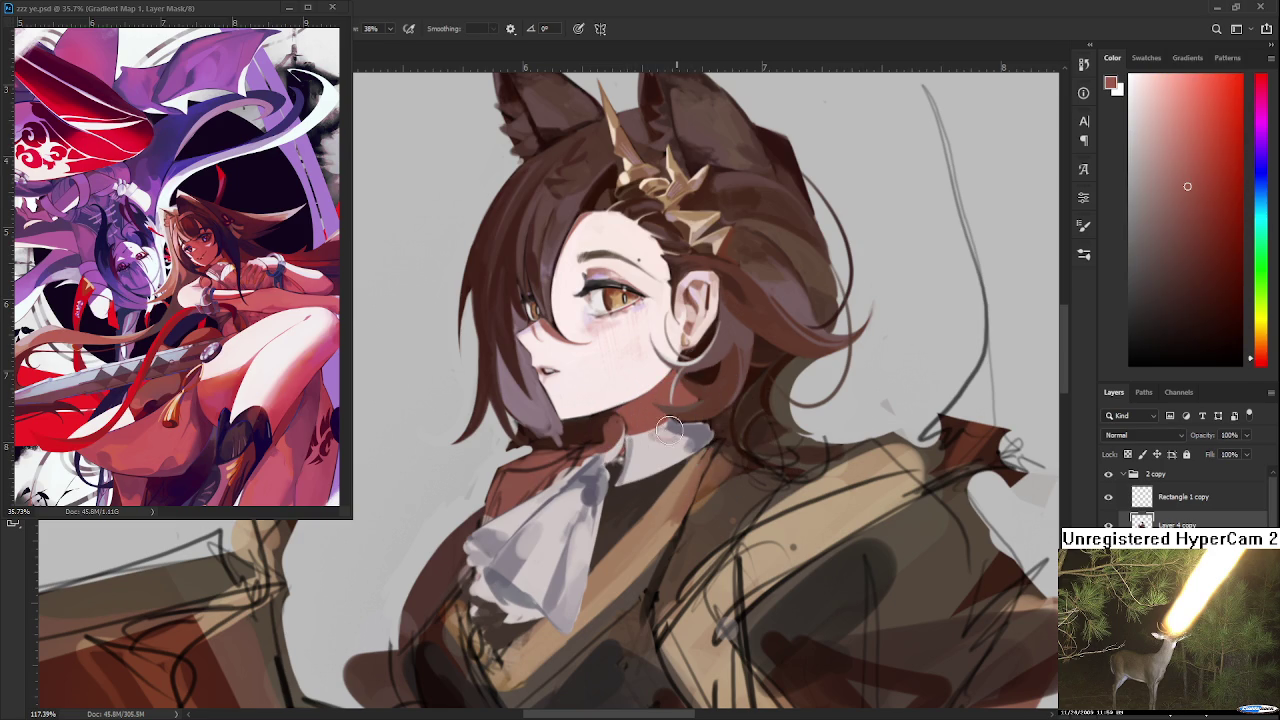
pyautogui.keyDown('alt'); pyautogui.click(660, 440); pyautogui.keyUp('alt')
pyautogui.keyDown('alt'); pyautogui.click(660, 434); pyautogui.keyUp('alt')
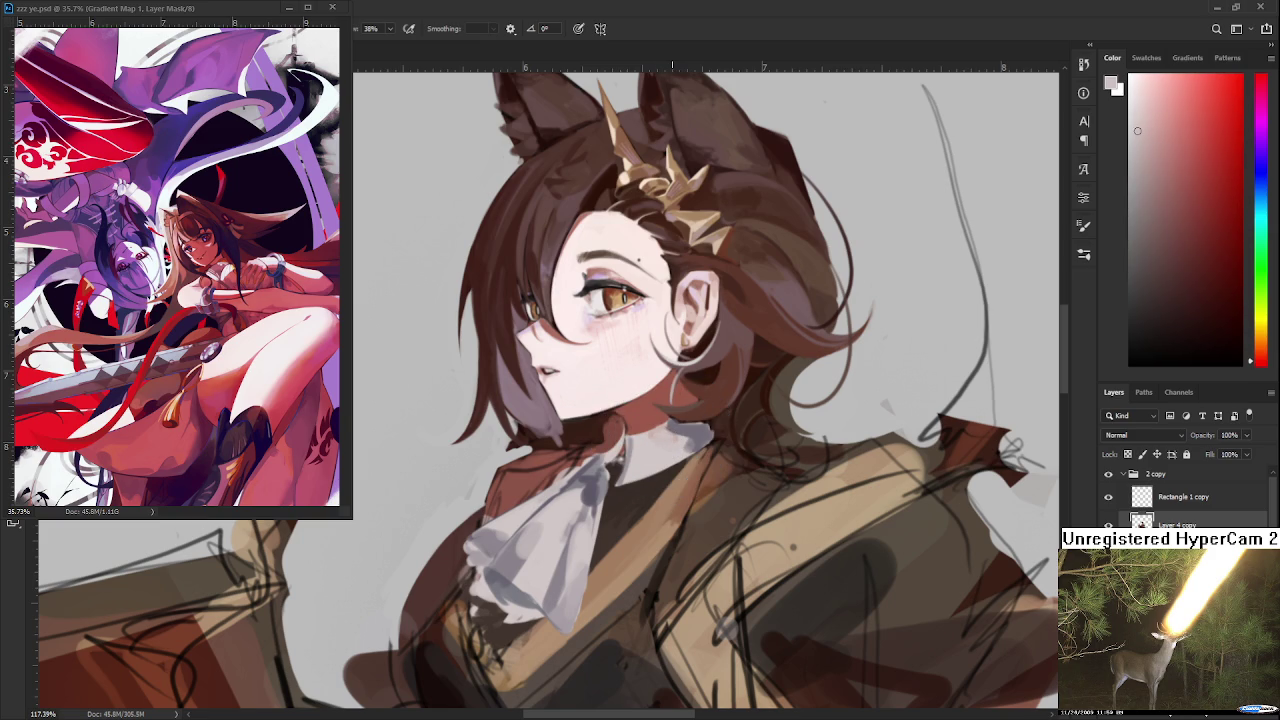
# Sample warm light and cool shadow tones across the collar
pyautogui.keyDown('alt'); pyautogui.click(670, 431); pyautogui.keyUp('alt')
pyautogui.keyDown('alt'); pyautogui.click(680, 436); pyautogui.keyUp('alt')
pyautogui.keyDown('alt'); pyautogui.click(668, 440); pyautogui.keyUp('alt')
pyautogui.keyDown('alt'); pyautogui.click(672, 440); pyautogui.keyUp('alt')
pyautogui.keyDown('alt'); pyautogui.click(687, 433); pyautogui.keyUp('alt')
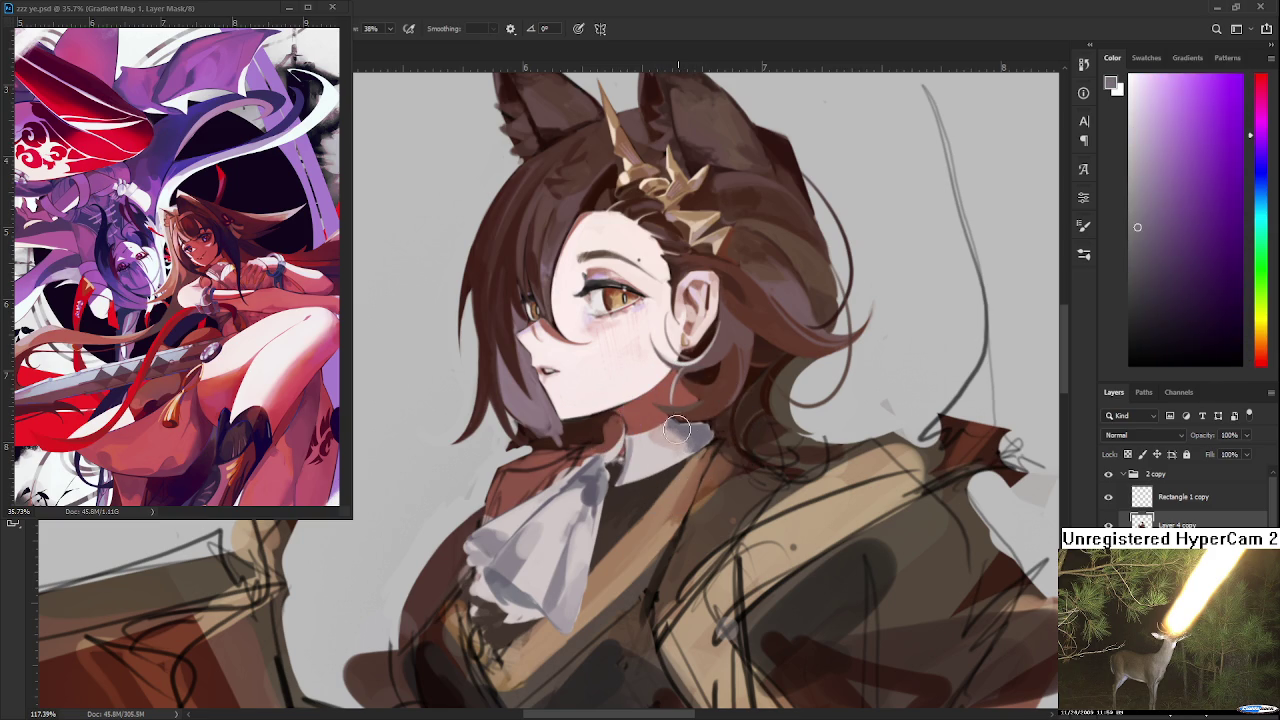
pyautogui.keyDown('alt'); pyautogui.click(700, 438); pyautogui.keyUp('alt')
pyautogui.keyDown('alt'); pyautogui.click(672, 433); pyautogui.keyUp('alt')
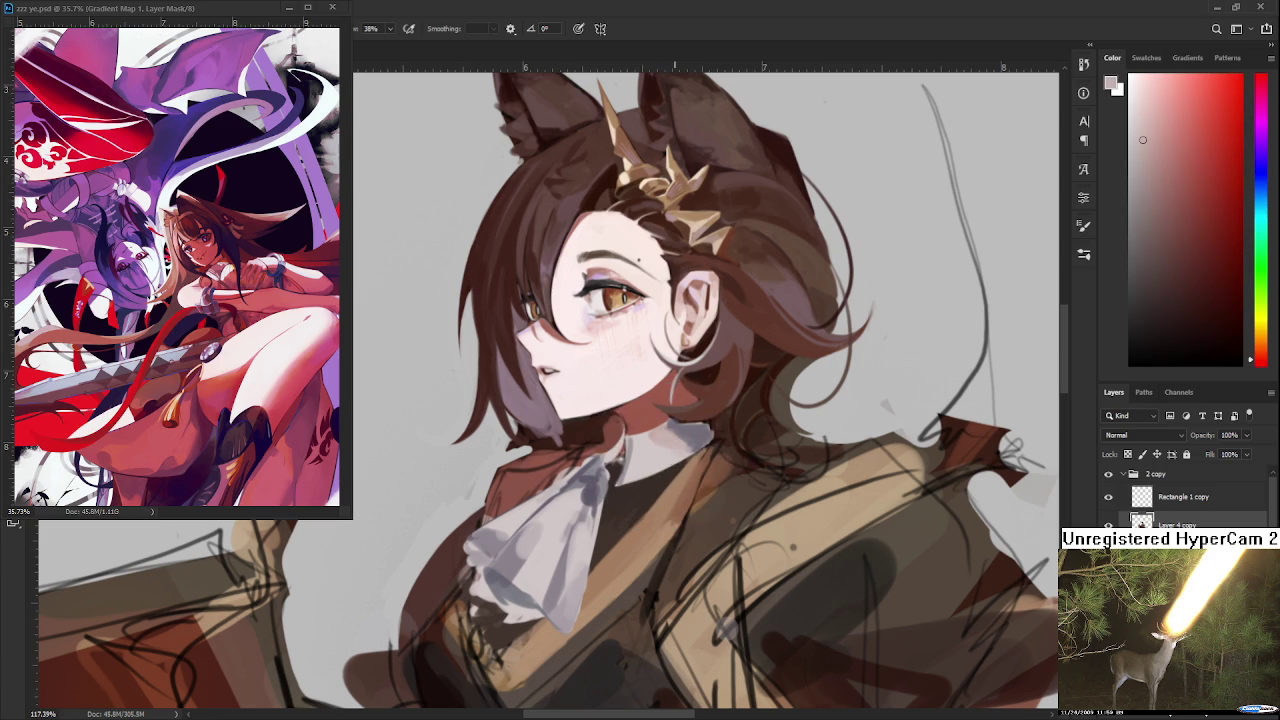
pyautogui.keyDown('alt'); pyautogui.click(675, 439); pyautogui.keyUp('alt')
pyautogui.keyDown('alt'); pyautogui.click(696, 436); pyautogui.keyUp('alt')
pyautogui.keyDown('alt'); pyautogui.click(703, 437); pyautogui.keyUp('alt')
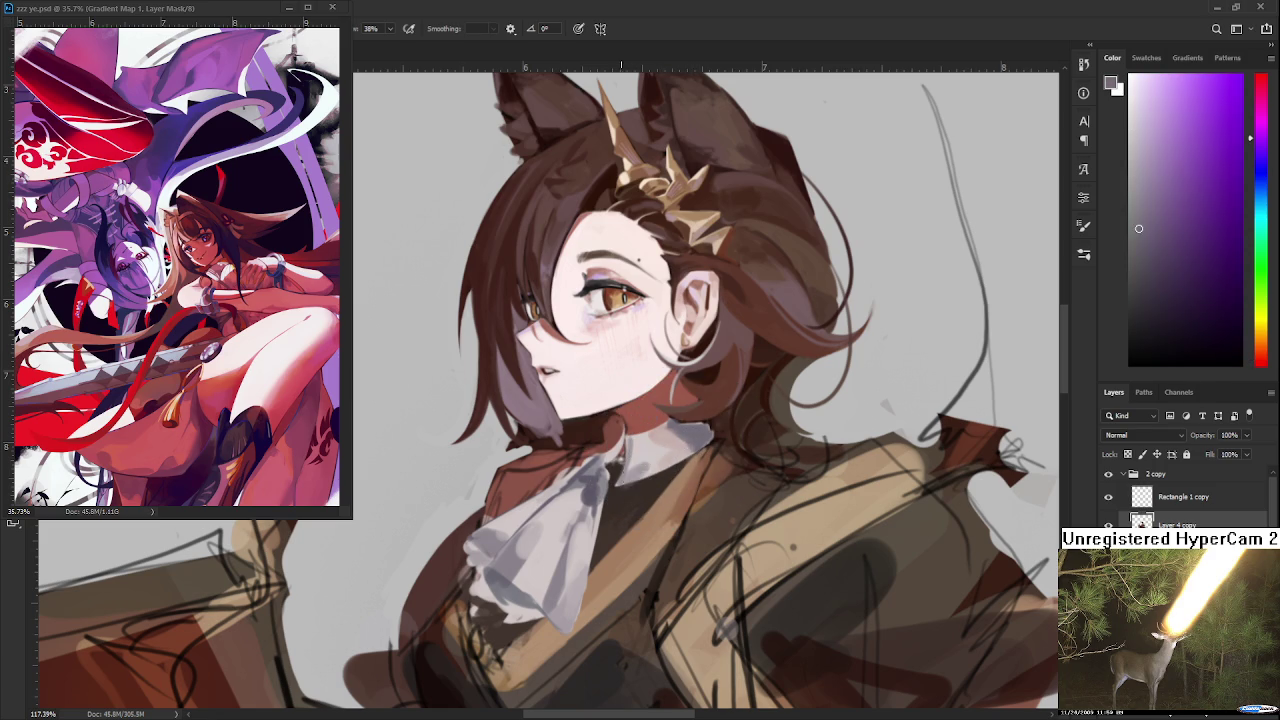
# Sample pinkish and warm tones from around the collar
pyautogui.keyDown('alt'); pyautogui.click(650, 462); pyautogui.keyUp('alt')
pyautogui.keyDown('alt'); pyautogui.click(624, 479); pyautogui.keyUp('alt')
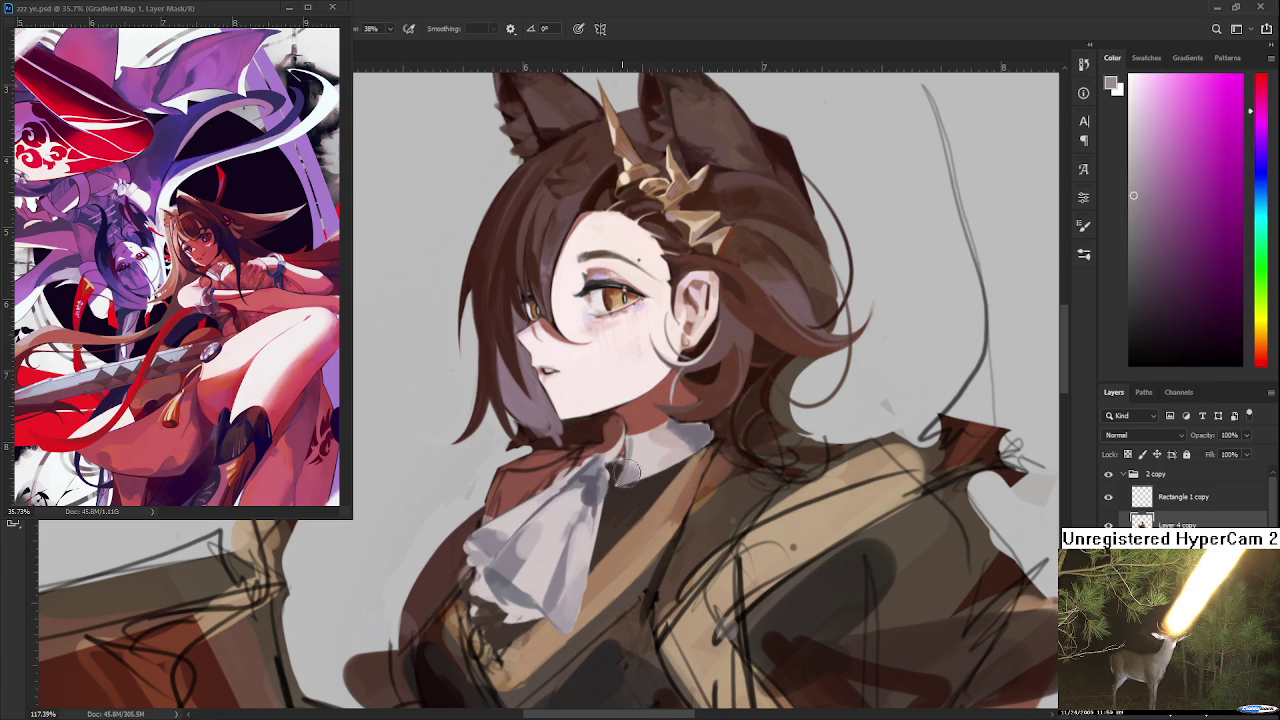
pyautogui.keyDown('alt'); pyautogui.click(630, 490); pyautogui.keyUp('alt')
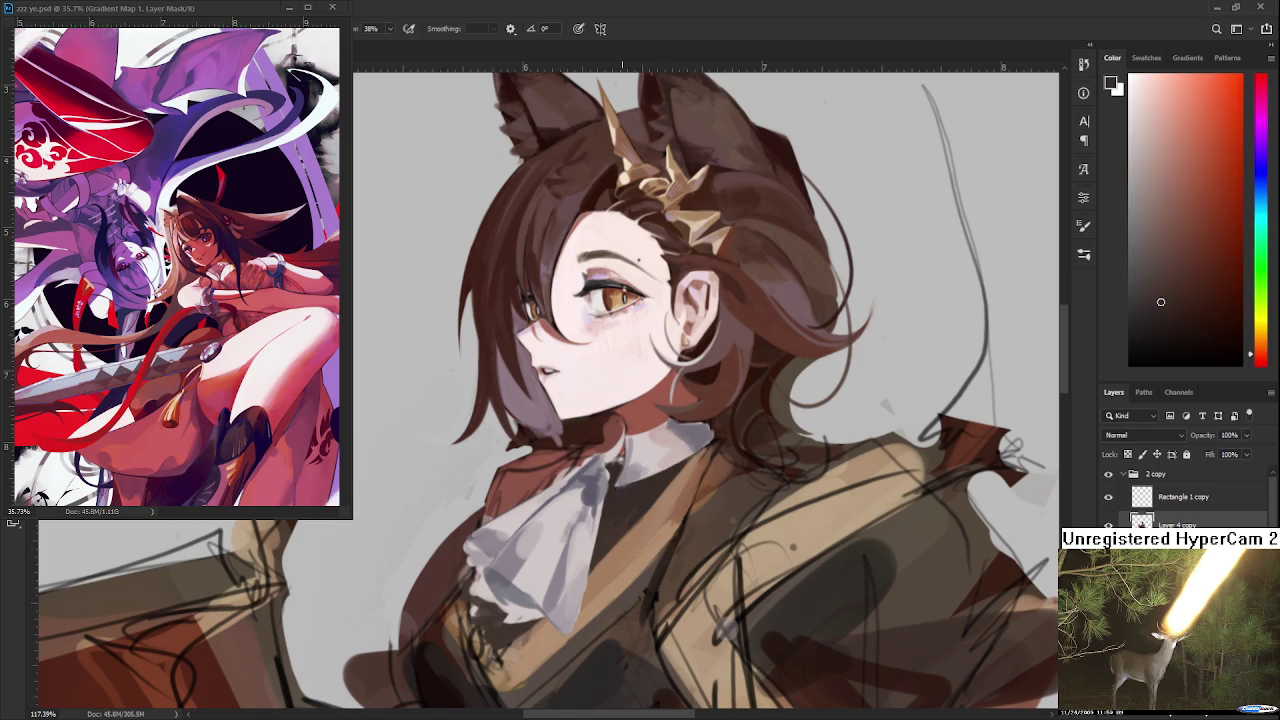
pyautogui.keyDown('alt'); pyautogui.click(645, 468); pyautogui.keyUp('alt')
pyautogui.keyDown('alt'); pyautogui.click(647, 442); pyautogui.keyUp('alt')
pyautogui.keyDown('alt'); pyautogui.click(655, 452); pyautogui.keyUp('alt')
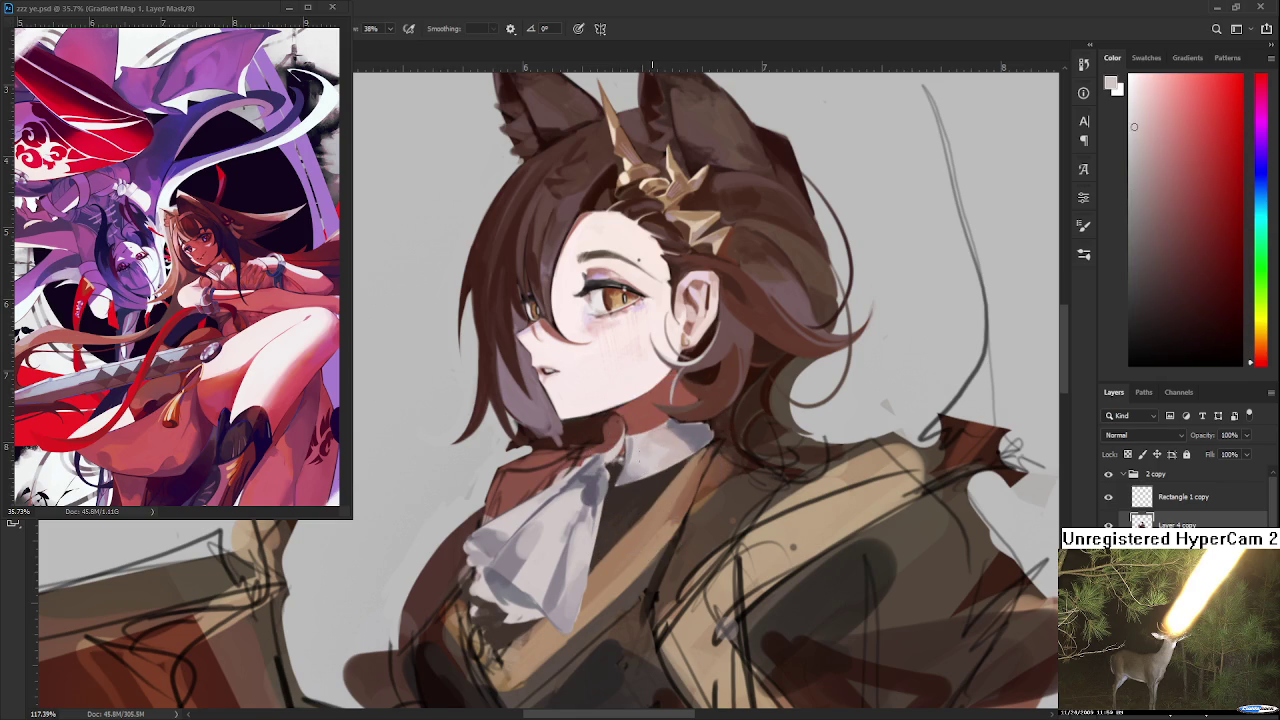
# Pick and fine-tune a pinkish-red tone from the collar area
pyautogui.keyDown('alt'); pyautogui.click(667, 440); pyautogui.keyUp('alt')
pyautogui.keyDown('alt'); pyautogui.click(660, 442); pyautogui.keyUp('alt')
pyautogui.keyDown('alt'); pyautogui.click(634, 466); pyautogui.keyUp('alt')
pyautogui.keyDown('alt'); pyautogui.click(632, 475); pyautogui.keyUp('alt')
pyautogui.keyDown('alt'); pyautogui.click(648, 451); pyautogui.keyUp('alt')
pyautogui.keyDown('alt'); pyautogui.click(633, 466); pyautogui.keyUp('alt')
pyautogui.scroll(-1, 652, 448)
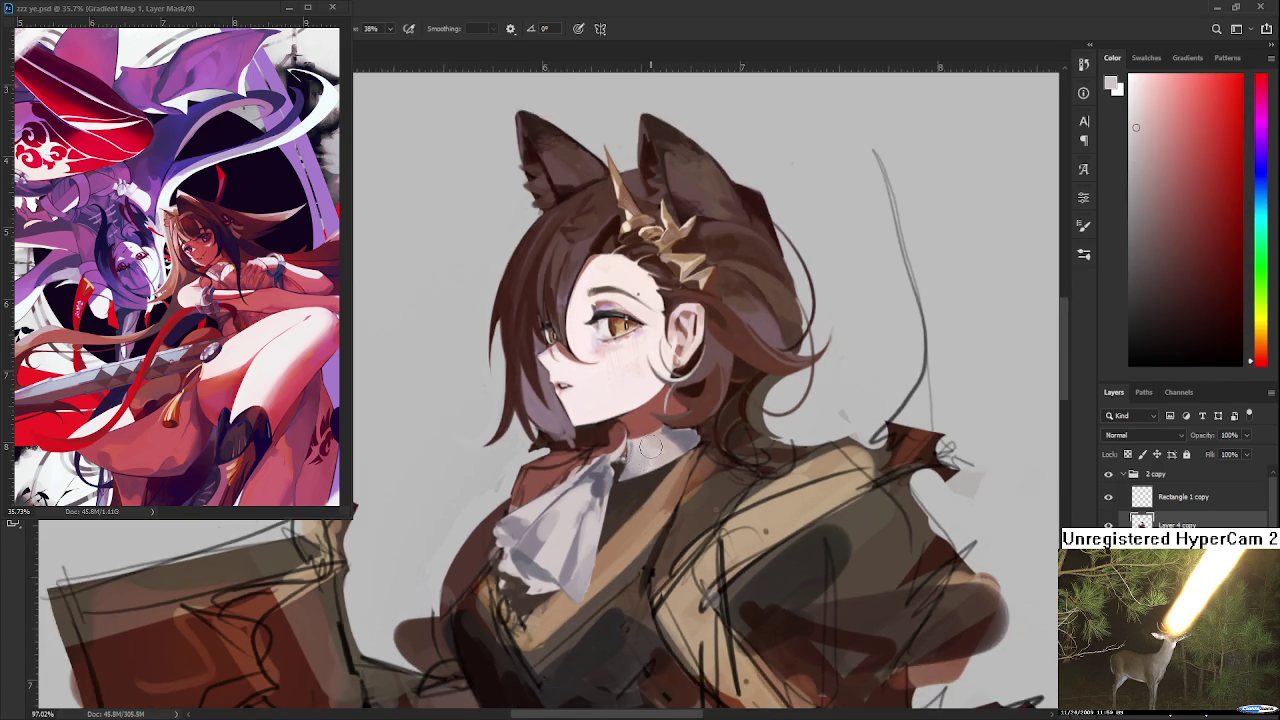
# On a rotated canvas, shade the collar's edge with a dim purple, then reset upright
pyautogui.scroll(-3, 650, 450)
pyautogui.scroll(-1, 650, 450)
pyautogui.scroll(5, 665, 465)
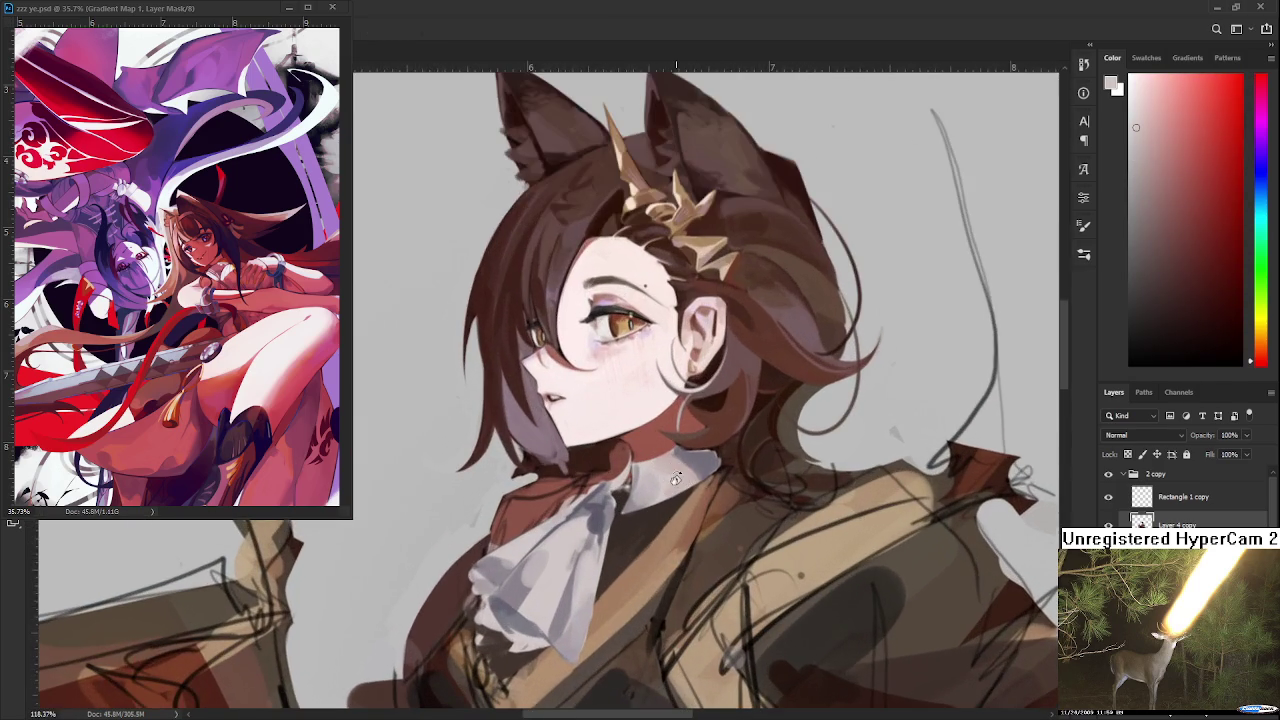
pyautogui.press('r')
pyautogui.moveTo(676, 480); pyautogui.dragTo(631, 332)
pyautogui.click(1144, 246)
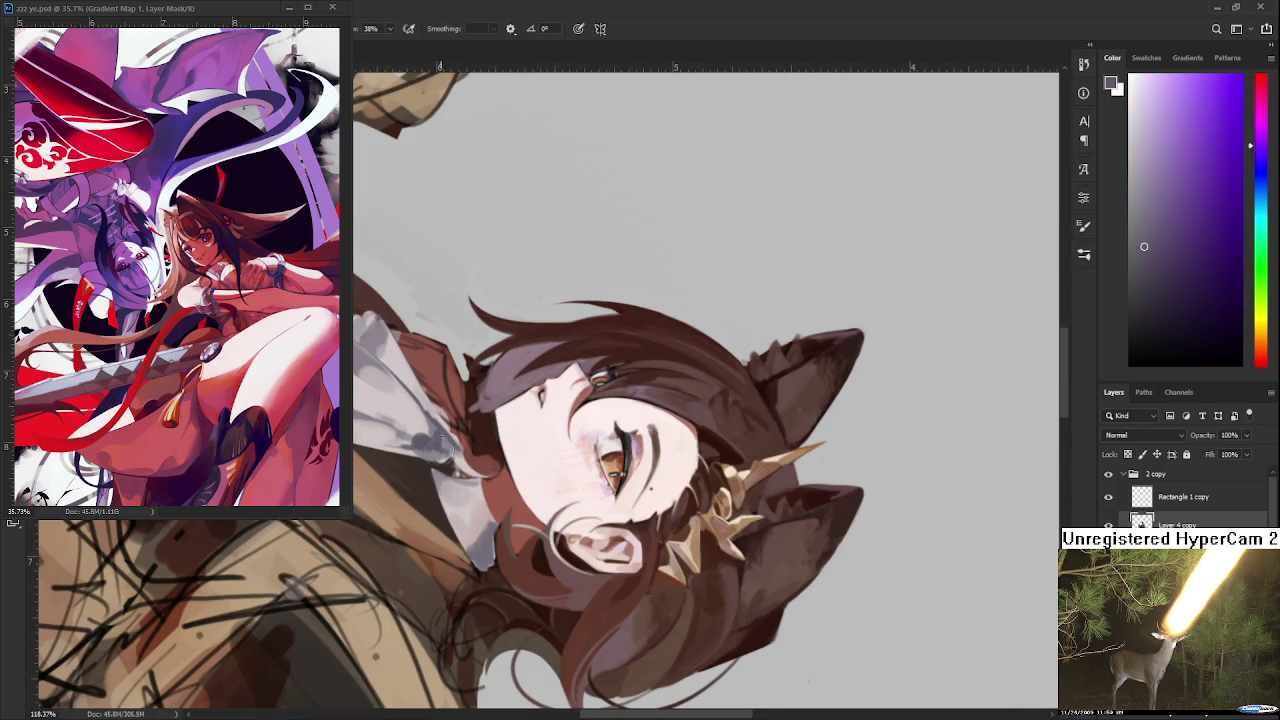
pyautogui.moveTo(431, 467)
pyautogui.mouseDown()
pyautogui.moveTo(445, 540)
pyautogui.moveTo(653, 477)
pyautogui.mouseUp()
pyautogui.press('r')
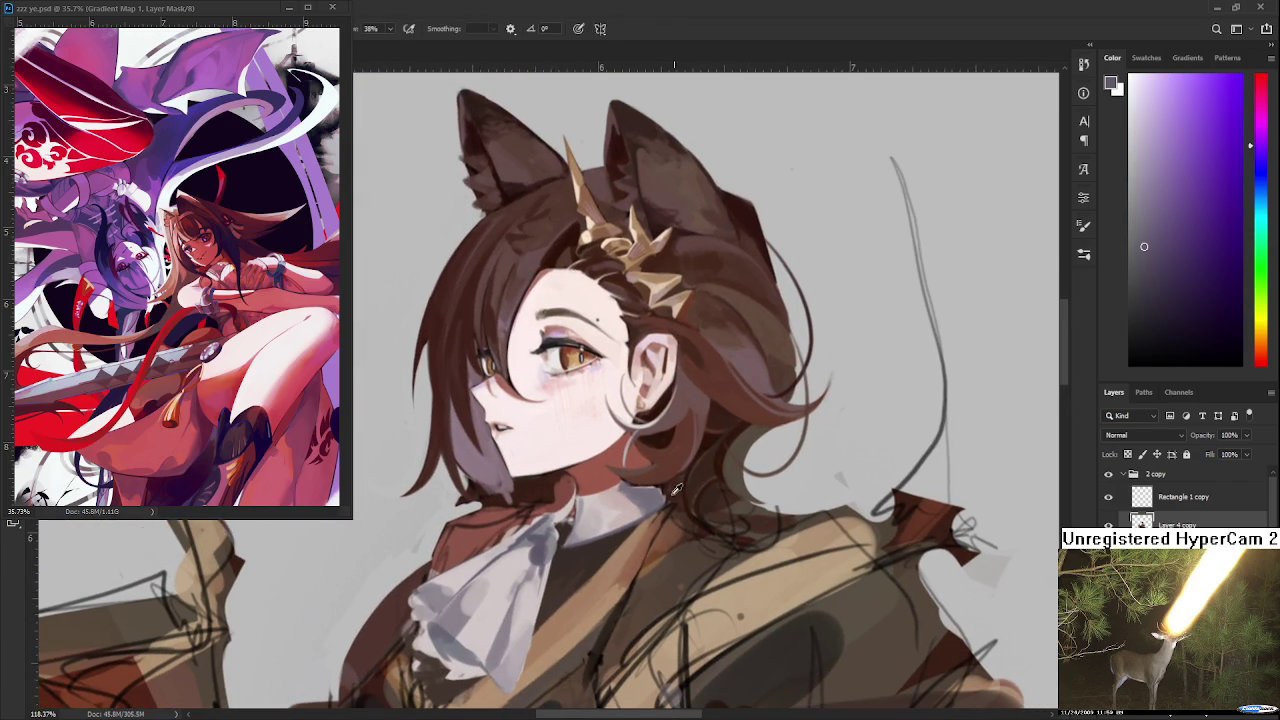
# Sample reddish-brown tones near the ear and rotate the canvas view
pyautogui.keyDown('alt'); pyautogui.click(666, 485); pyautogui.keyUp('alt')
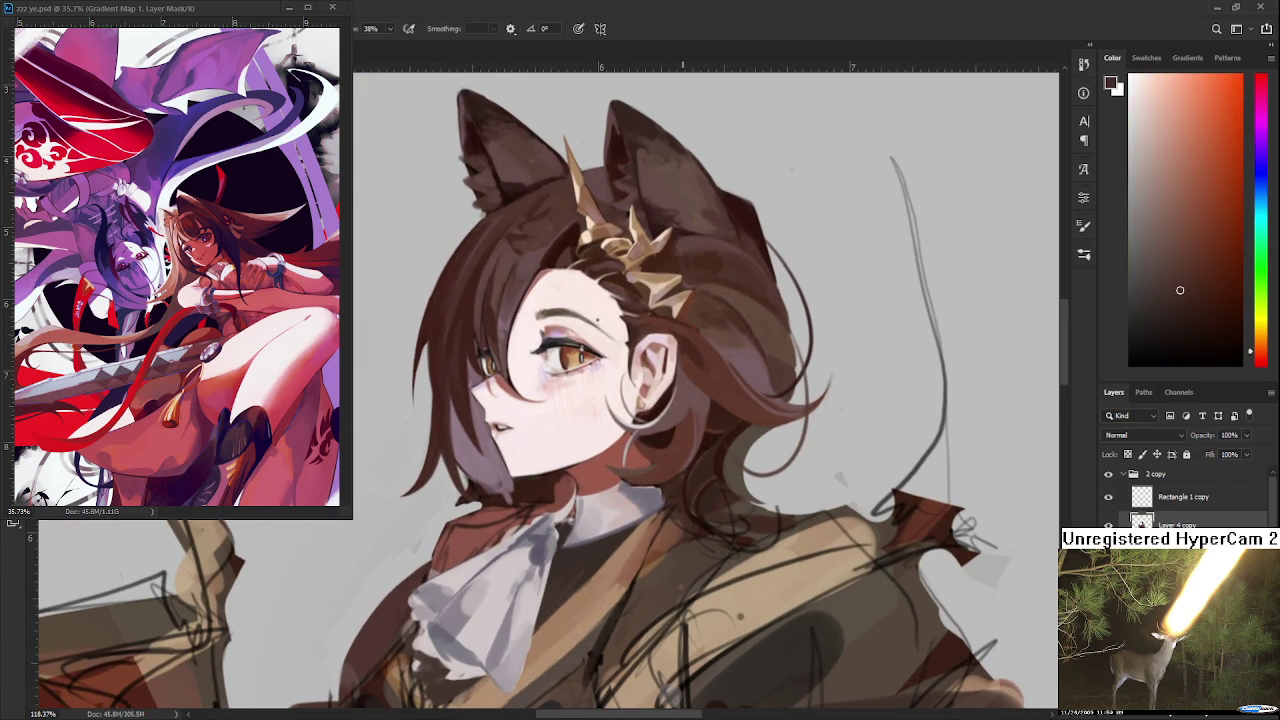
pyautogui.scroll(2, 640, 515)
pyautogui.scroll(2, 640, 515)
pyautogui.scroll(2, 619, 512)
pyautogui.keyDown('alt'); pyautogui.click(614, 515); pyautogui.keyUp('alt')
pyautogui.press('r')
pyautogui.moveTo(623, 528)
pyautogui.mouseDown()
pyautogui.moveTo(652, 385)
pyautogui.moveTo(620, 370)
pyautogui.mouseUp()
# Settle on a pale purple-grey, then reset the canvas rotation to upright
pyautogui.keyDown('alt'); pyautogui.click(620, 370); pyautogui.keyUp('alt')
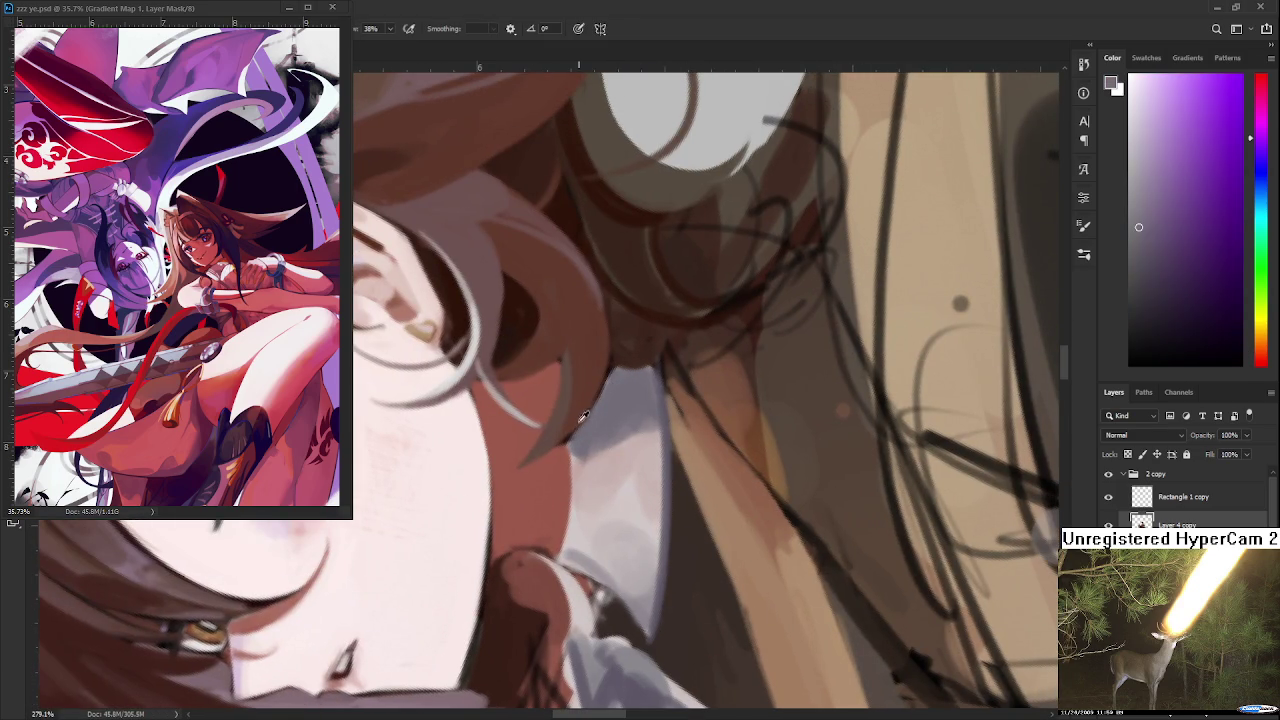
pyautogui.keyDown('alt'); pyautogui.click(580, 422); pyautogui.keyUp('alt')
pyautogui.keyDown('alt'); pyautogui.click(600, 404); pyautogui.keyUp('alt')
pyautogui.press('r')
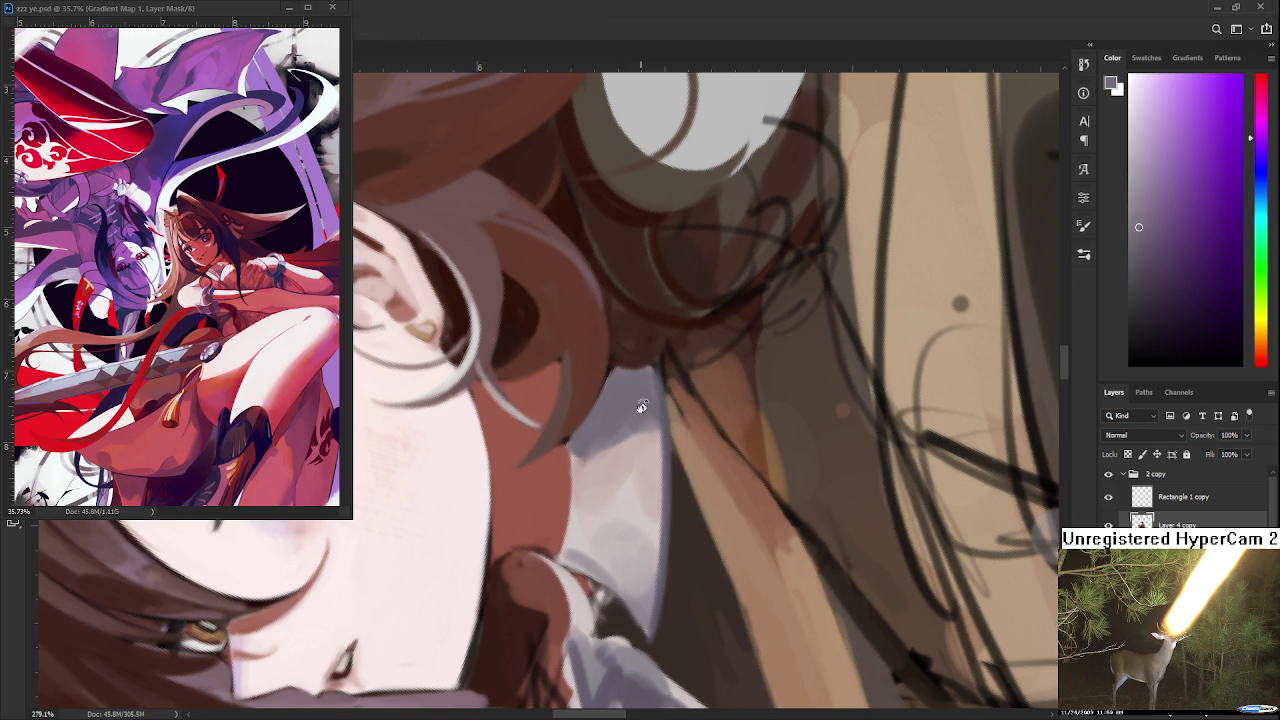
pyautogui.moveTo(629, 400); pyautogui.dragTo(560, 430)
pyautogui.press('Escape')
# Reposition the face and collar in view and sample a dark brown
pyautogui.scroll(-5, 545, 460)
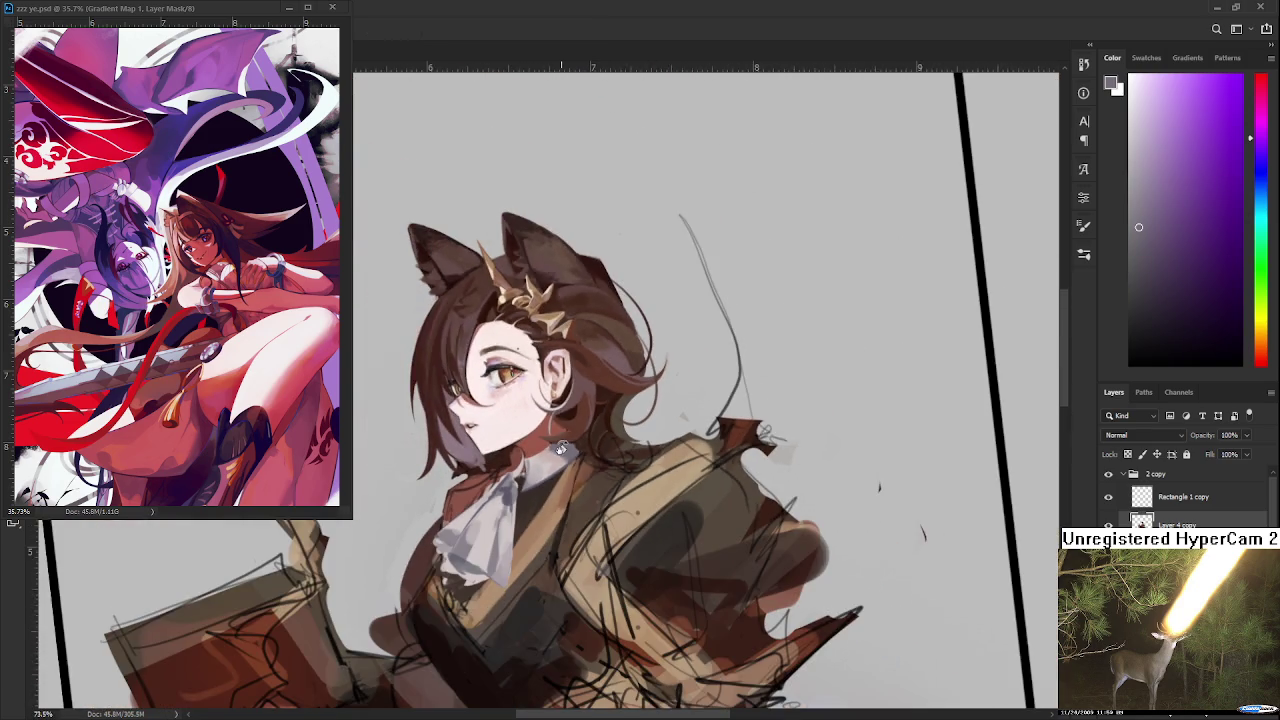
pyautogui.scroll(3, 530, 430)
pyautogui.scroll(4, 530, 432)
pyautogui.keyDown('alt'); pyautogui.click(560, 457); pyautogui.keyUp('alt')
pyautogui.moveTo(544, 478); pyautogui.dragTo(650, 405)
pyautogui.keyDown('alt'); pyautogui.click(570, 494); pyautogui.keyUp('alt')
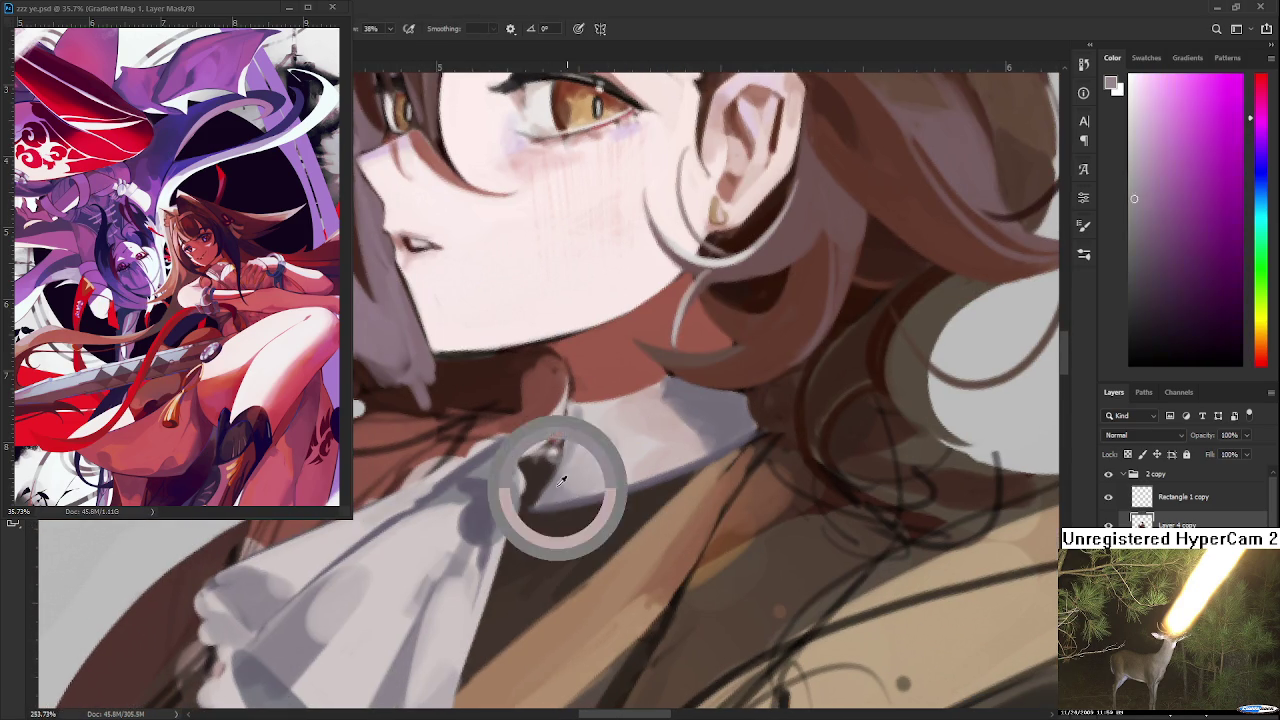
# Cover the collar's dark outline with a light pinkish grey sampled from the collar
pyautogui.scroll(-2, 564, 427)
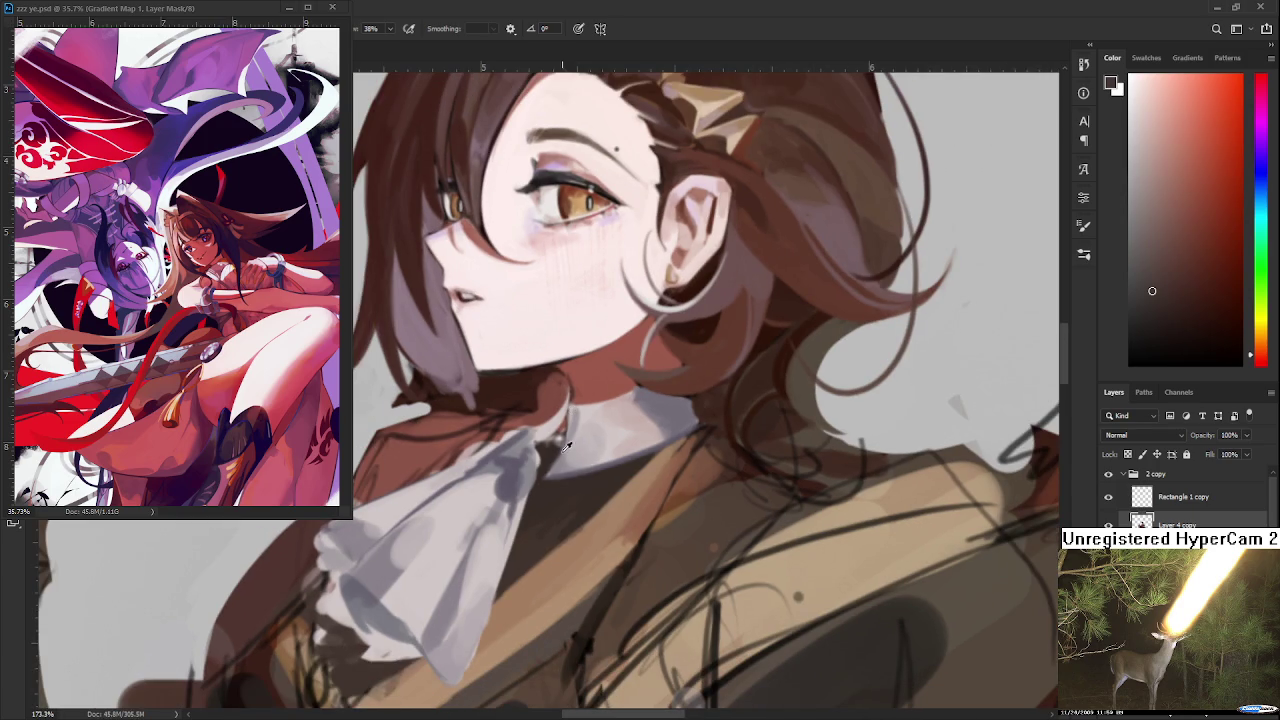
pyautogui.keyDown('alt'); pyautogui.click(573, 433); pyautogui.keyUp('alt')
pyautogui.moveTo(543, 456); pyautogui.dragTo(558, 442)
pyautogui.keyDown('alt'); pyautogui.click(564, 428); pyautogui.keyUp('alt')
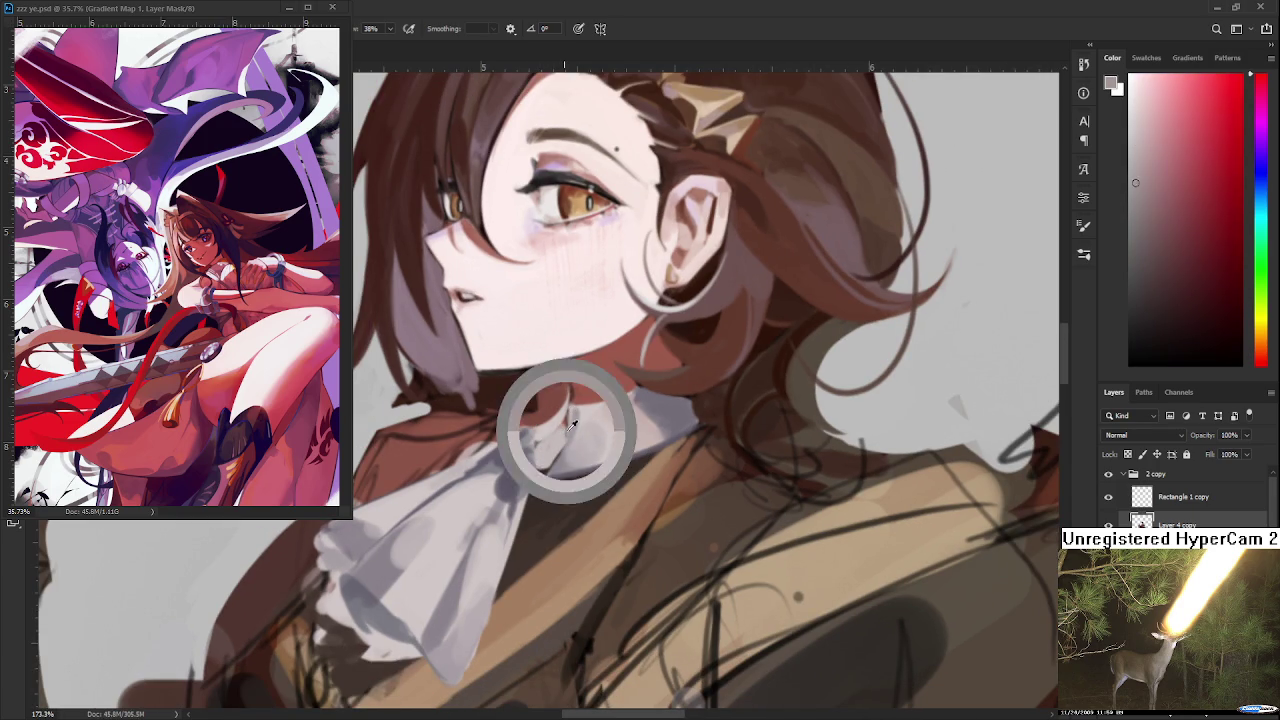
pyautogui.keyDown('alt'); pyautogui.click(556, 437); pyautogui.keyUp('alt')
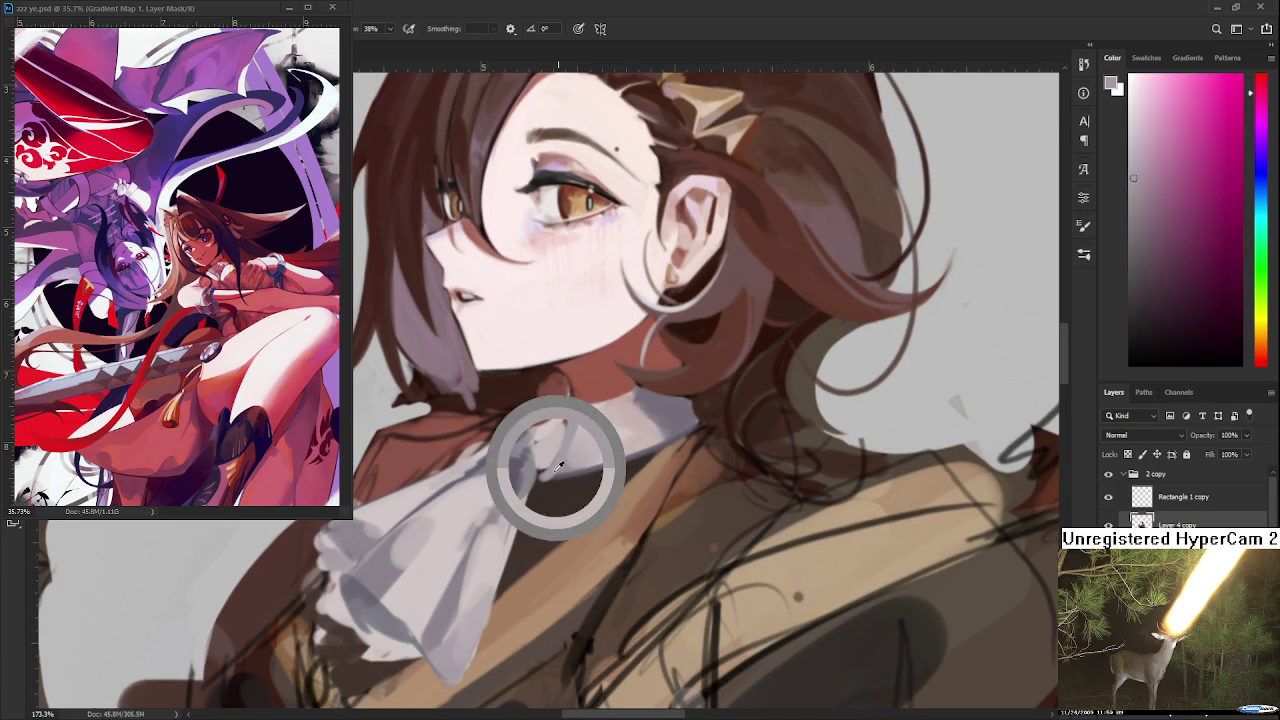
pyautogui.keyDown('alt'); pyautogui.click(546, 478); pyautogui.keyUp('alt')
pyautogui.keyDown('alt'); pyautogui.click(541, 479); pyautogui.keyUp('alt')
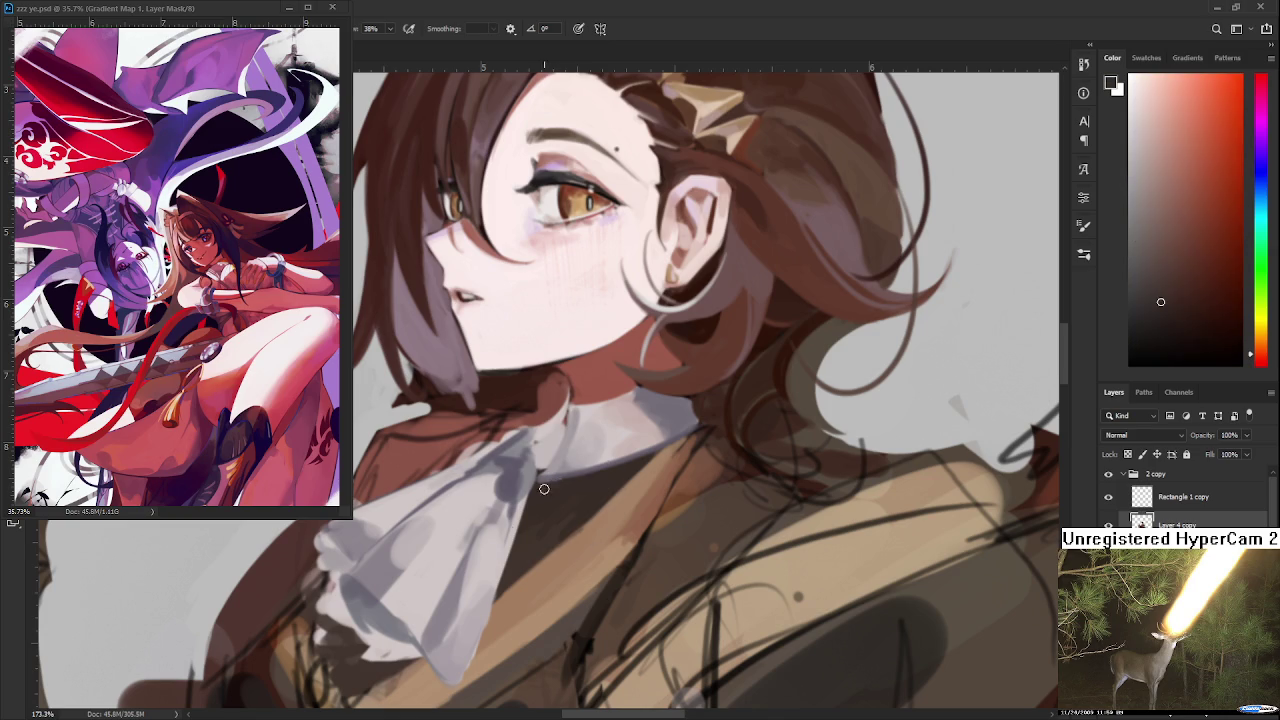
# Shade the collar band with sampled warm reddish and purple grey tones
pyautogui.keyDown('alt'); pyautogui.click(542, 476); pyautogui.keyUp('alt')
pyautogui.keyDown('alt'); pyautogui.click(542, 474); pyautogui.keyUp('alt')
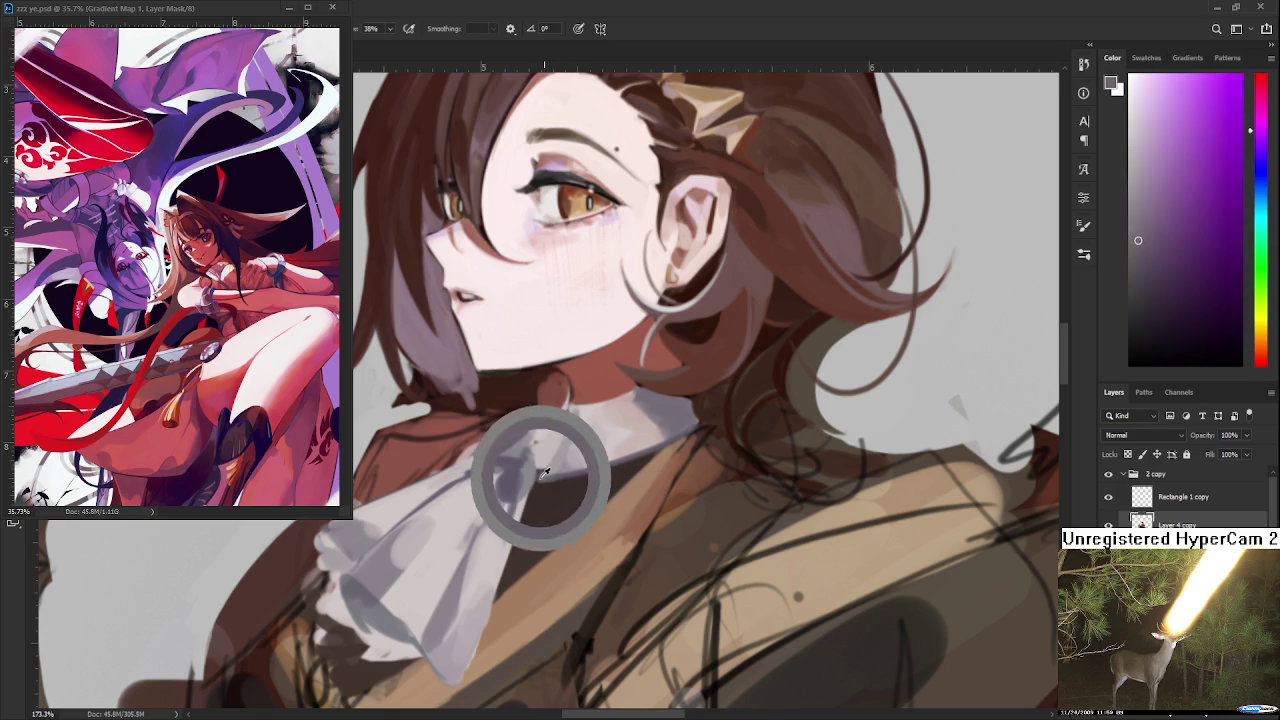
pyautogui.keyDown('alt'); pyautogui.click(547, 466); pyautogui.keyUp('alt')
pyautogui.keyDown('alt'); pyautogui.click(551, 446); pyautogui.keyUp('alt')
pyautogui.keyDown('alt'); pyautogui.click(553, 449); pyautogui.keyUp('alt')
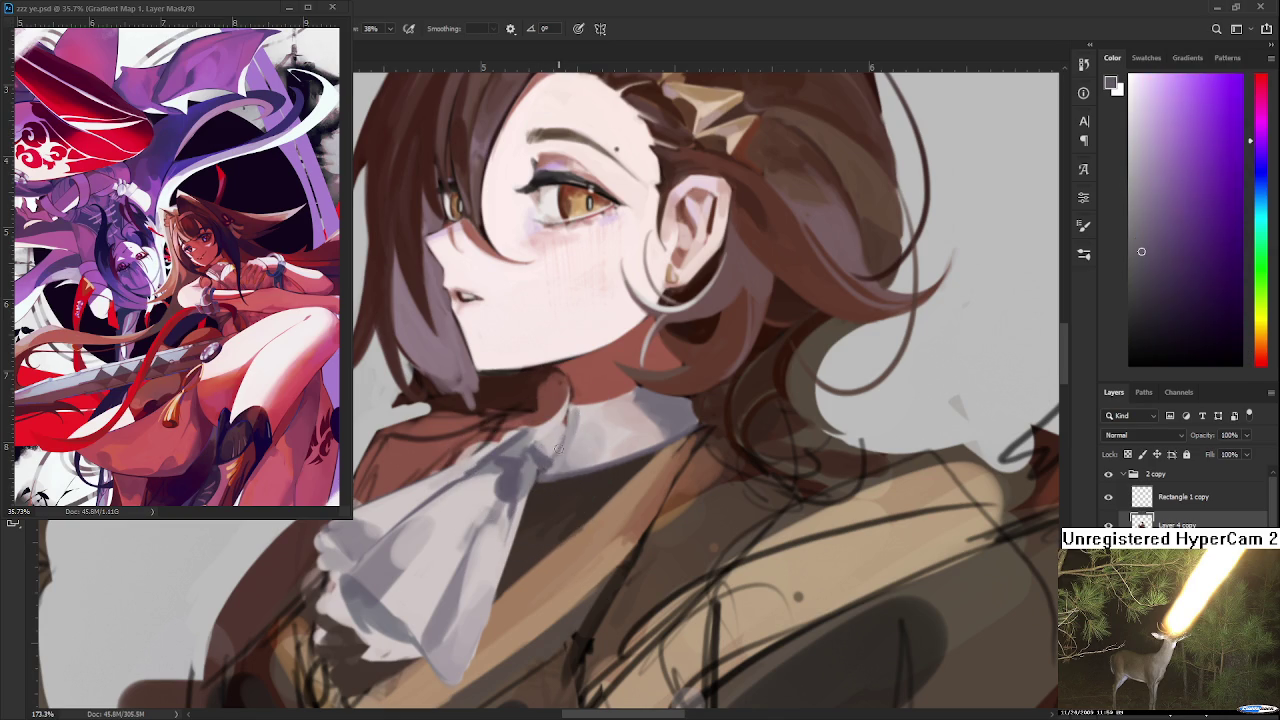
pyautogui.keyDown('alt'); pyautogui.click(556, 442); pyautogui.keyUp('alt')
pyautogui.keyDown('alt'); pyautogui.click(540, 450); pyautogui.keyUp('alt')
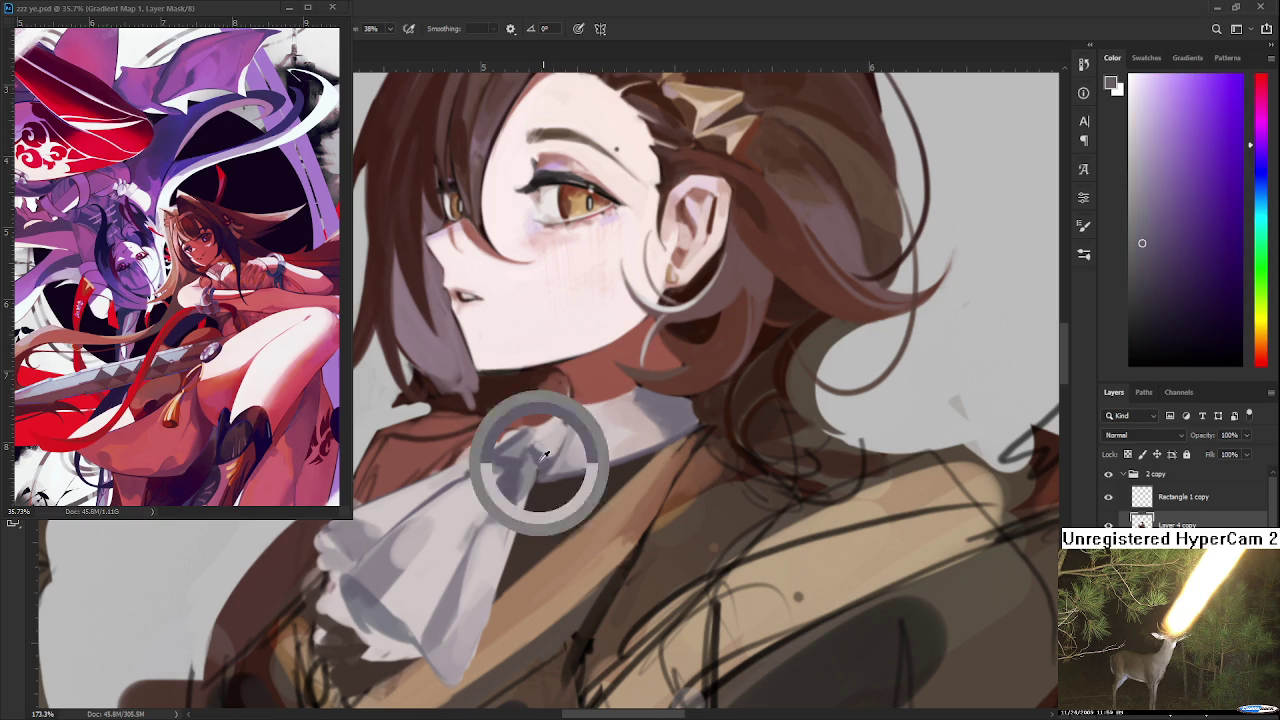
# Refine the collar with resampled purple shadows and a near-white highlight
pyautogui.keyDown('alt'); pyautogui.click(566, 424); pyautogui.keyUp('alt')
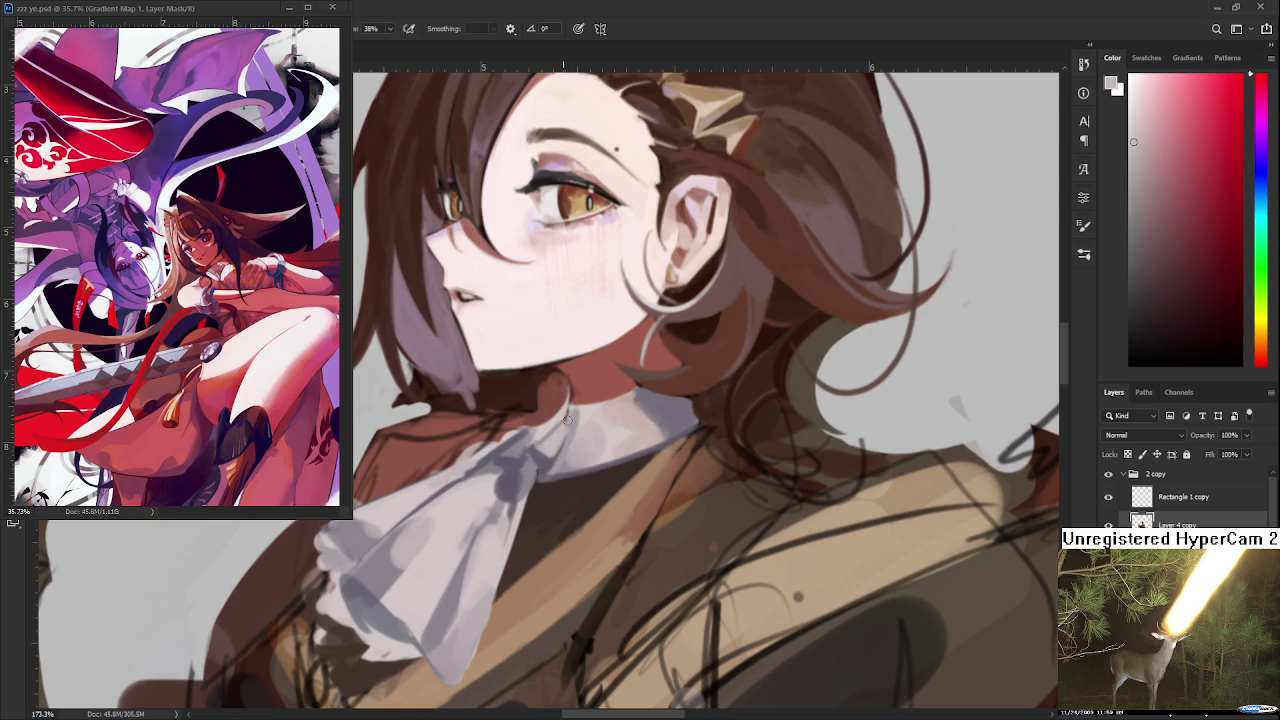
pyautogui.keyDown('alt'); pyautogui.click(574, 416); pyautogui.keyUp('alt')
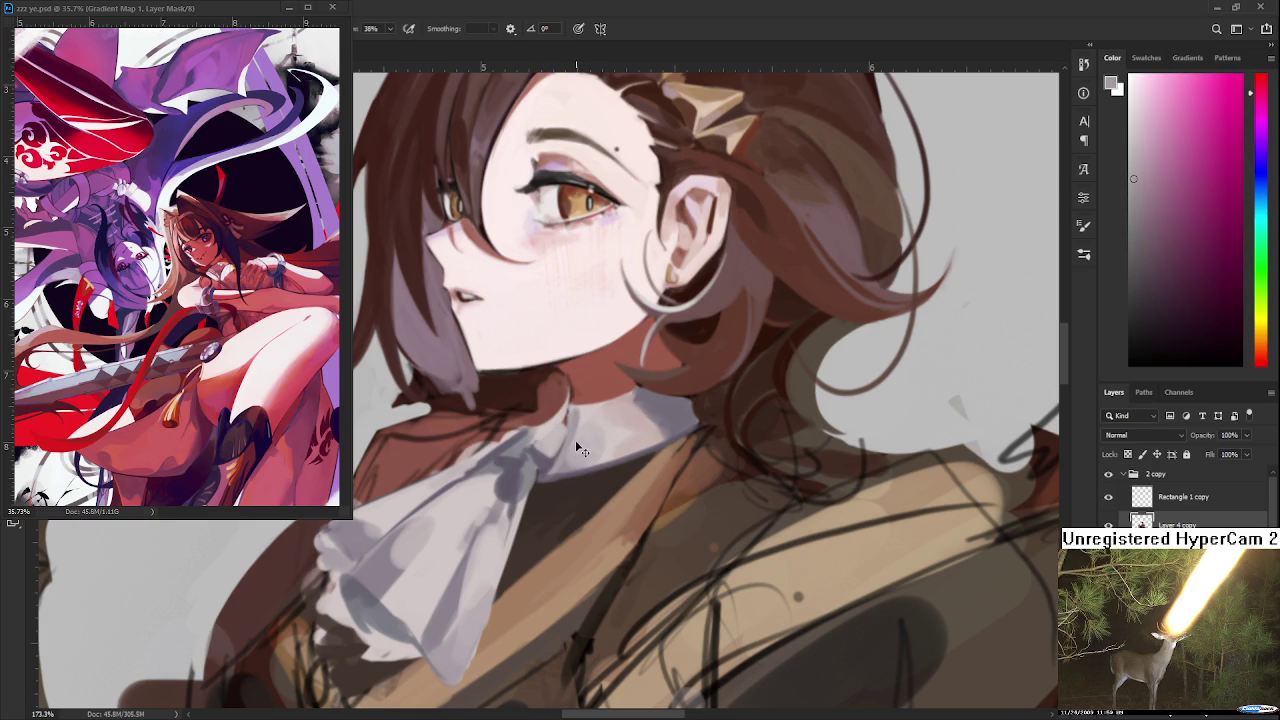
pyautogui.keyDown('alt'); pyautogui.click(567, 440); pyautogui.keyUp('alt')
pyautogui.keyDown('alt'); pyautogui.click(545, 456); pyautogui.keyUp('alt')
pyautogui.keyDown('alt'); pyautogui.click(532, 460); pyautogui.keyUp('alt')
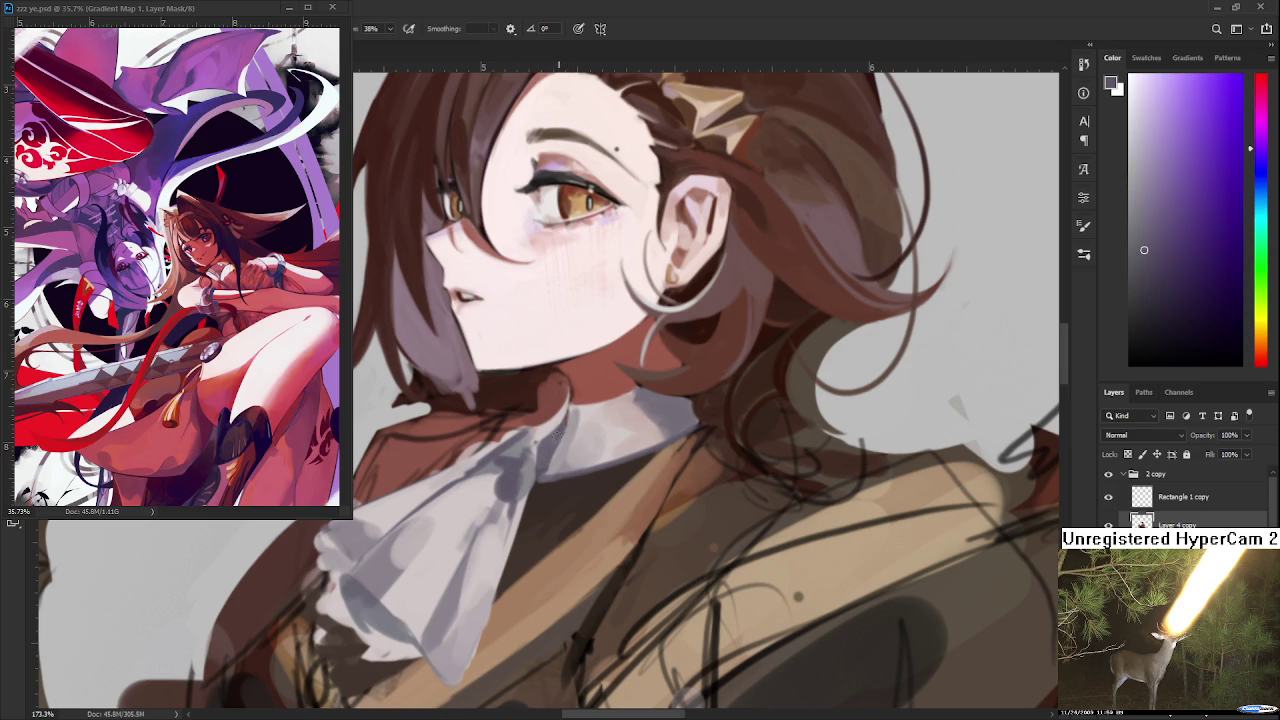
pyautogui.keyDown('alt'); pyautogui.click(557, 418); pyautogui.keyUp('alt')
pyautogui.keyDown('alt'); pyautogui.click(561, 430); pyautogui.keyUp('alt')
pyautogui.keyDown('alt'); pyautogui.click(543, 456); pyautogui.keyUp('alt')
pyautogui.keyDown('alt'); pyautogui.click(541, 447); pyautogui.keyUp('alt')
pyautogui.keyDown('alt'); pyautogui.click(539, 448); pyautogui.keyUp('alt')
# Add pinkish, warm light and greyish purple tones to the upper collar
pyautogui.scroll(-5, 653, 396)
pyautogui.scroll(3, 645, 415)
pyautogui.scroll(2, 639, 435)
pyautogui.scroll(2, 639, 435)
pyautogui.keyDown('alt'); pyautogui.click(513, 412); pyautogui.keyUp('alt')
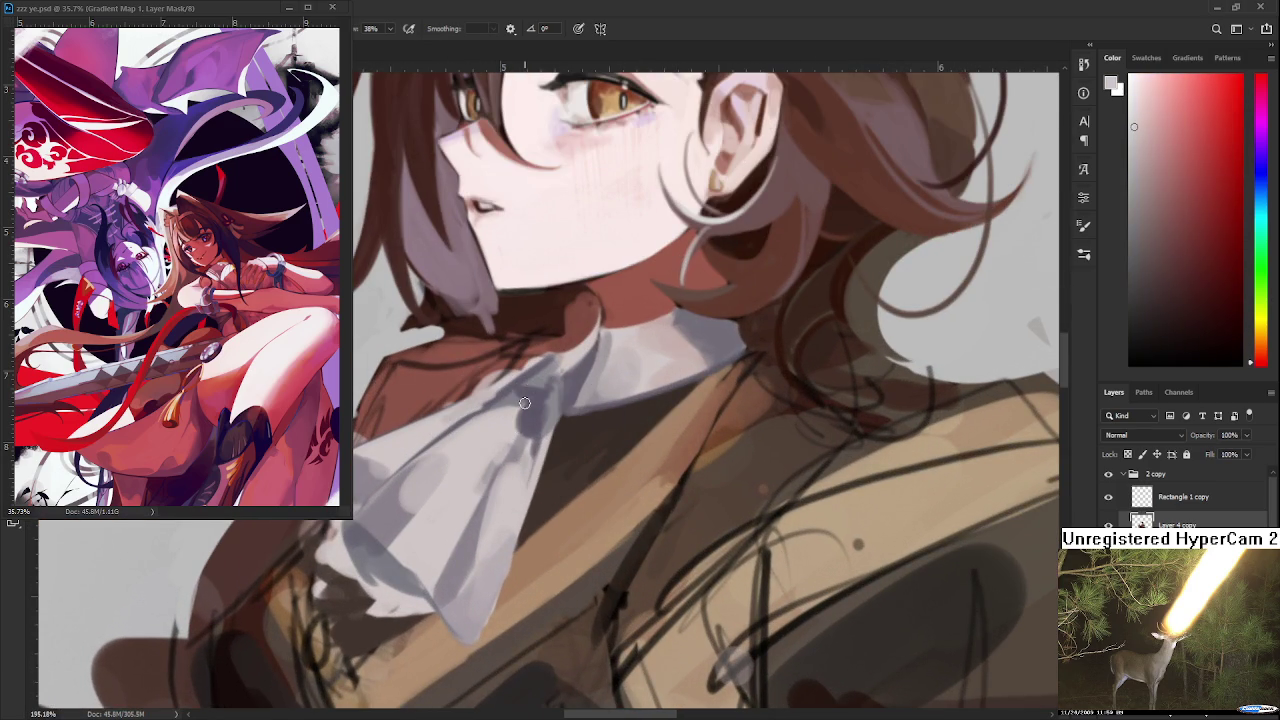
pyautogui.keyDown('alt'); pyautogui.click(578, 382); pyautogui.keyUp('alt')
pyautogui.keyDown('alt'); pyautogui.click(578, 382); pyautogui.keyUp('alt')
pyautogui.keyDown('alt'); pyautogui.click(576, 382); pyautogui.keyUp('alt')
pyautogui.keyDown('alt'); pyautogui.click(578, 382); pyautogui.keyUp('alt')
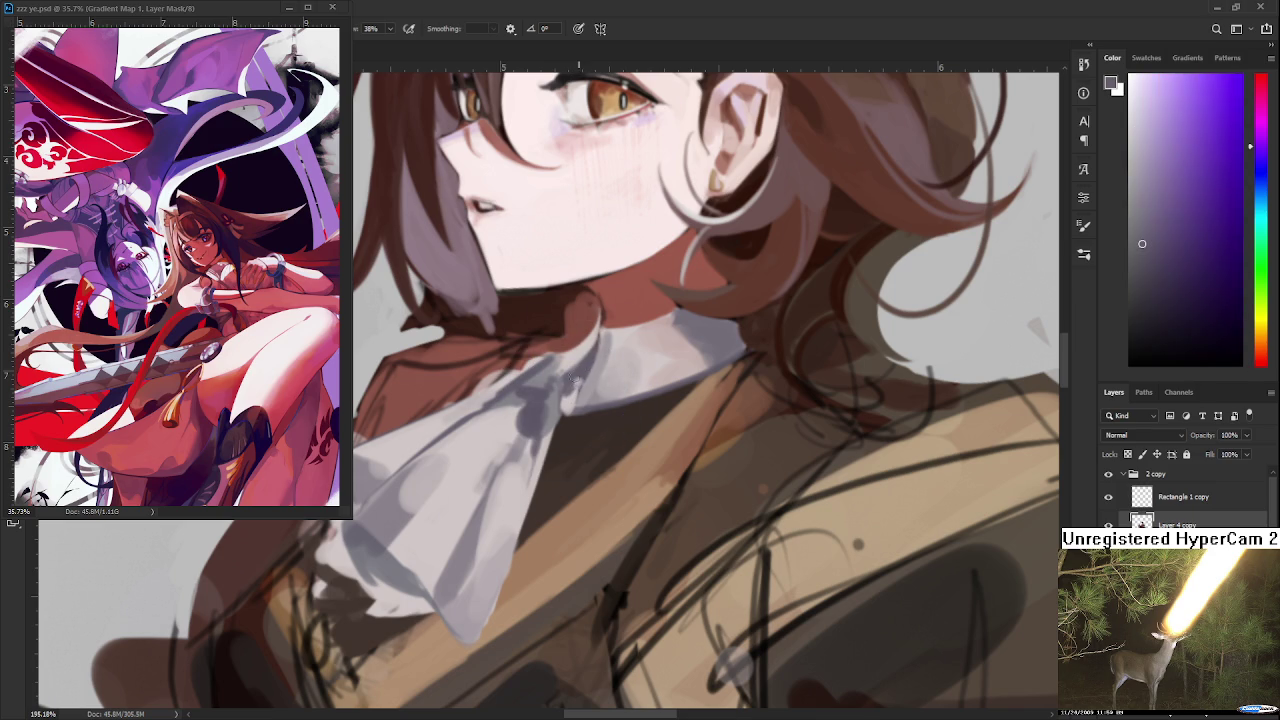
# Zoom out and back in to check the cleaned-up collar band
pyautogui.scroll(-2, 628, 324)
pyautogui.scroll(-3, 628, 324)
pyautogui.scroll(-2, 628, 324)
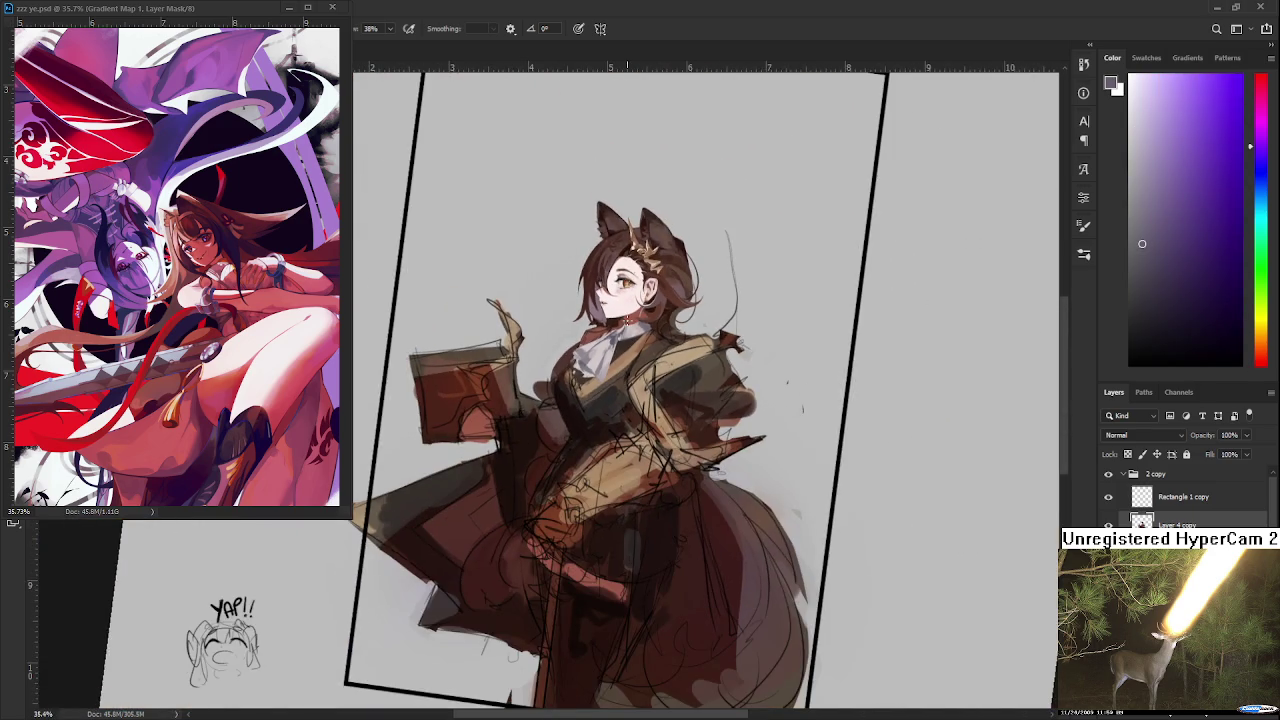
pyautogui.scroll(1, 619, 320)
pyautogui.scroll(2, 618, 320)
pyautogui.scroll(1, 603, 346)
# Paint the cravat just below the collar with sampled greyish magenta shades
pyautogui.keyDown('alt'); pyautogui.click(510, 443); pyautogui.keyUp('alt')
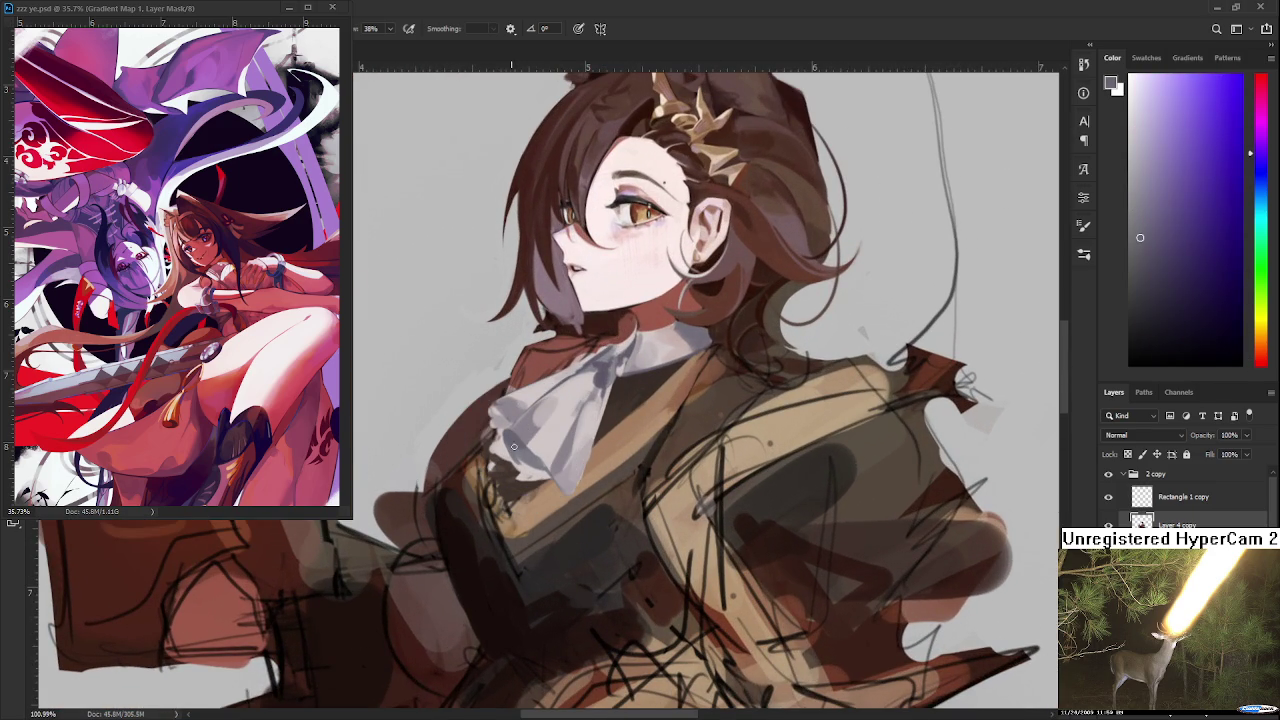
pyautogui.keyDown('alt'); pyautogui.click(600, 378); pyautogui.keyUp('alt')
pyautogui.moveTo(580, 413); pyautogui.dragTo(578, 397)
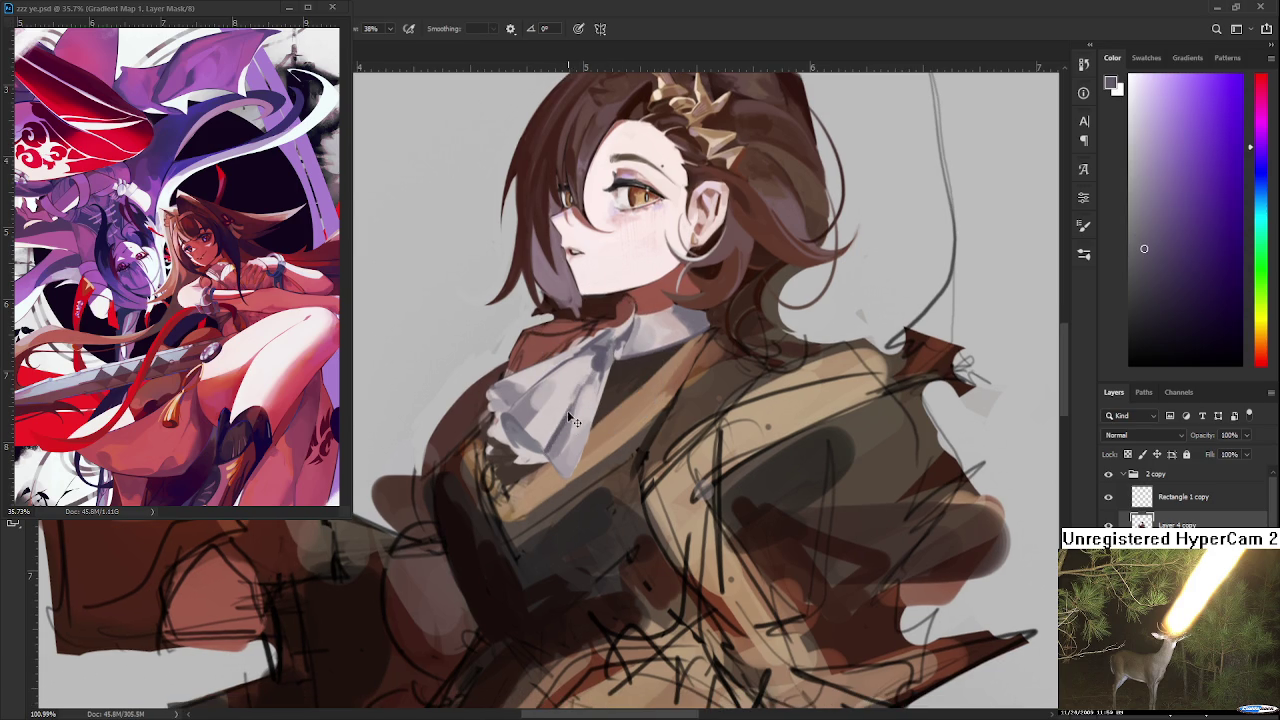
pyautogui.keyDown('alt'); pyautogui.click(563, 427); pyautogui.keyUp('alt')
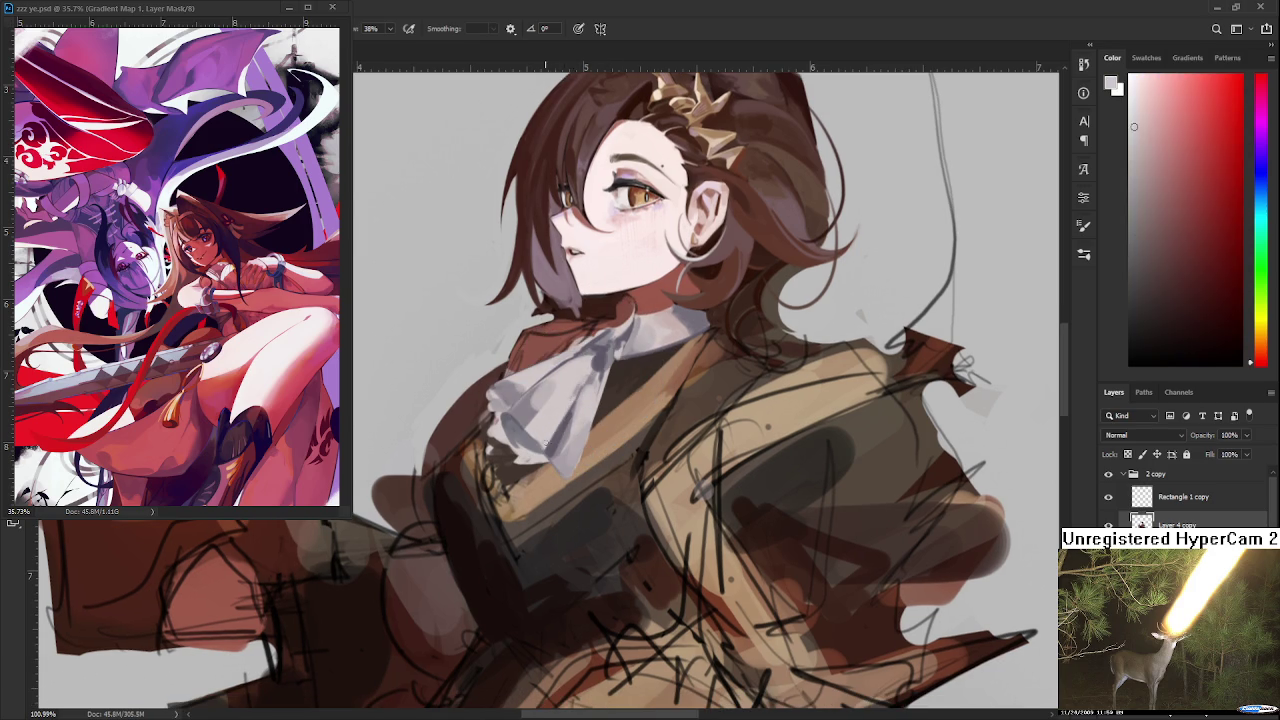
pyautogui.keyDown('alt'); pyautogui.click(566, 434); pyautogui.keyUp('alt')
pyautogui.moveTo(573, 368)
pyautogui.mouseDown()
pyautogui.moveTo(590, 413)
pyautogui.moveTo(533, 430)
pyautogui.mouseUp()
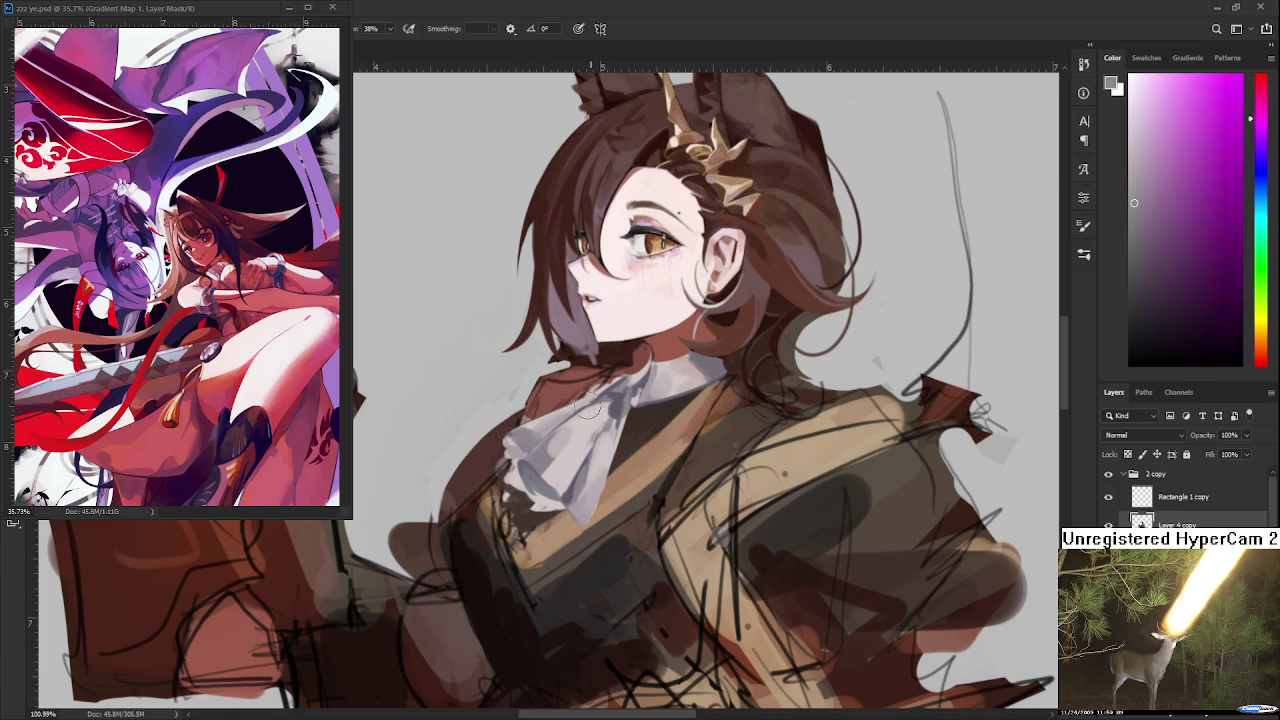
# Add dark muted purple shadows, light grey-pink highlights and lavender to the cravat
pyautogui.scroll(-1, 657, 370)
pyautogui.scroll(1, 655, 372)
pyautogui.scroll(1, 650, 373)
pyautogui.scroll(1, 645, 375)
pyautogui.keyDown('alt'); pyautogui.click(645, 375); pyautogui.keyUp('alt')
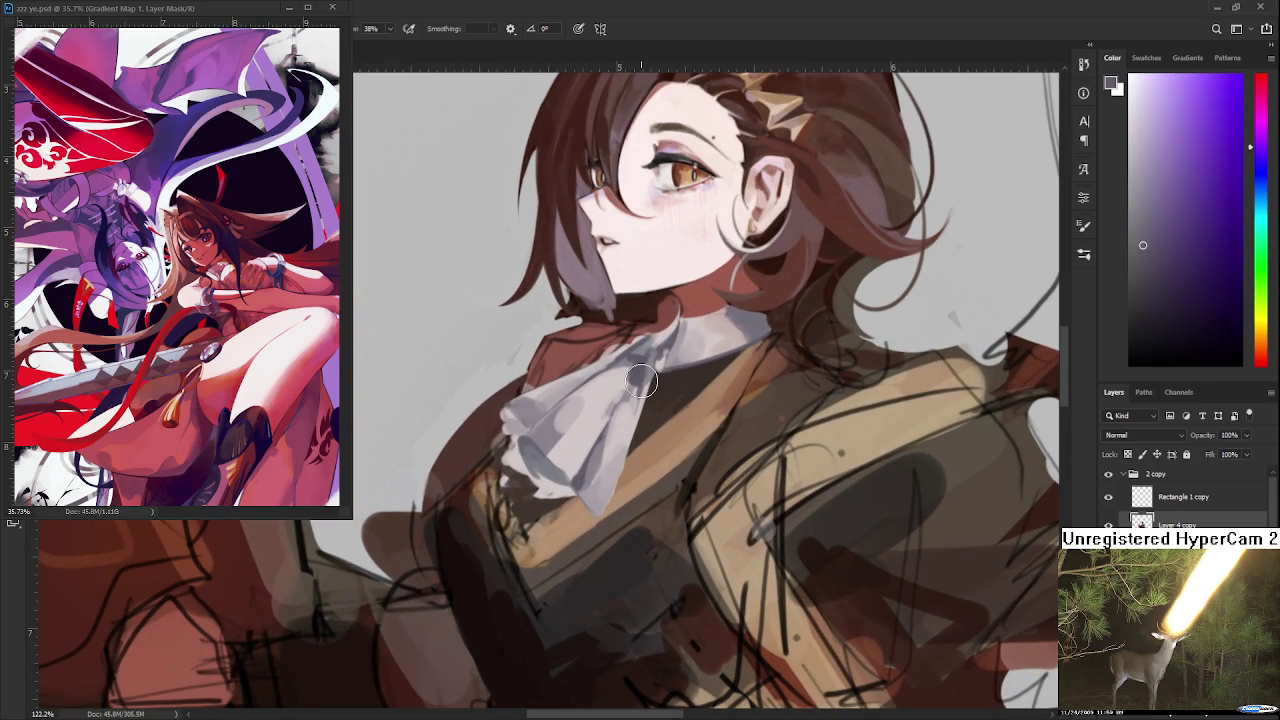
pyautogui.keyDown('alt'); pyautogui.click(559, 490); pyautogui.keyUp('alt')
pyautogui.moveTo(559, 490)
pyautogui.mouseDown()
pyautogui.moveTo(606, 495)
pyautogui.moveTo(507, 478)
pyautogui.mouseUp()
pyautogui.keyDown('alt'); pyautogui.click(636, 472); pyautogui.keyUp('alt')
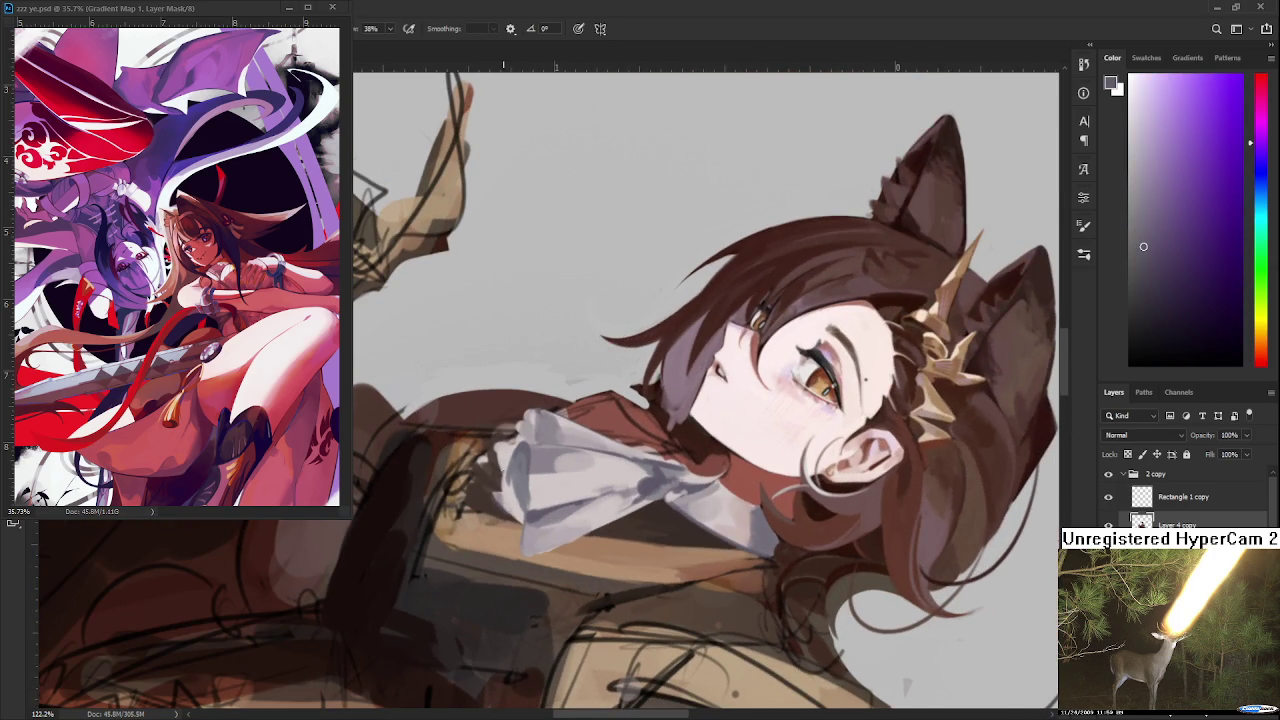
# Paint cravat folds in light pinkish grey and bluish grey, tilting the canvas
pyautogui.keyDown('alt'); pyautogui.click(511, 498); pyautogui.keyUp('alt')
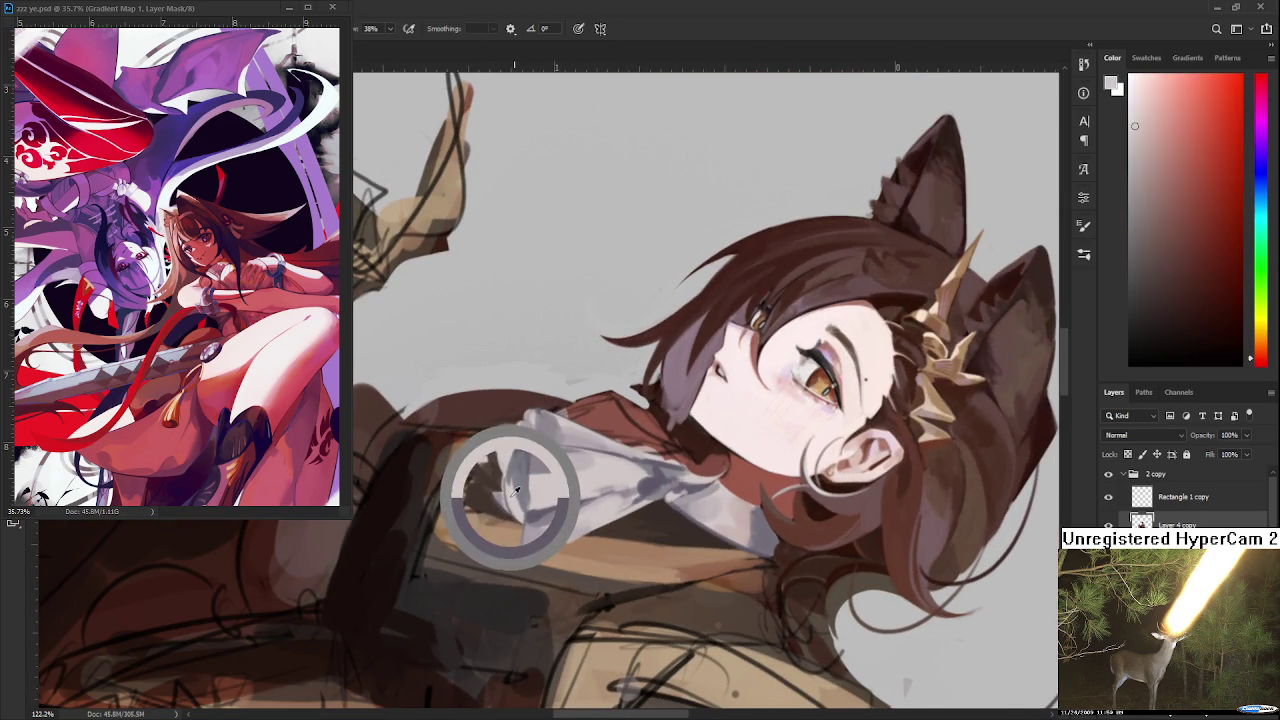
pyautogui.keyDown('alt'); pyautogui.click(525, 448); pyautogui.keyUp('alt')
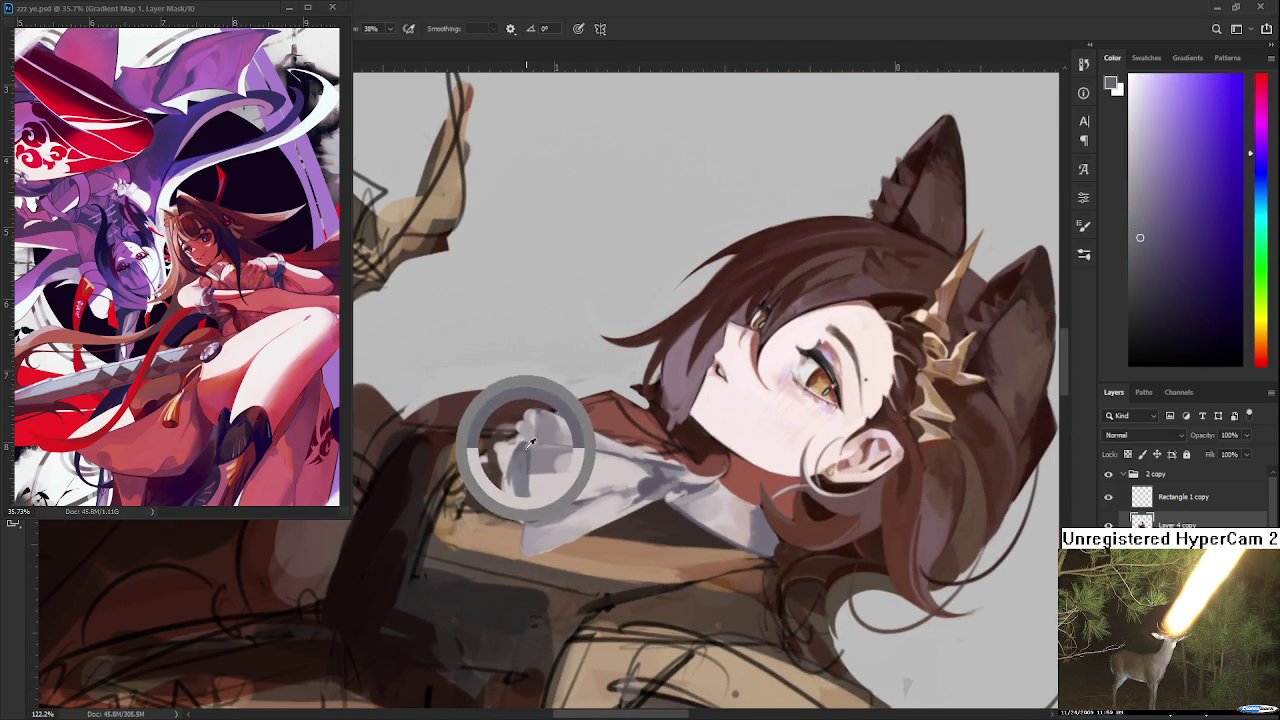
pyautogui.moveTo(525, 448); pyautogui.dragTo(540, 470)
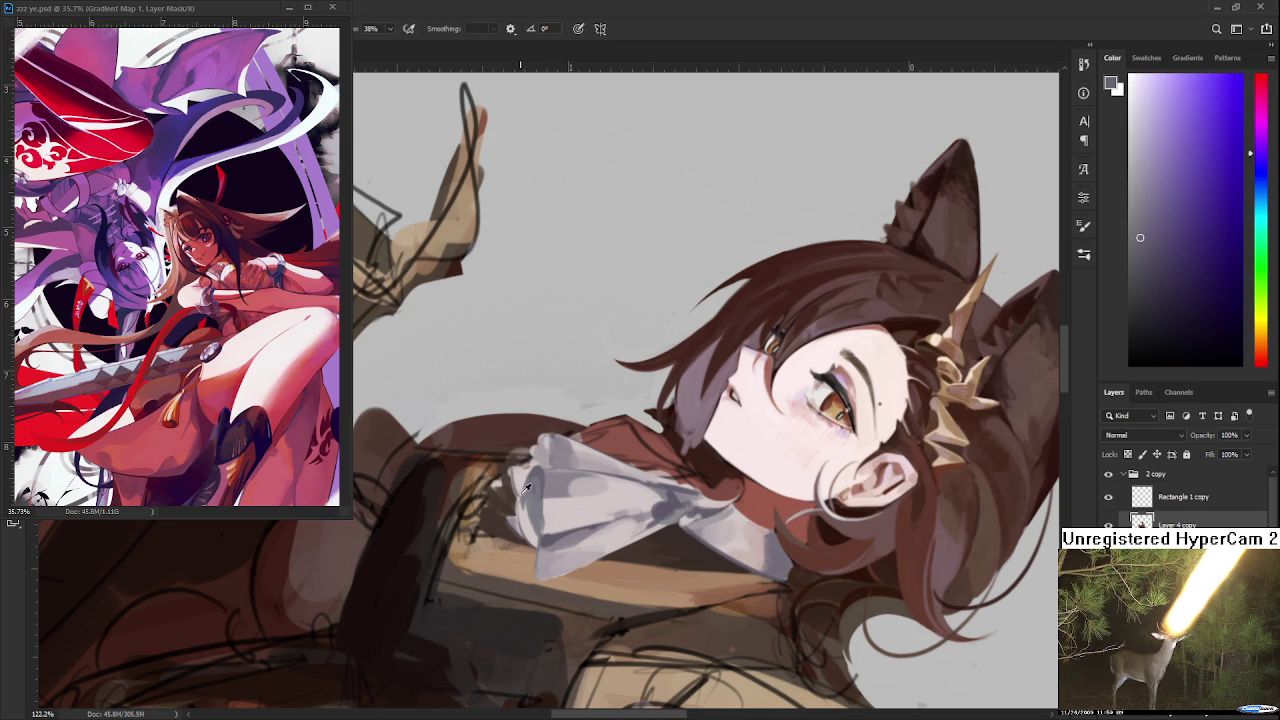
pyautogui.keyDown('alt'); pyautogui.click(514, 482); pyautogui.keyUp('alt')
pyautogui.keyDown('alt'); pyautogui.click(540, 470); pyautogui.keyUp('alt')
pyautogui.press('r')
pyautogui.moveTo(528, 457); pyautogui.dragTo(625, 408)
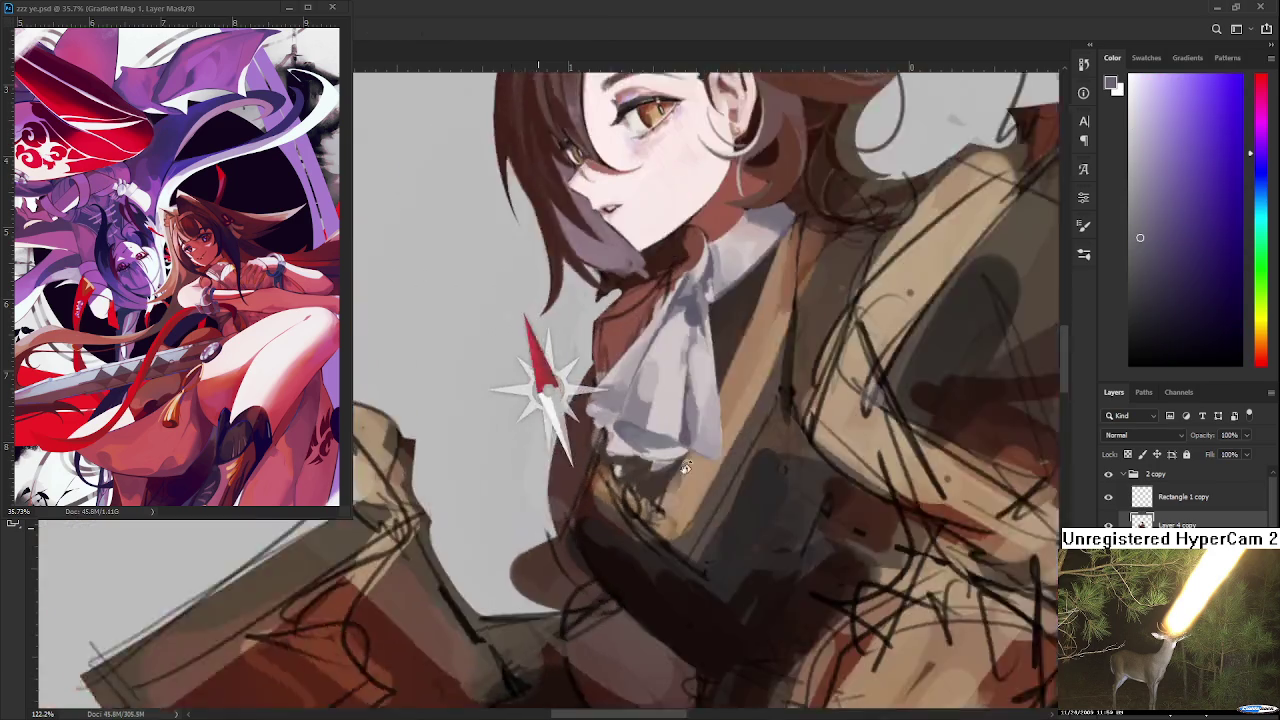
# Define the cravat's edge against the jacket with light grey and dark brown
pyautogui.keyDown('alt'); pyautogui.click(628, 411); pyautogui.keyUp('alt')
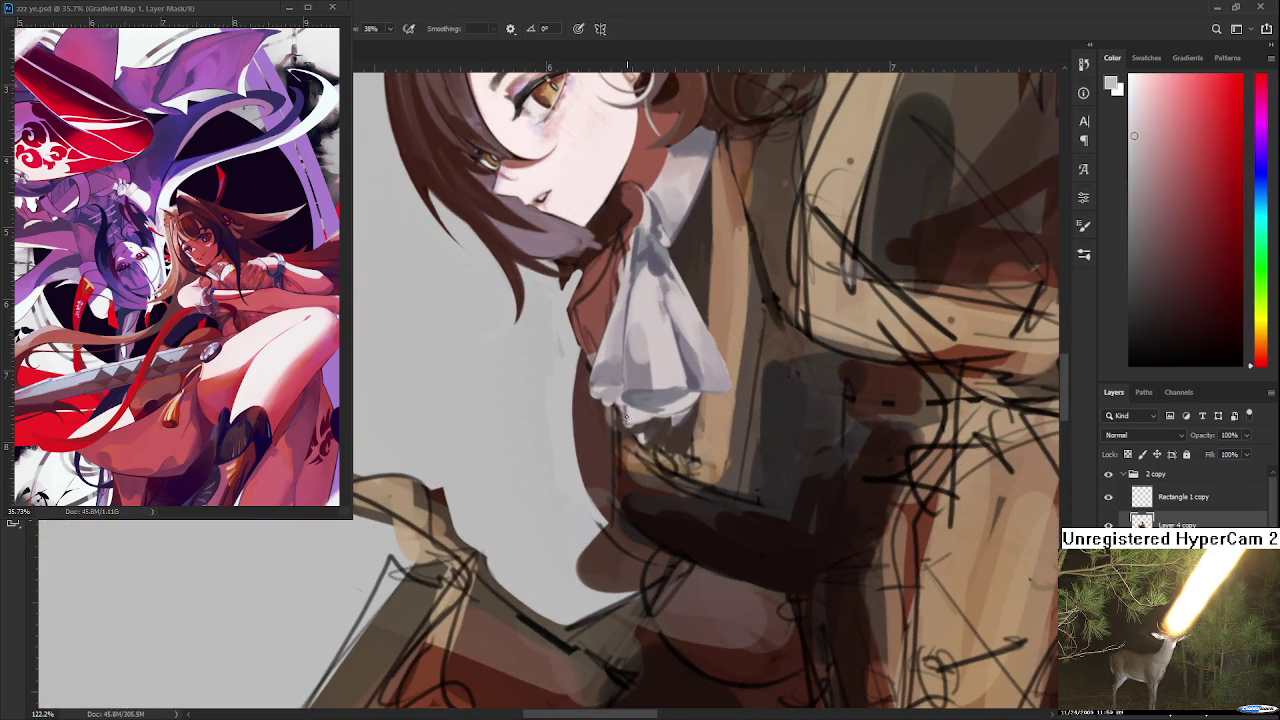
pyautogui.keyDown('alt'); pyautogui.click(645, 425); pyautogui.keyUp('alt')
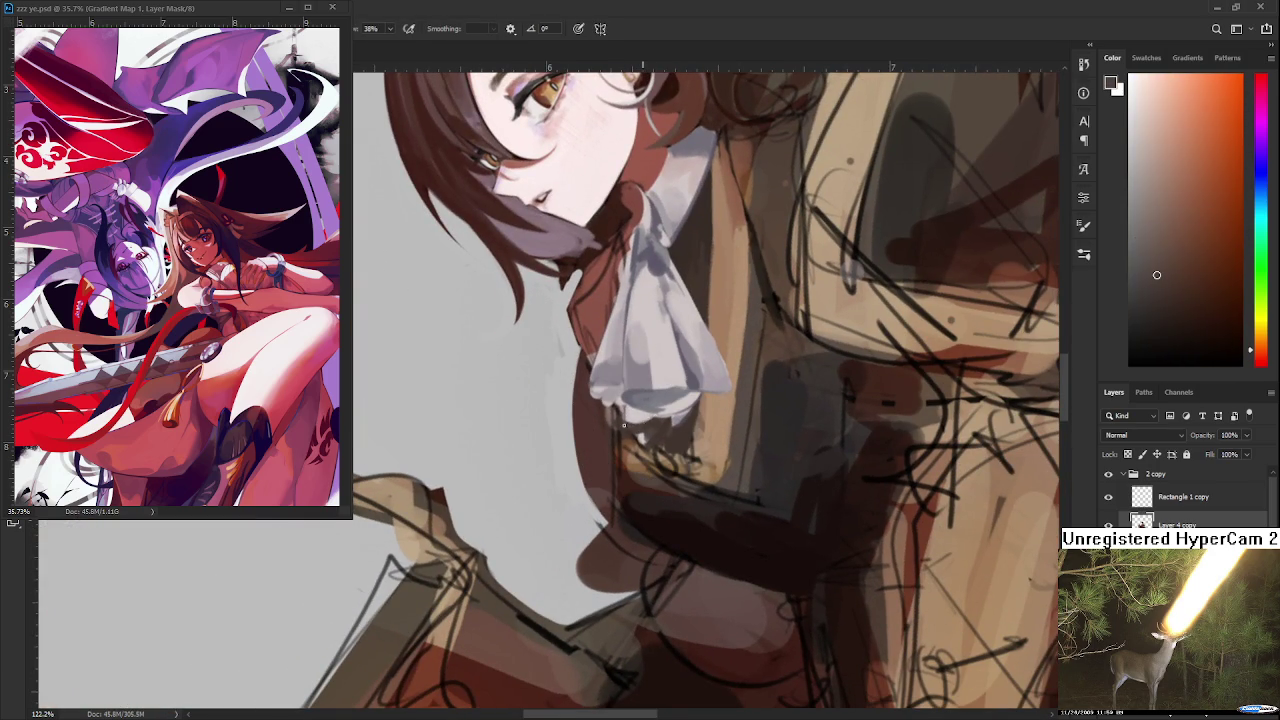
pyautogui.keyDown('alt'); pyautogui.click(651, 427); pyautogui.keyUp('alt')
pyautogui.keyDown('alt'); pyautogui.click(643, 425); pyautogui.keyUp('alt')
pyautogui.keyDown('alt'); pyautogui.click(643, 414); pyautogui.keyUp('alt')
pyautogui.keyDown('alt'); pyautogui.click(646, 414); pyautogui.keyUp('alt')
pyautogui.keyDown('alt'); pyautogui.click(655, 415); pyautogui.keyUp('alt')
pyautogui.keyDown('alt'); pyautogui.click(655, 415); pyautogui.keyUp('alt')
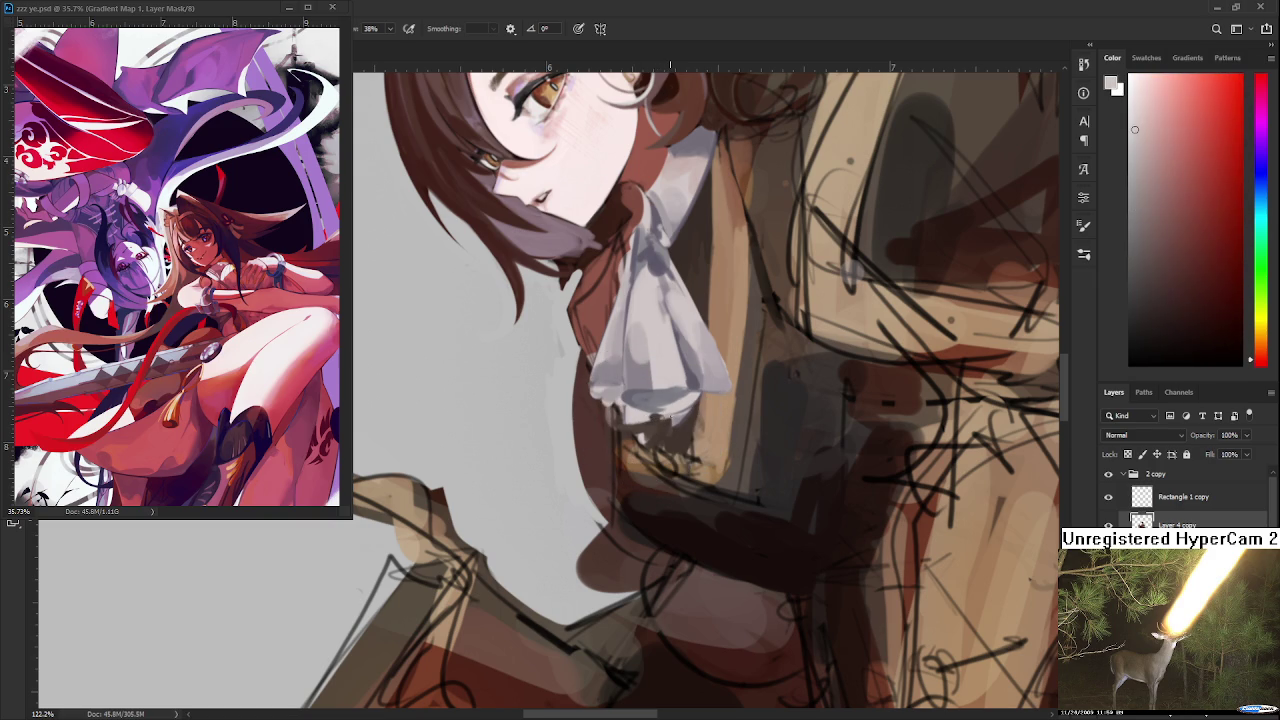
# Smooth the outer cravat folds with bluish grey shadows and pale warm greys in rotated views
pyautogui.moveTo(660, 420)
pyautogui.mouseDown()
pyautogui.moveTo(490, 430)
pyautogui.moveTo(550, 400)
pyautogui.mouseUp()
pyautogui.keyDown('alt'); pyautogui.click(520, 490); pyautogui.keyUp('alt')
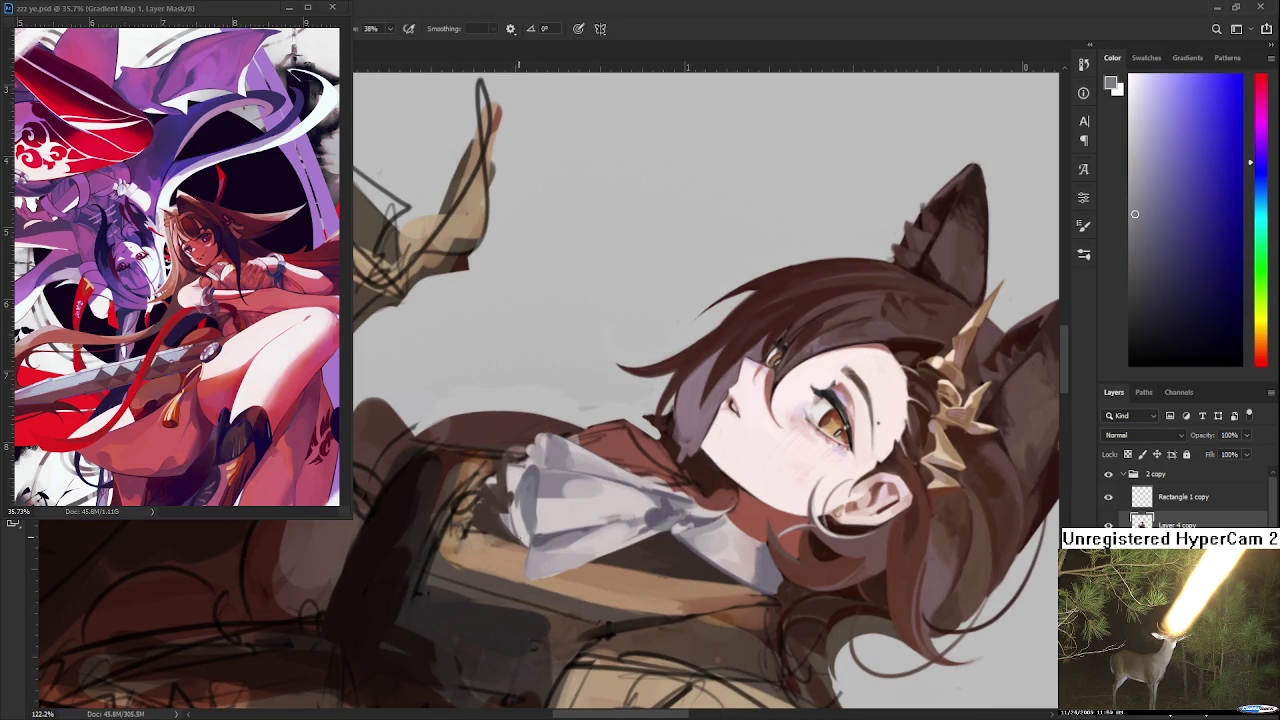
pyautogui.keyDown('alt'); pyautogui.click(522, 515); pyautogui.keyUp('alt')
pyautogui.keyDown('alt'); pyautogui.click(511, 500); pyautogui.keyUp('alt')
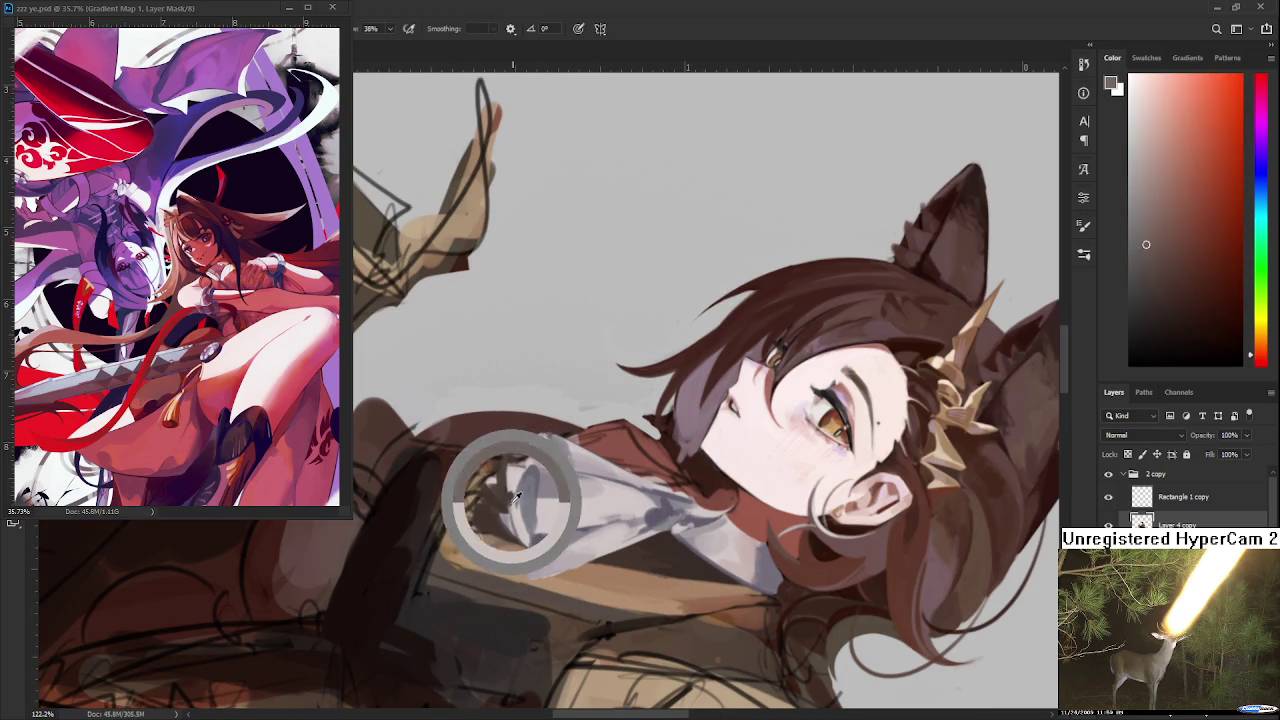
pyautogui.keyDown('alt'); pyautogui.click(515, 473); pyautogui.keyUp('alt')
pyautogui.moveTo(511, 510); pyautogui.dragTo(555, 505)
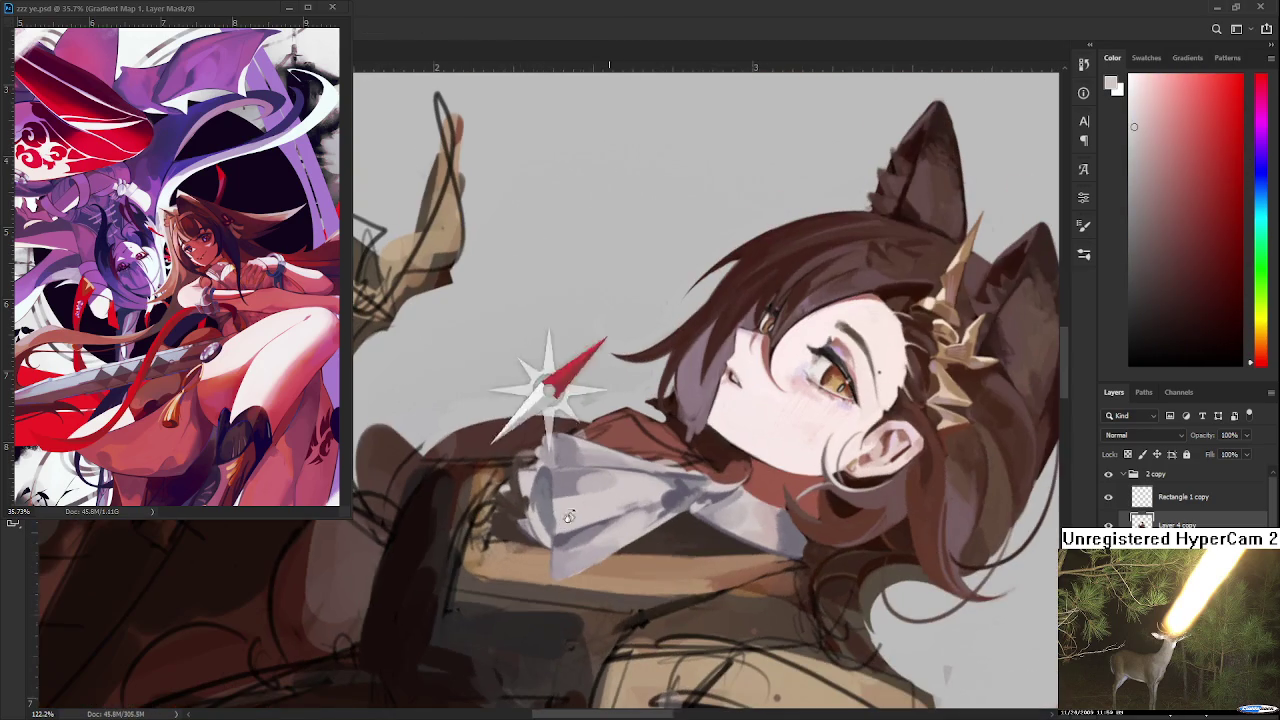
pyautogui.keyDown('alt'); pyautogui.click(551, 486); pyautogui.keyUp('alt')
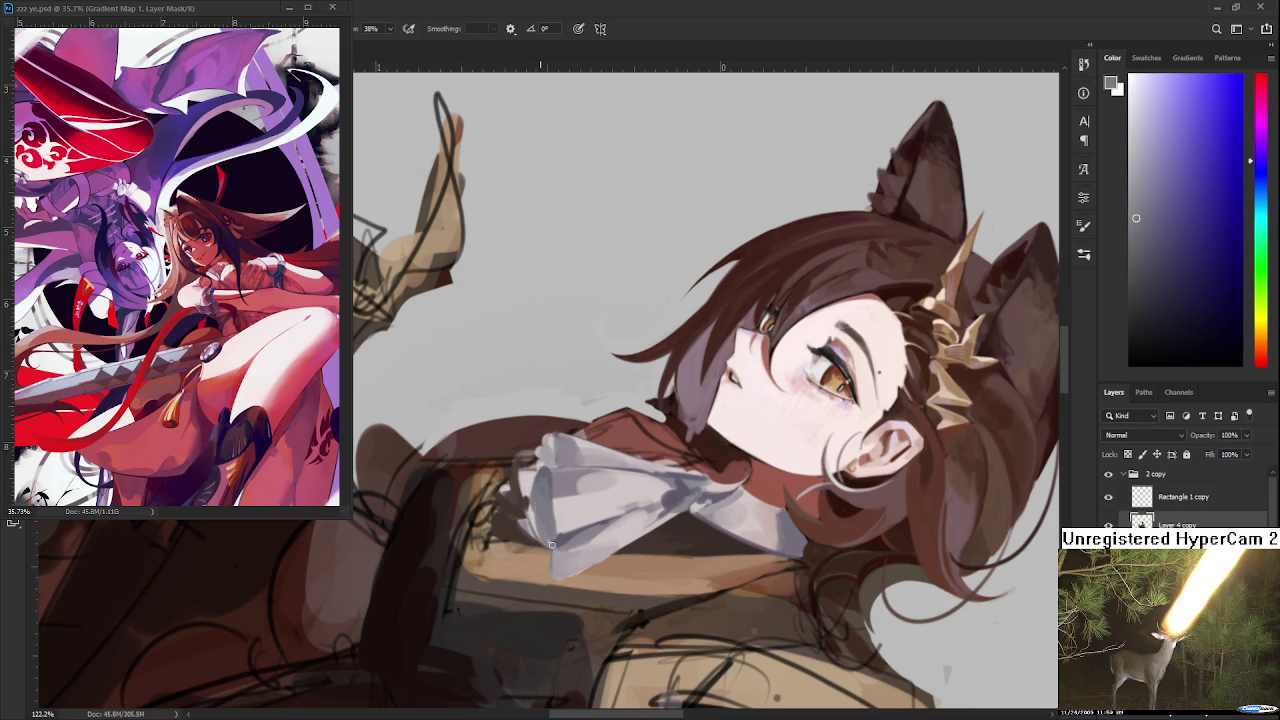
pyautogui.keyDown('alt'); pyautogui.click(560, 506); pyautogui.keyUp('alt')
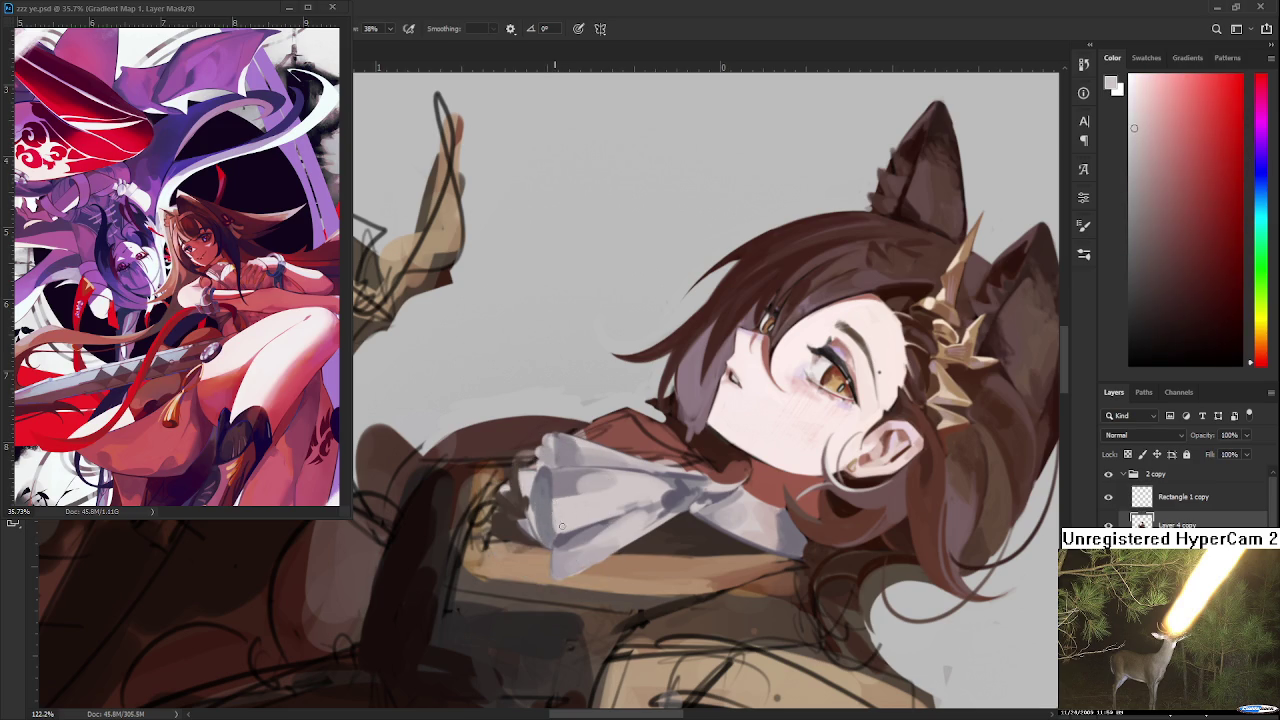
pyautogui.moveTo(557, 510); pyautogui.dragTo(608, 551)
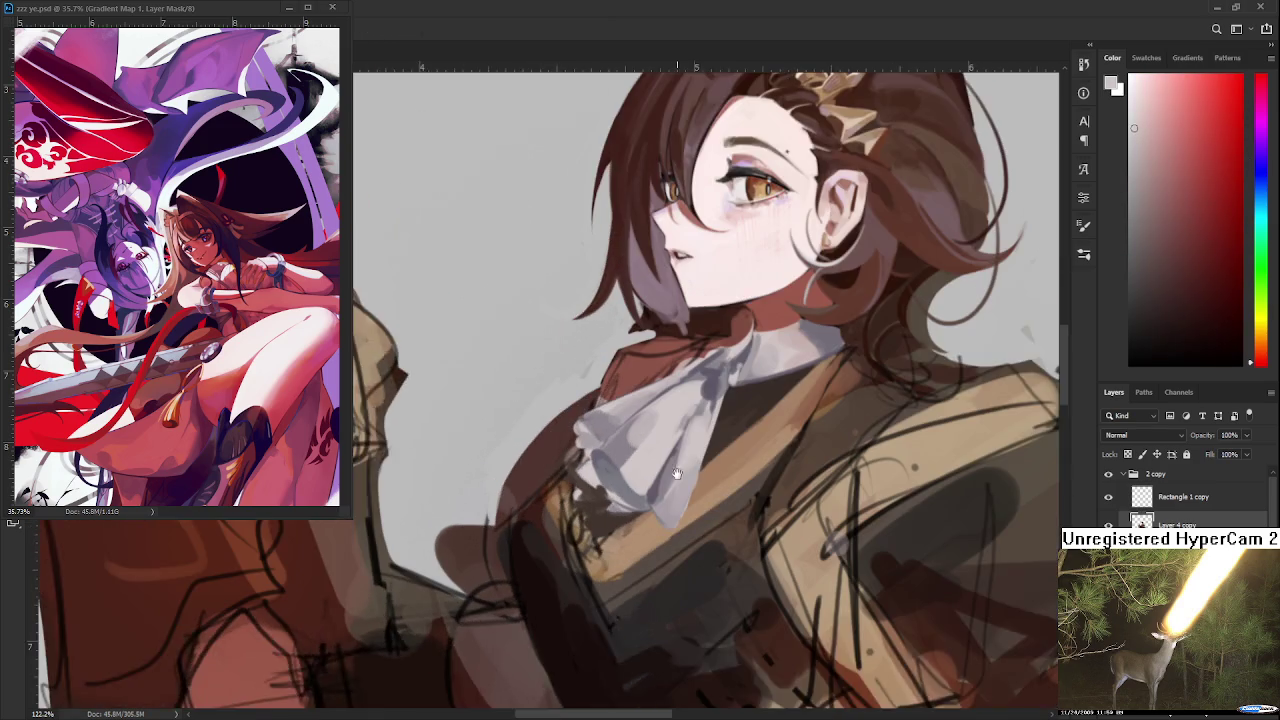
# Paint the neck under the chin with purple-grey and pale grey-pink skin tones
pyautogui.keyDown('alt'); pyautogui.click(609, 551); pyautogui.keyUp('alt')
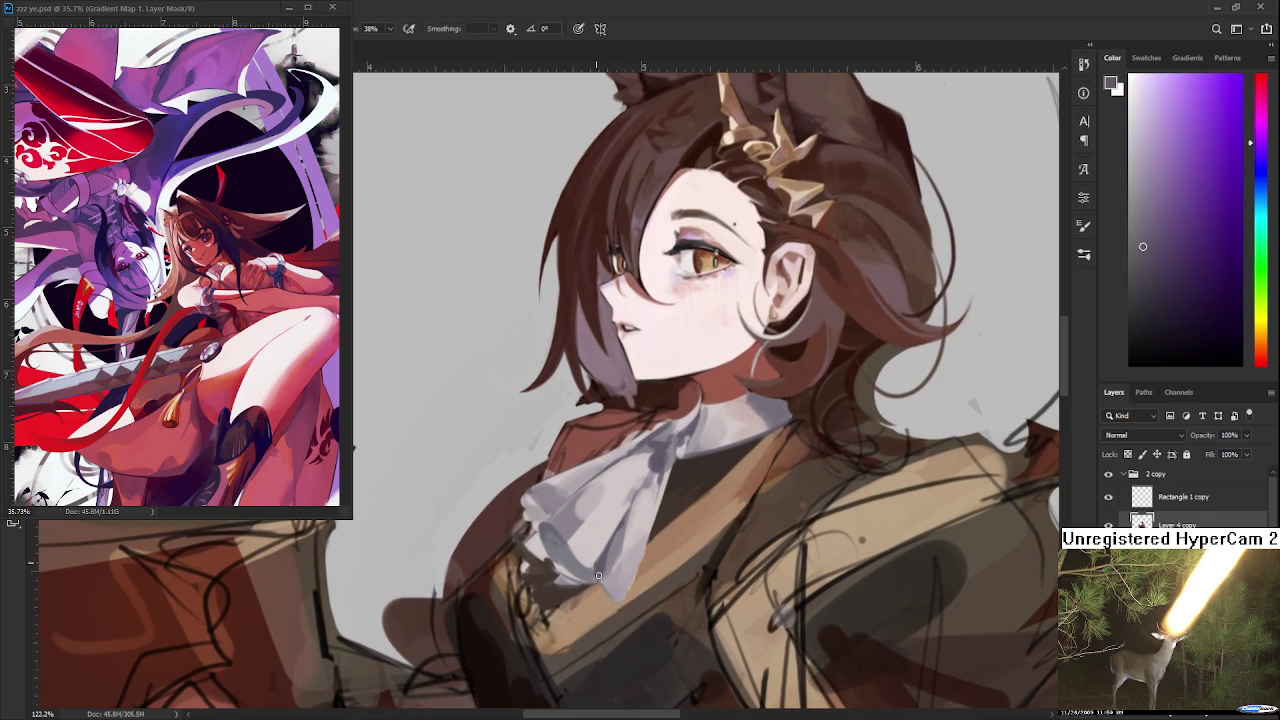
pyautogui.moveTo(620, 514); pyautogui.dragTo(622, 530)
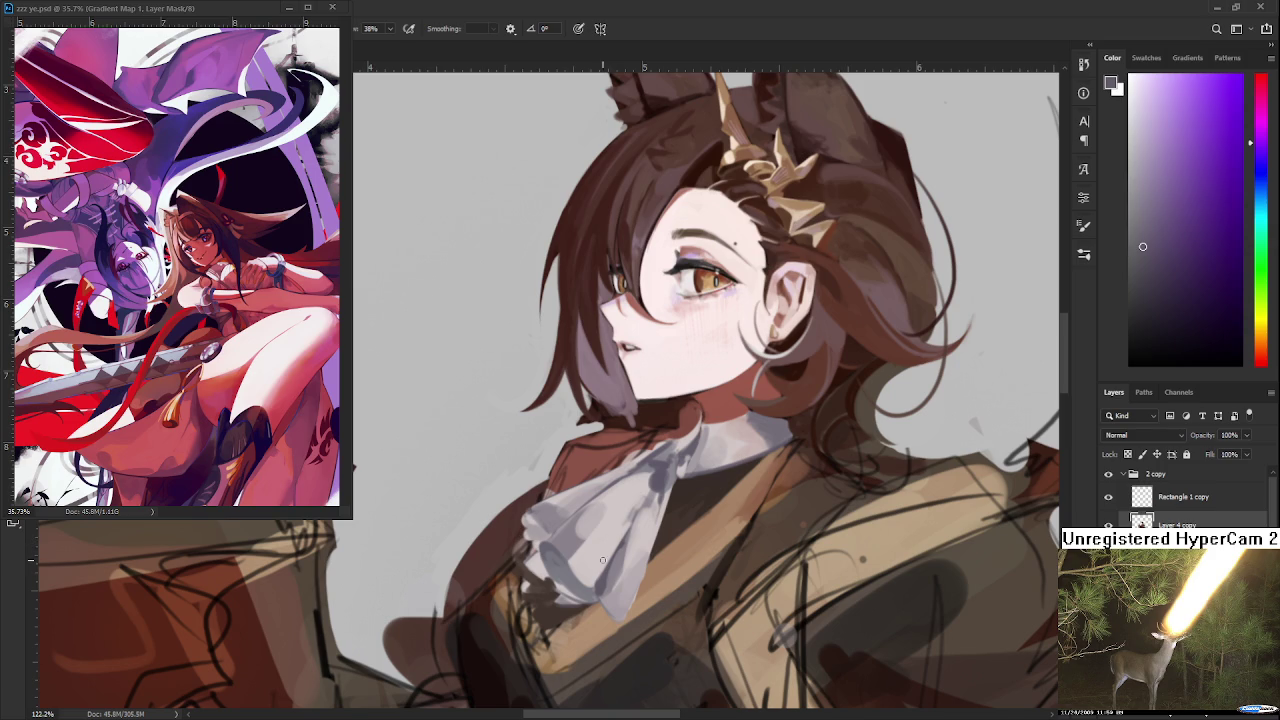
pyautogui.keyDown('alt'); pyautogui.click(640, 492); pyautogui.keyUp('alt')
pyautogui.moveTo(662, 460)
pyautogui.mouseDown()
pyautogui.moveTo(678, 382)
pyautogui.moveTo(640, 425)
pyautogui.mouseUp()
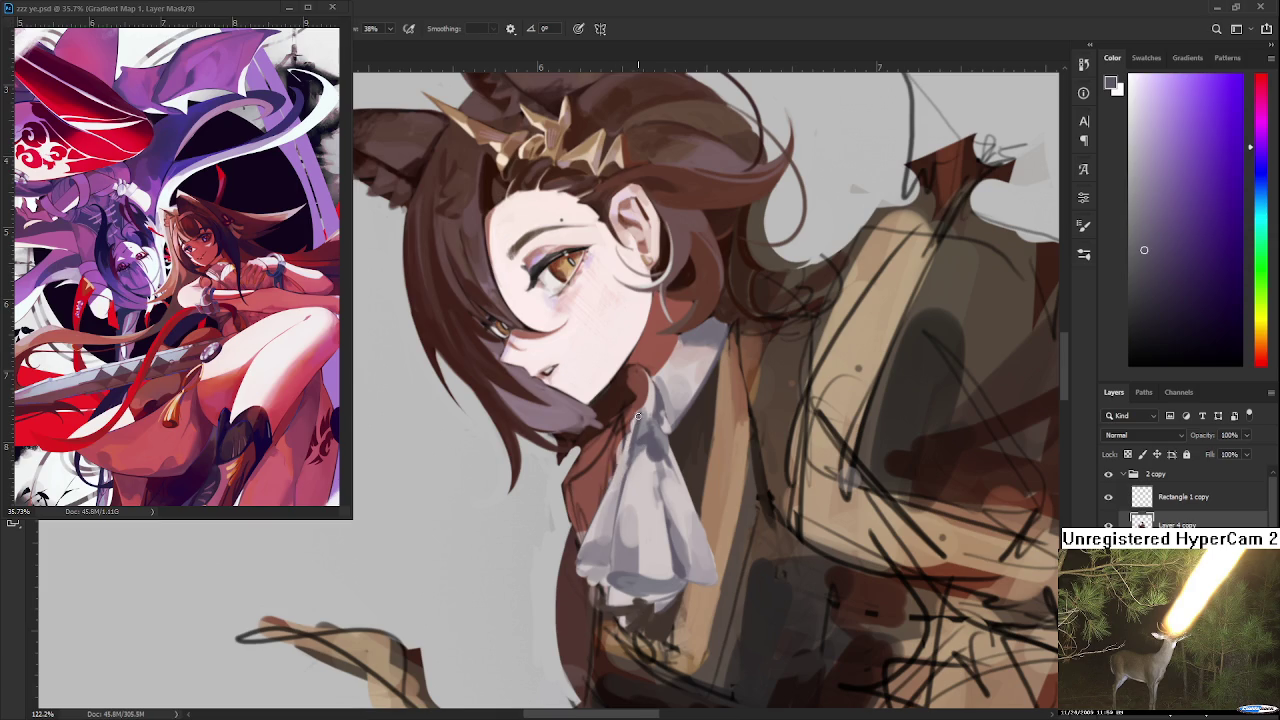
pyautogui.keyDown('alt'); pyautogui.click(604, 498); pyautogui.keyUp('alt')
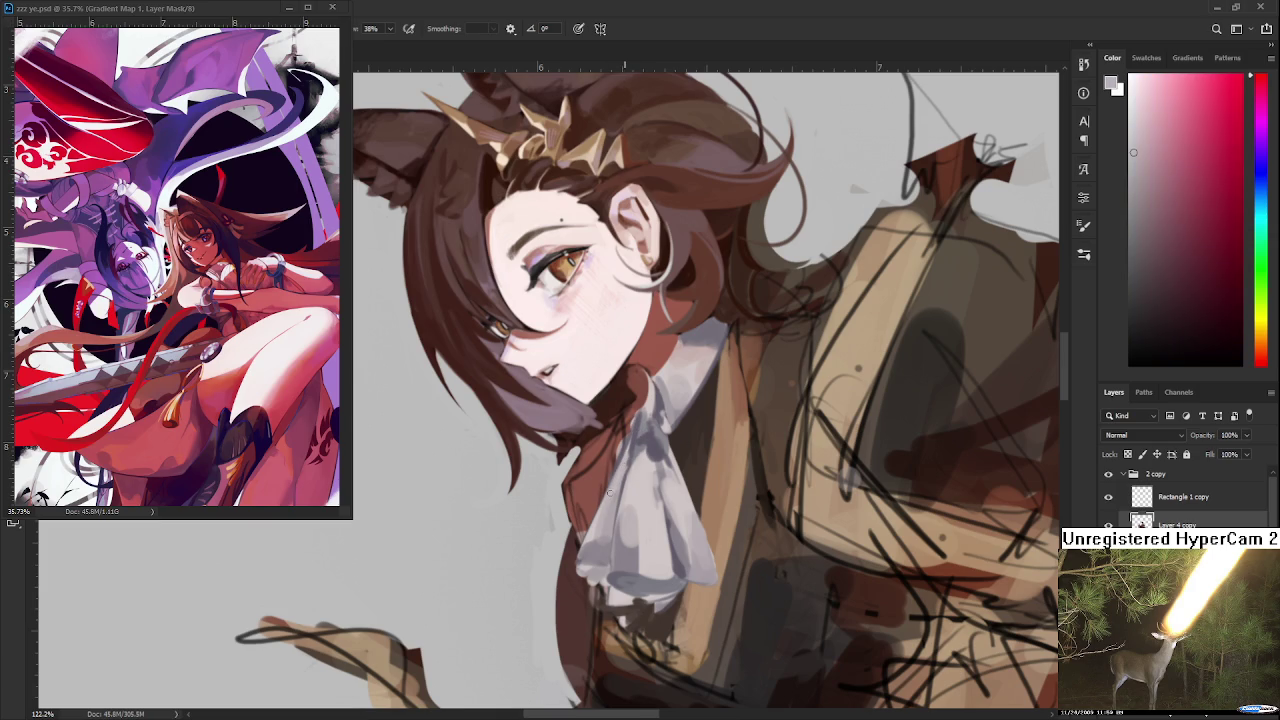
# Paint the collar in dark reddish-brown and reset the canvas rotation to upright
pyautogui.keyDown('alt'); pyautogui.click(638, 418); pyautogui.keyUp('alt')
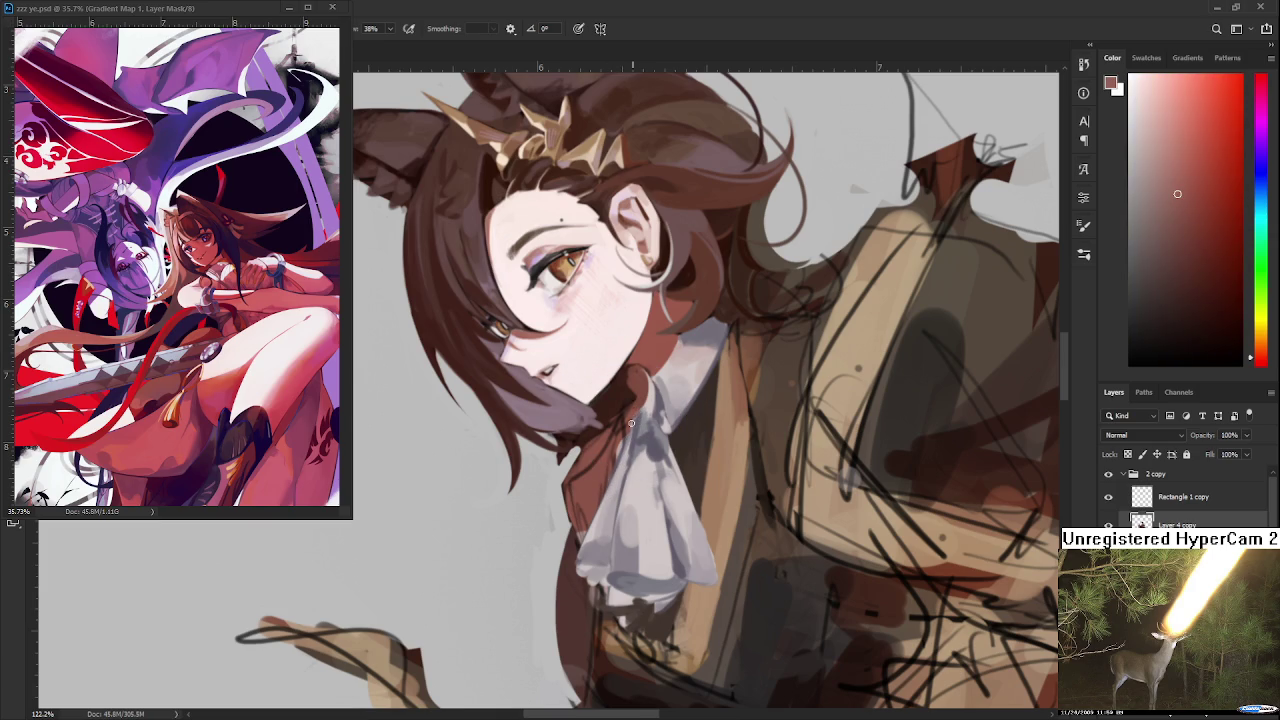
pyautogui.keyDown('alt'); pyautogui.click(622, 438); pyautogui.keyUp('alt')
pyautogui.press('r')
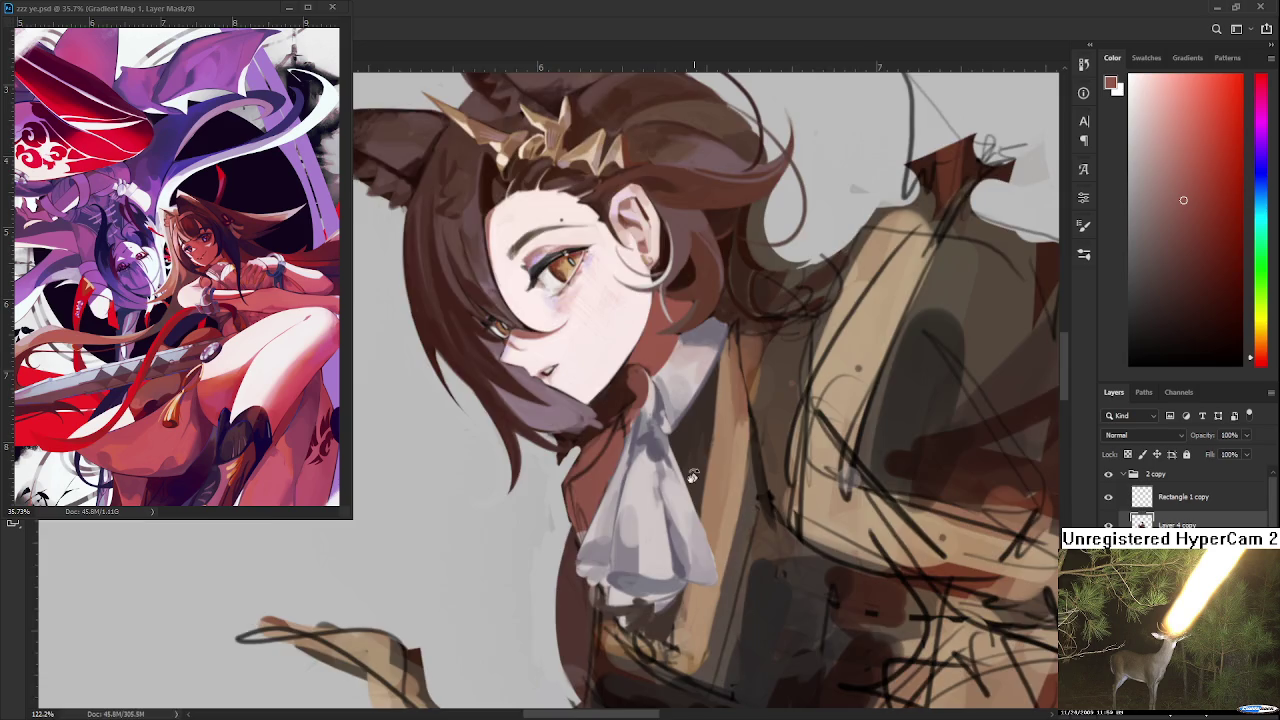
pyautogui.press('Escape')
pyautogui.scroll(-4, 662, 450)
# Zoom in on the neck and shade it with sampled greyish mauve and reddish-brown
pyautogui.scroll(-3, 664, 460)
pyautogui.scroll(3, 682, 492)
pyautogui.scroll(4, 682, 492)
pyautogui.scroll(1, 682, 492)
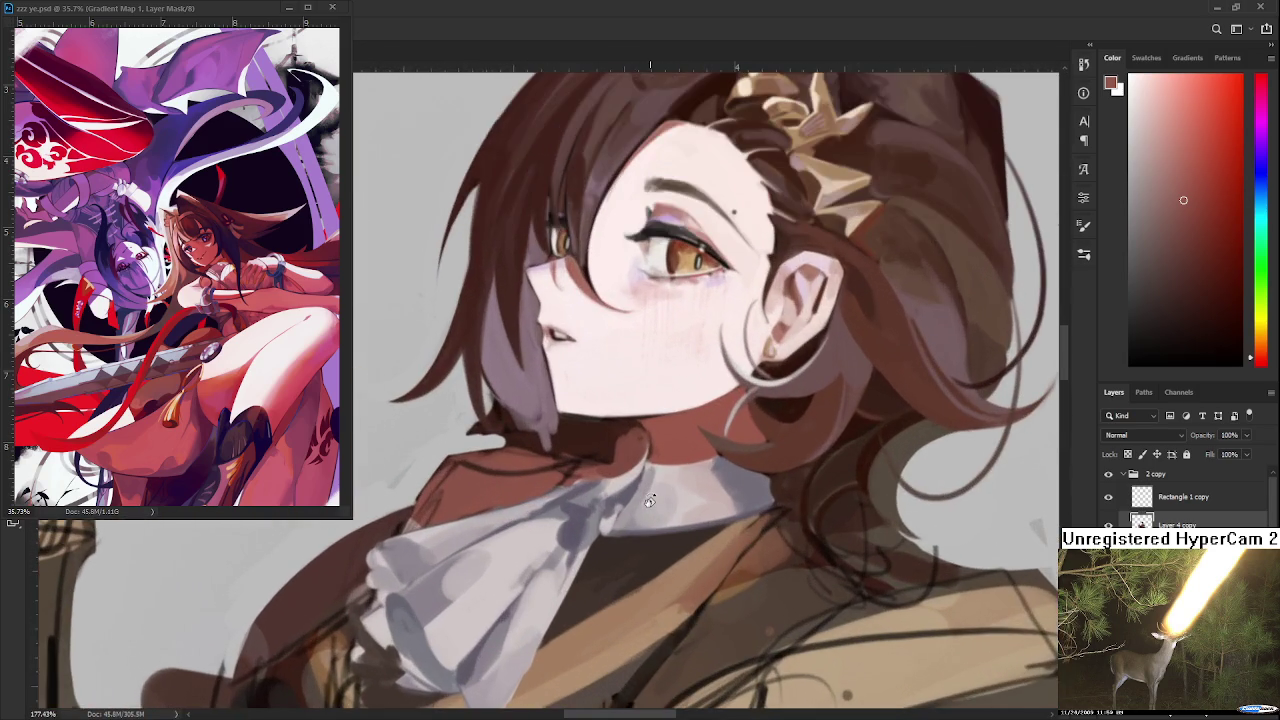
pyautogui.scroll(-2, 682, 492)
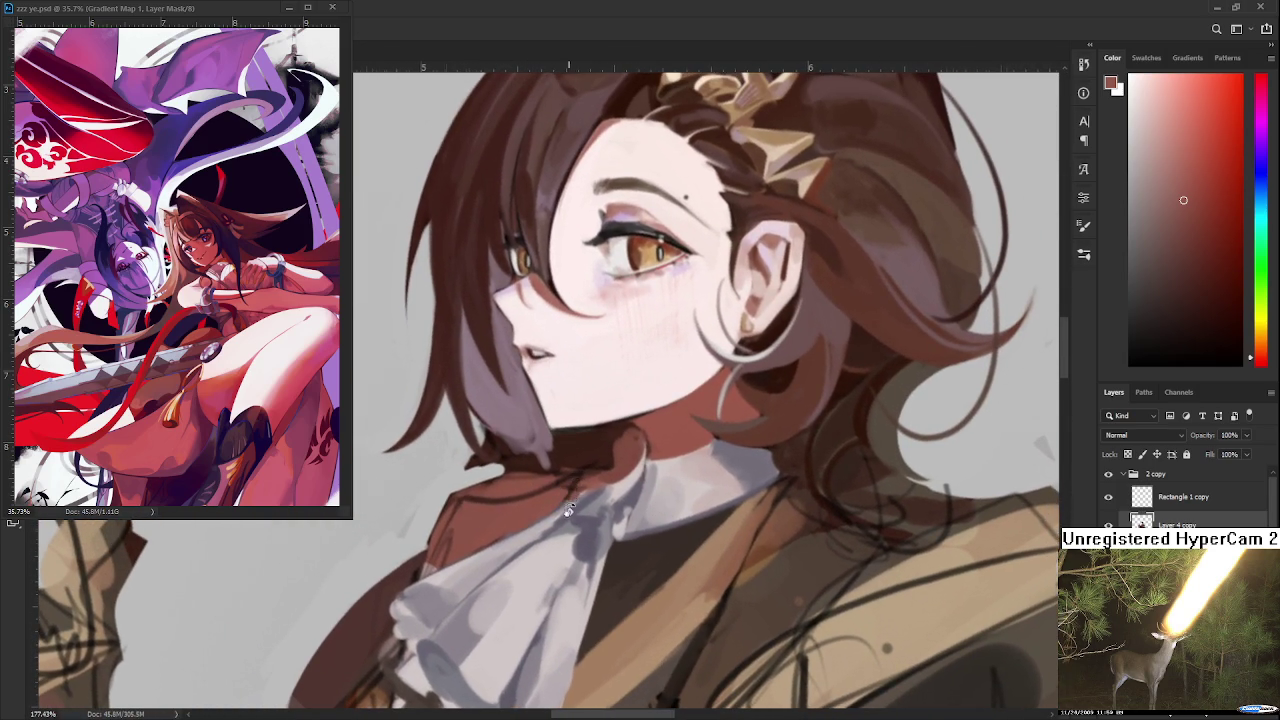
pyautogui.scroll(-1, 566, 508)
pyautogui.scroll(-3, 566, 508)
pyautogui.scroll(1, 570, 510)
pyautogui.scroll(2, 575, 512)
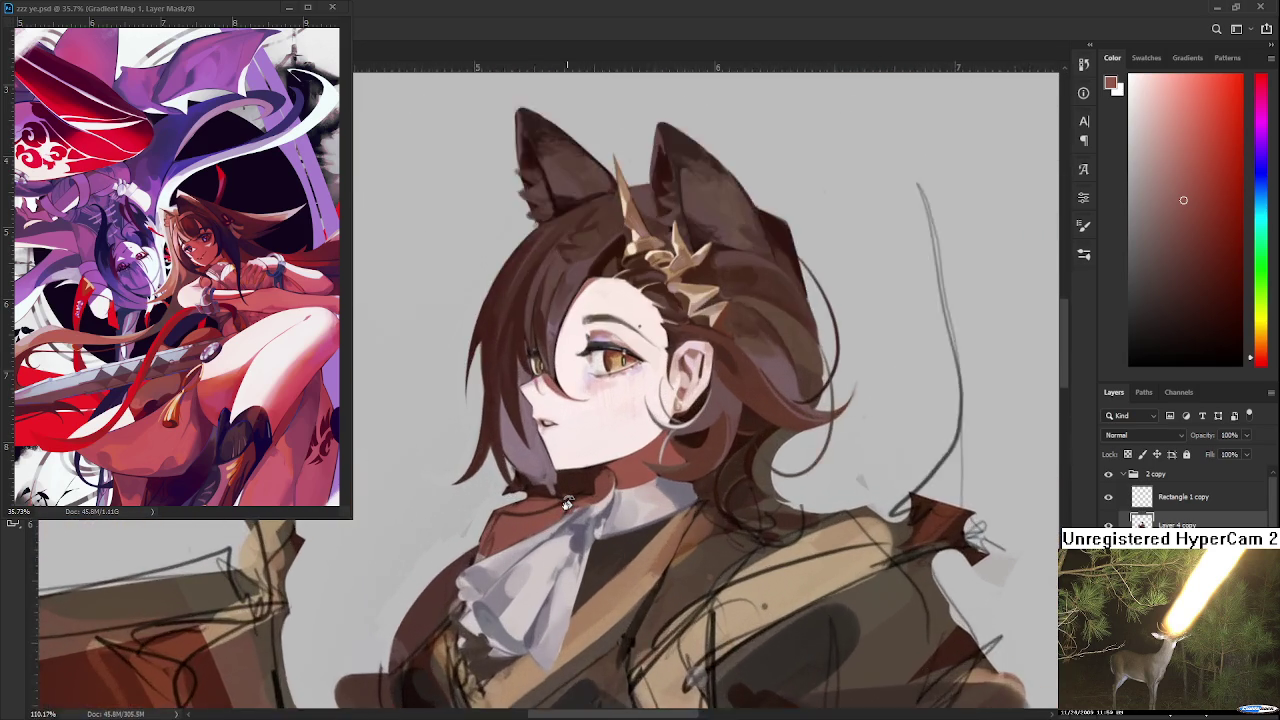
pyautogui.scroll(2, 580, 515)
pyautogui.moveTo(580, 516); pyautogui.dragTo(562, 522)
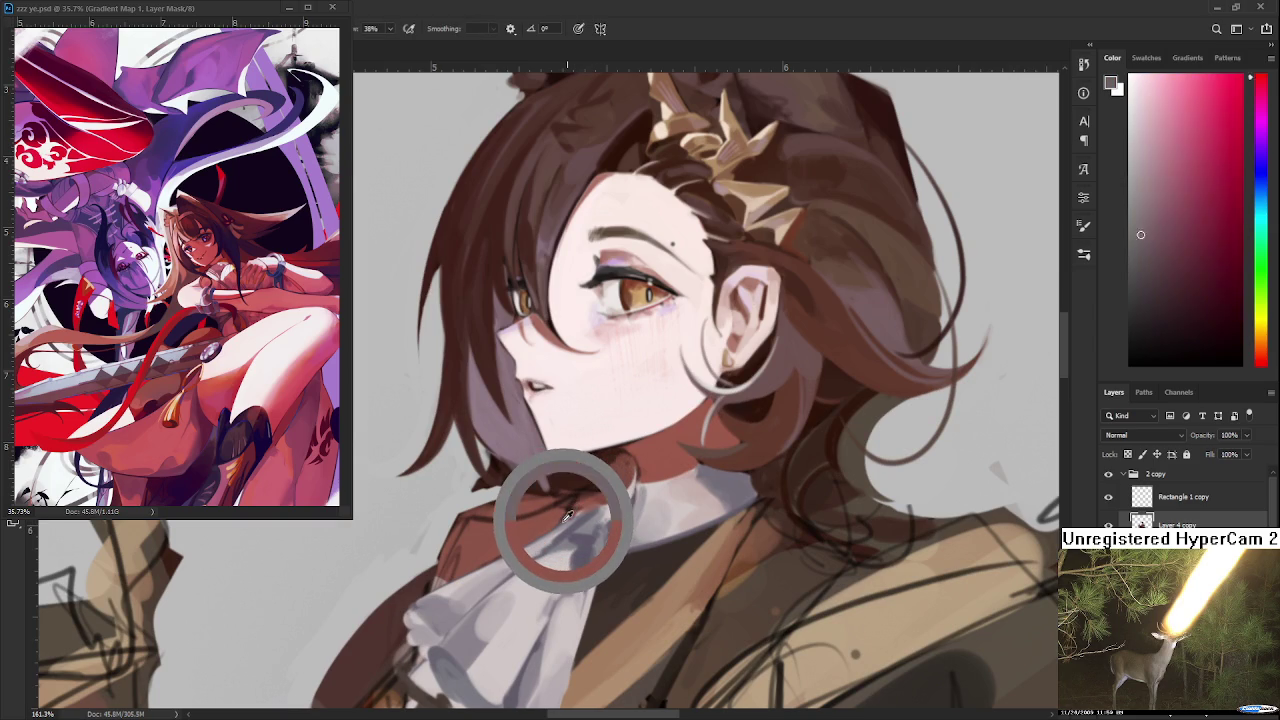
pyautogui.keyDown('alt'); pyautogui.click(628, 481); pyautogui.keyUp('alt')
pyautogui.keyDown('alt'); pyautogui.click(610, 484); pyautogui.keyUp('alt')
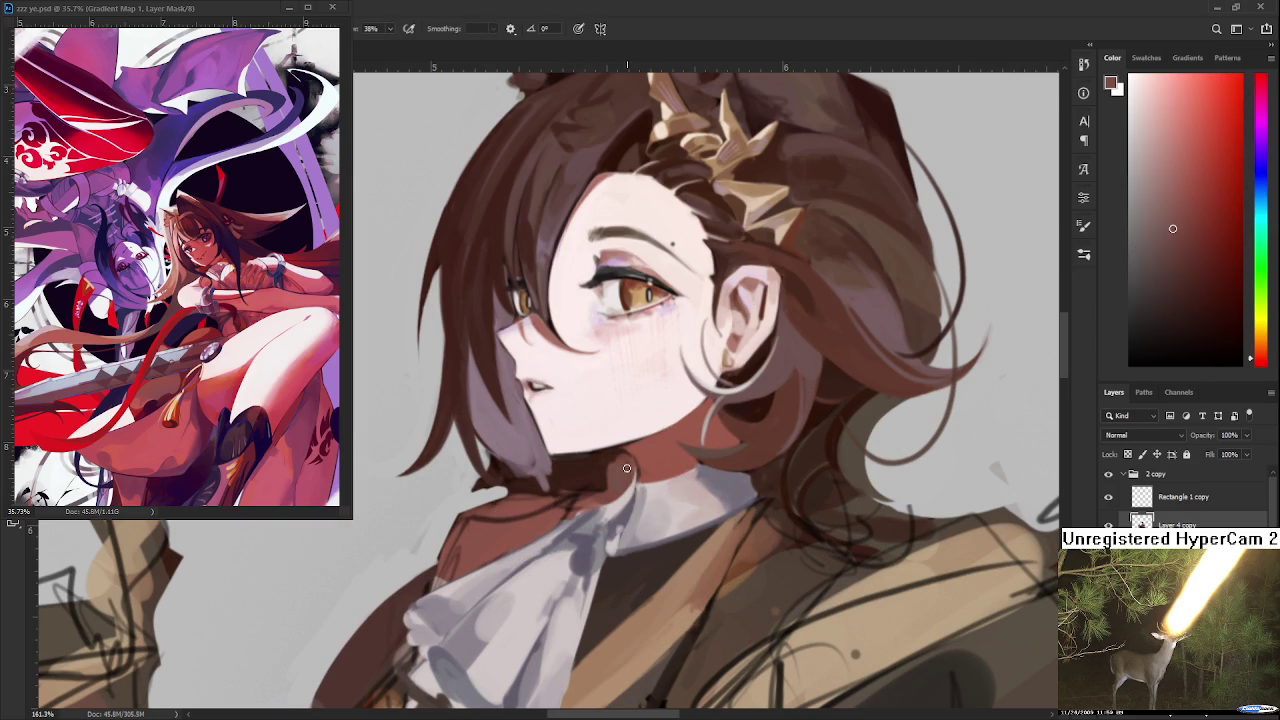
pyautogui.keyDown('alt'); pyautogui.click(605, 462); pyautogui.keyUp('alt')
pyautogui.keyDown('alt'); pyautogui.click(606, 463); pyautogui.keyUp('alt')
# Shade where the neck meets the collar with pinkish skin, red-brown and darker brown
pyautogui.moveTo(606, 463); pyautogui.dragTo(657, 427)
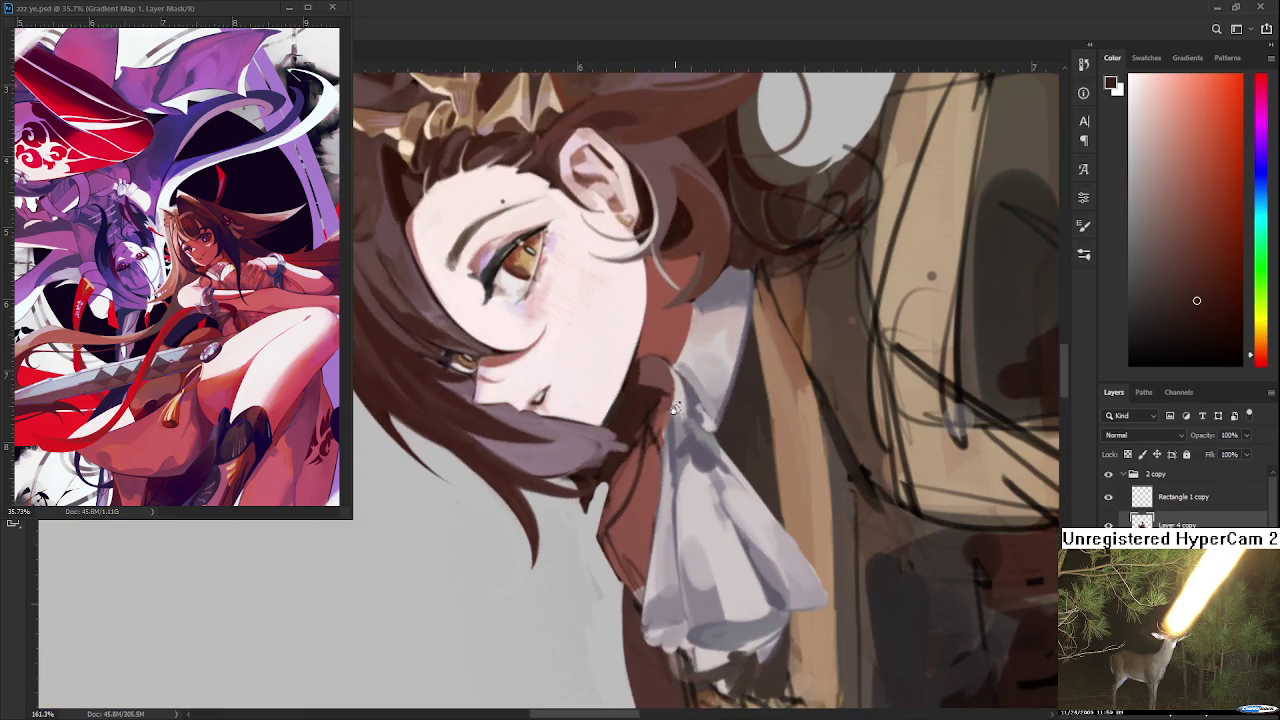
pyautogui.keyDown('alt'); pyautogui.click(657, 427); pyautogui.keyUp('alt')
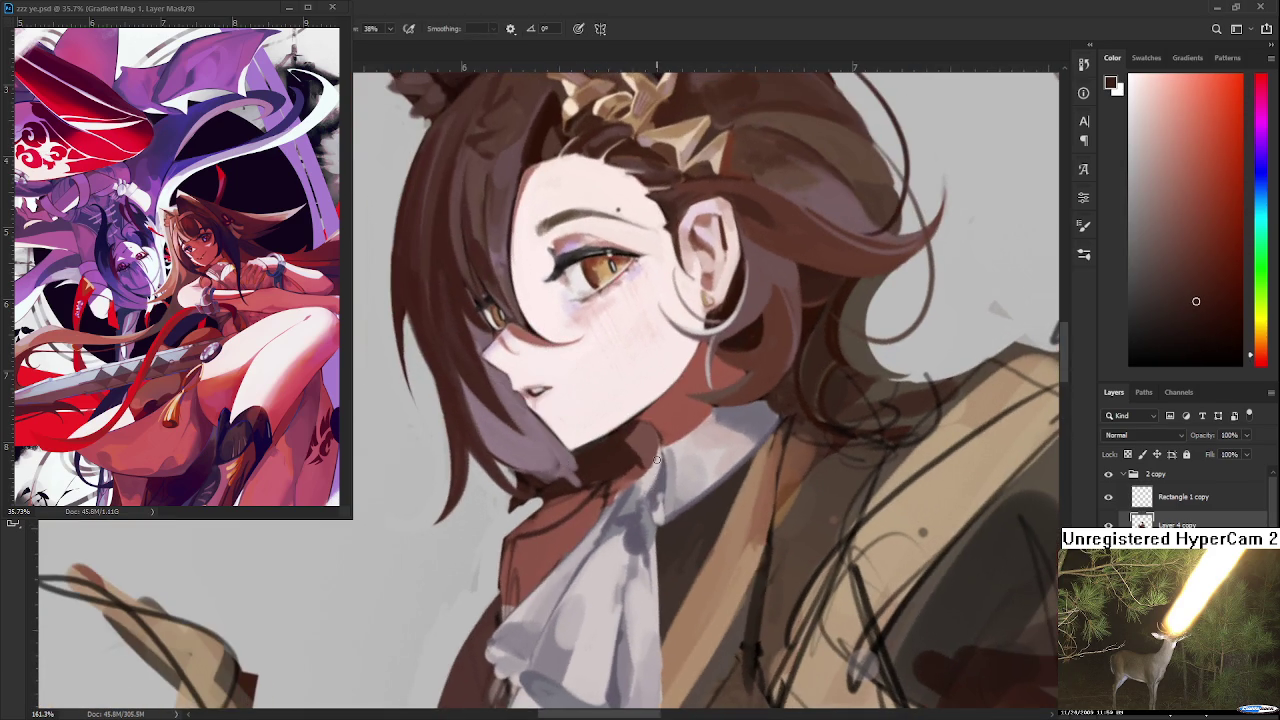
pyautogui.press('Escape')
pyautogui.keyDown('alt'); pyautogui.click(625, 487); pyautogui.keyUp('alt')
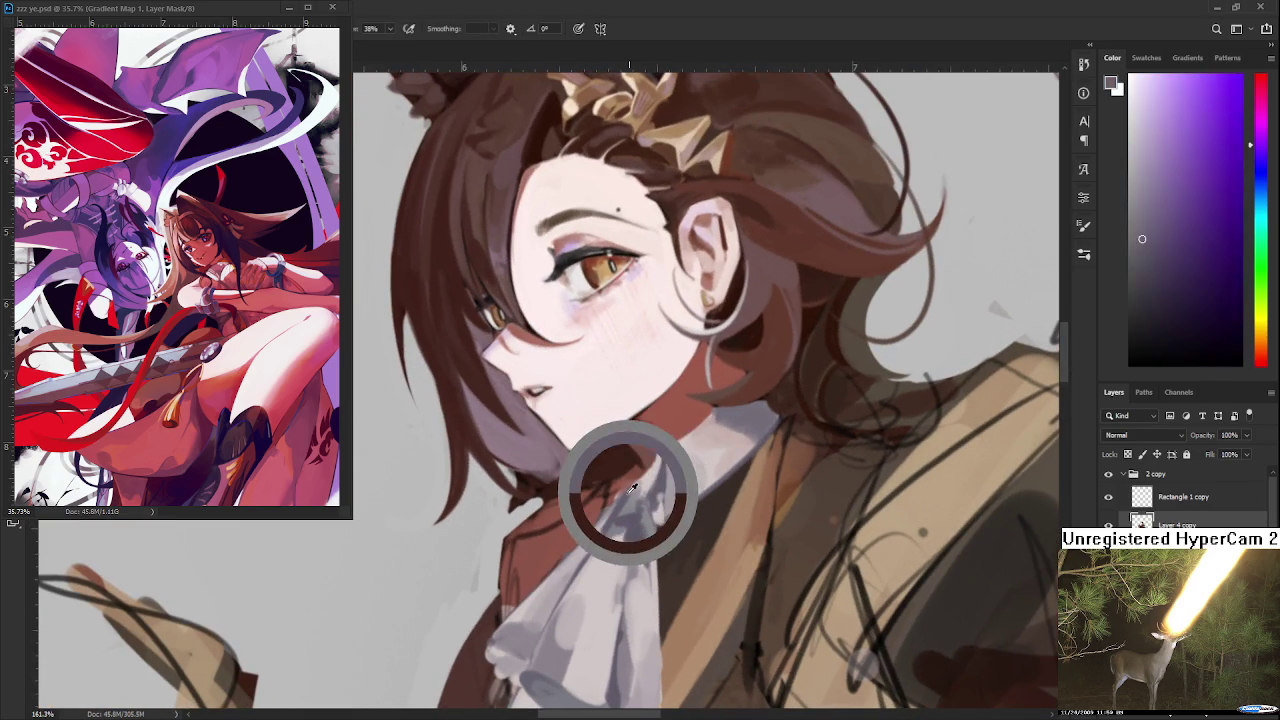
pyautogui.keyDown('alt'); pyautogui.moveTo(626, 487); pyautogui.dragTo(621, 485); pyautogui.keyUp('alt')
pyautogui.keyDown('alt'); pyautogui.click(635, 471); pyautogui.keyUp('alt')
pyautogui.keyDown('alt'); pyautogui.click(636, 471); pyautogui.keyUp('alt')
pyautogui.keyDown('alt'); pyautogui.click(636, 471); pyautogui.keyUp('alt')
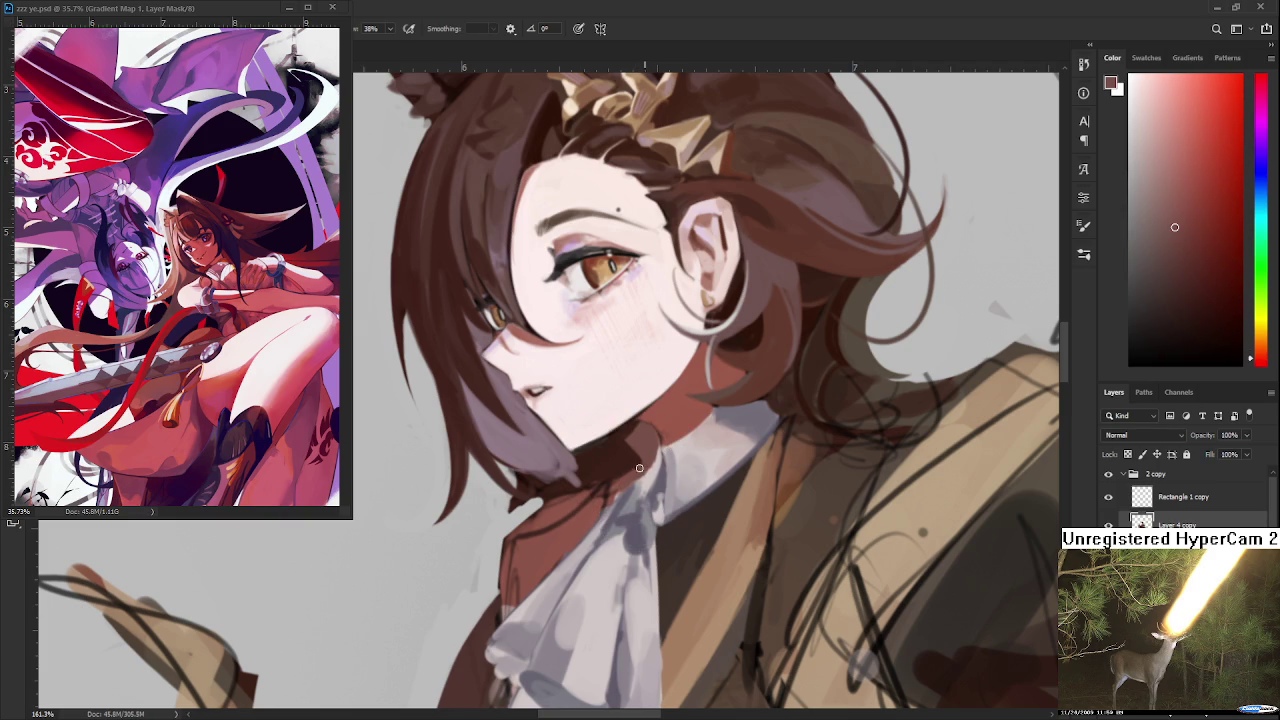
pyautogui.keyDown('alt'); pyautogui.click(609, 479); pyautogui.keyUp('alt')
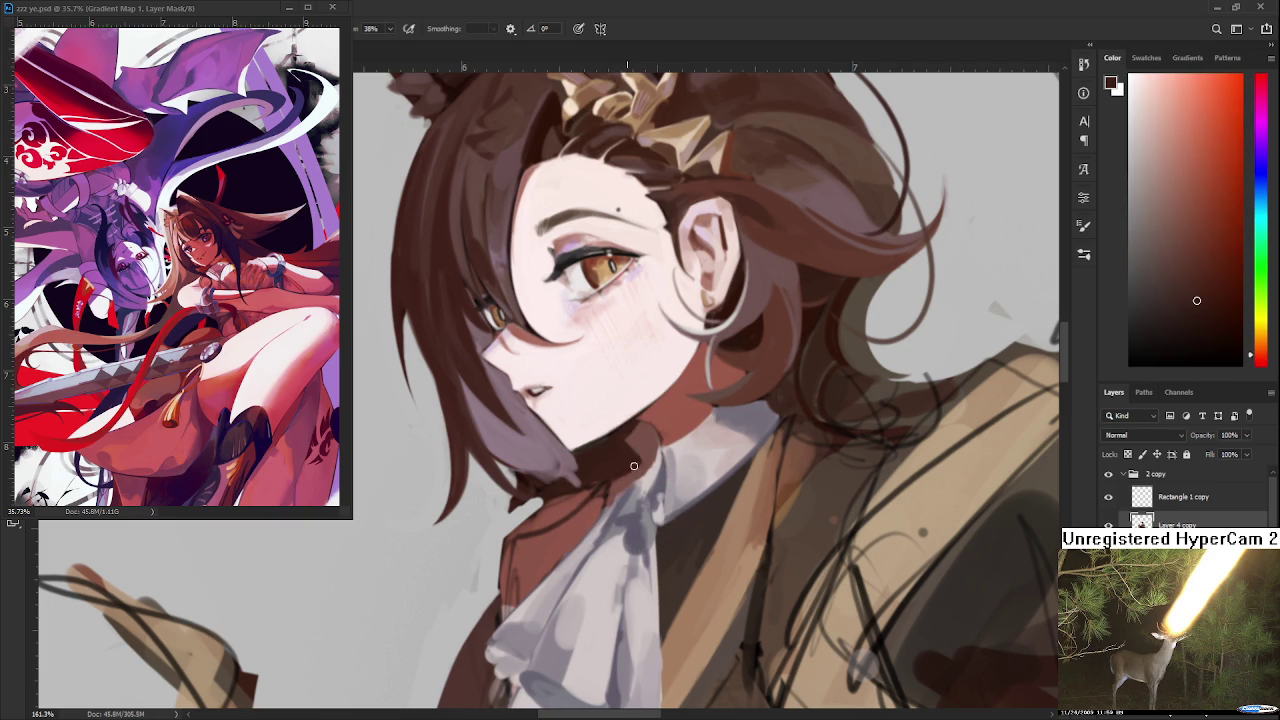
# With the canvas rotated sideways, add greyish purple shading near the collar and cravat
pyautogui.press('r')
pyautogui.moveTo(630, 469); pyautogui.dragTo(508, 512)
pyautogui.keyDown('alt'); pyautogui.click(508, 512); pyautogui.keyUp('alt')
pyautogui.keyDown('alt'); pyautogui.click(520, 508); pyautogui.keyUp('alt')
pyautogui.keyDown('alt'); pyautogui.click(474, 522); pyautogui.keyUp('alt')
pyautogui.keyDown('alt'); pyautogui.click(467, 533); pyautogui.keyUp('alt')
pyautogui.keyDown('alt'); pyautogui.click(471, 534); pyautogui.keyUp('alt')
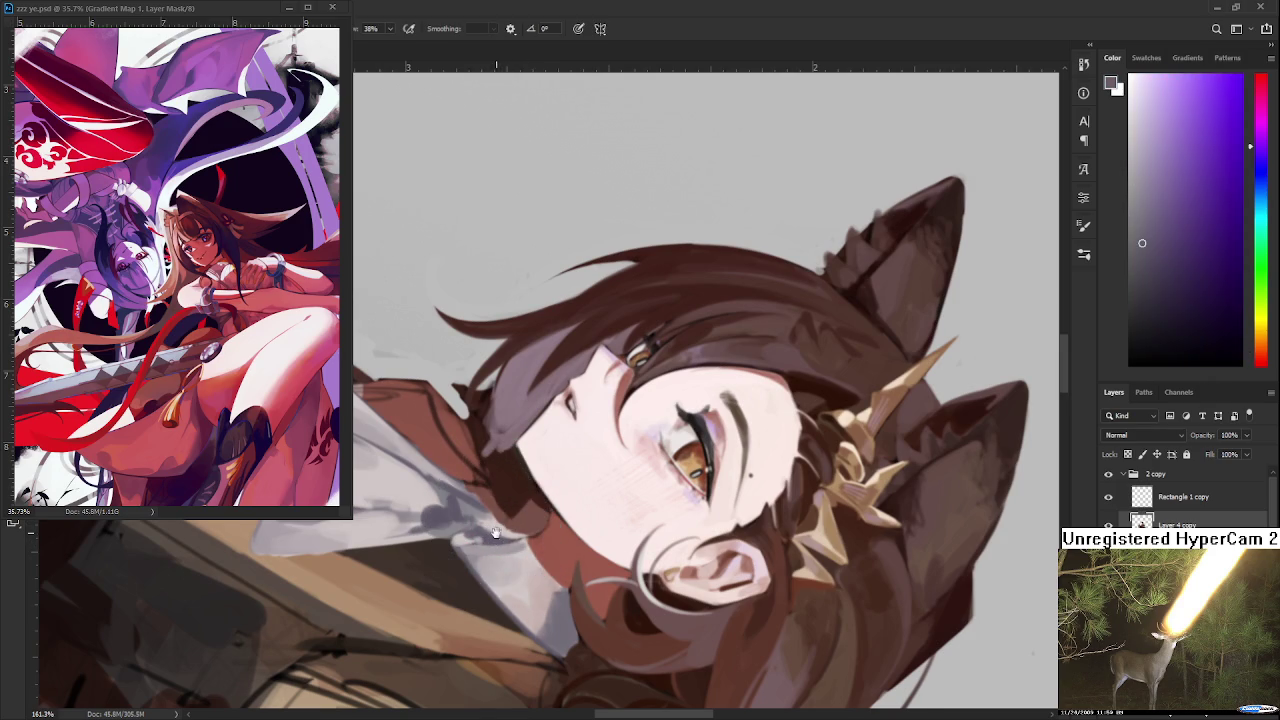
pyautogui.moveTo(495, 533); pyautogui.dragTo(610, 482)
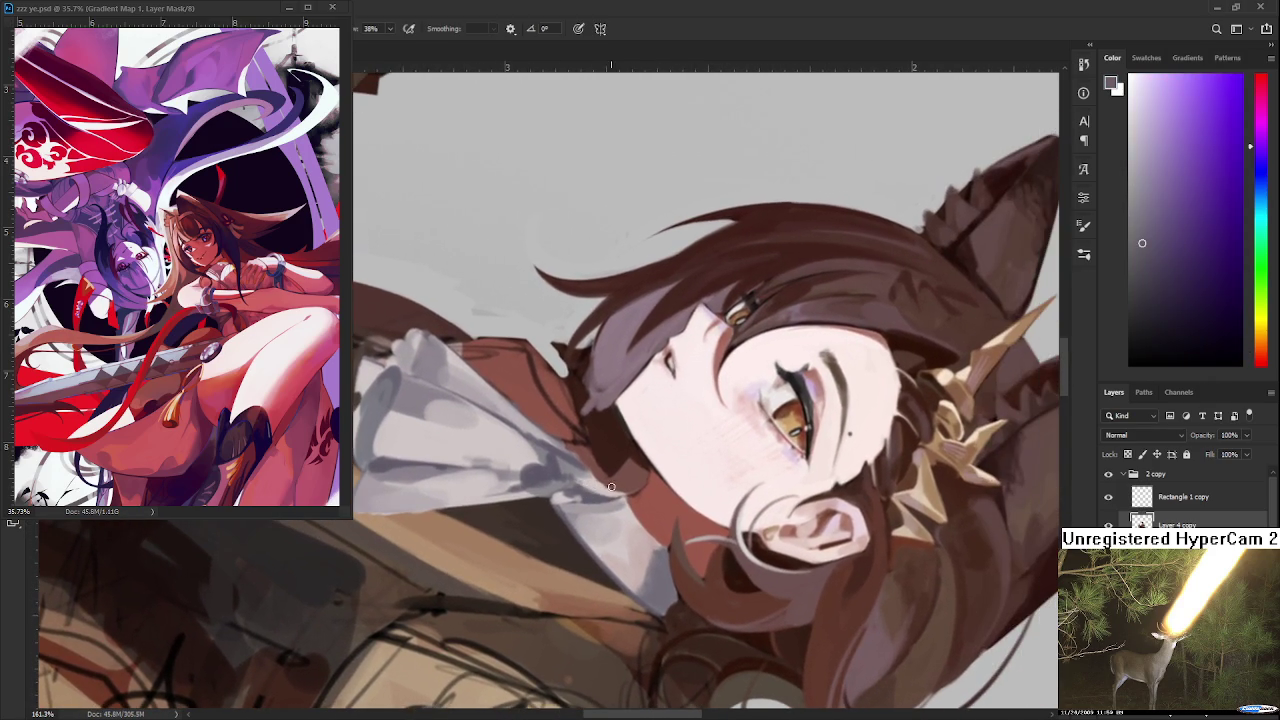
# Touch up the collar in dark reddish-brown, then re-centre the upright view on face and collar
pyautogui.keyDown('alt'); pyautogui.click(604, 455); pyautogui.keyUp('alt')
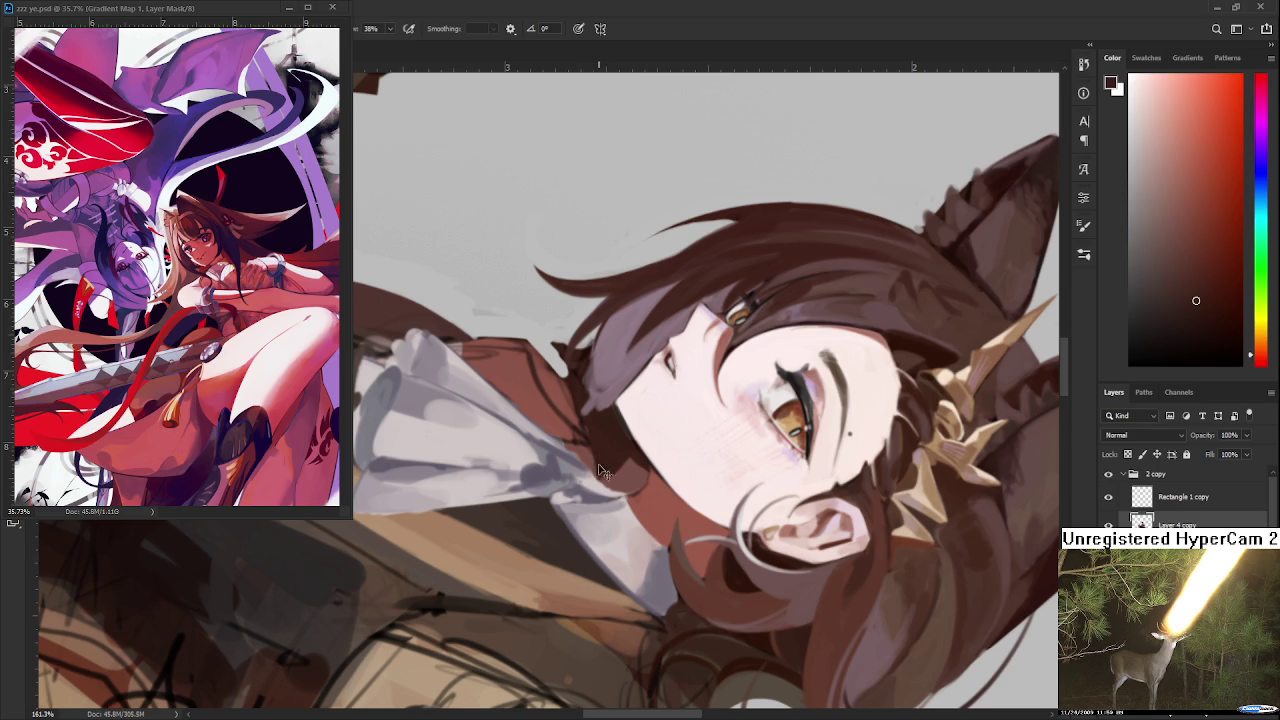
pyautogui.press('r')
pyautogui.moveTo(604, 476)
pyautogui.mouseDown()
pyautogui.moveTo(703, 374)
pyautogui.moveTo(600, 441)
pyautogui.mouseUp()
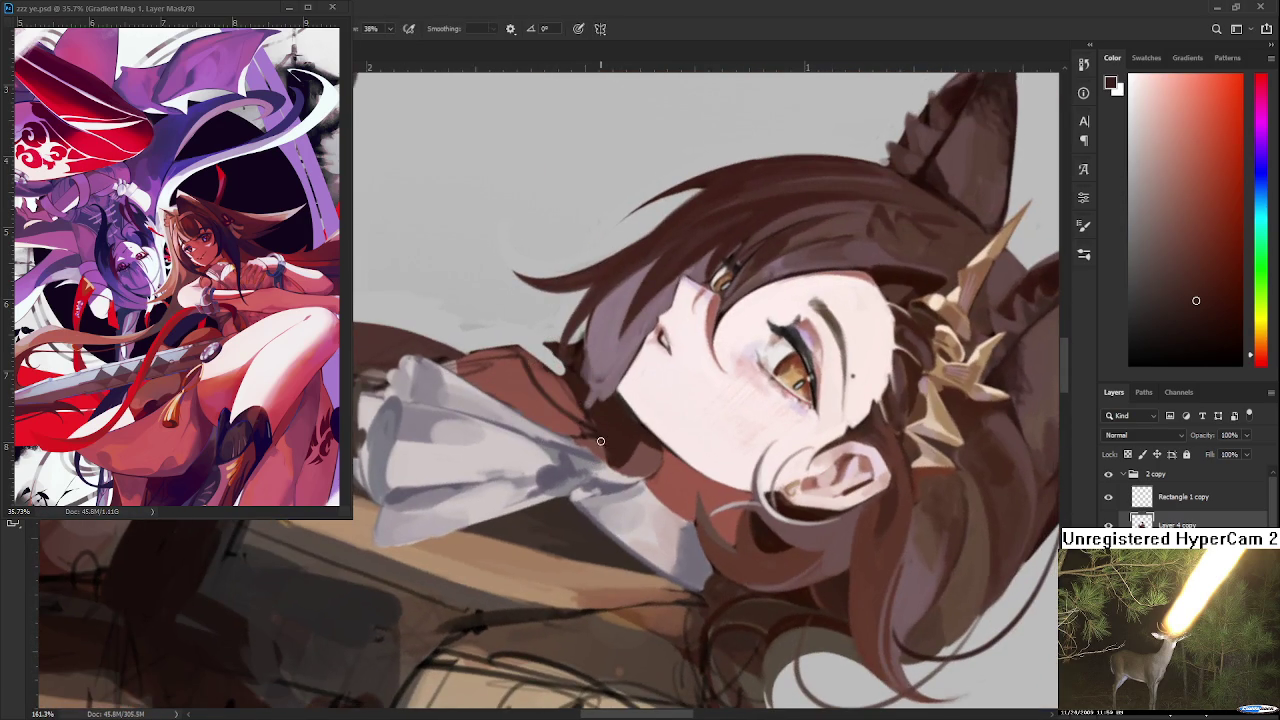
pyautogui.press('r')
pyautogui.moveTo(607, 445); pyautogui.dragTo(645, 496)
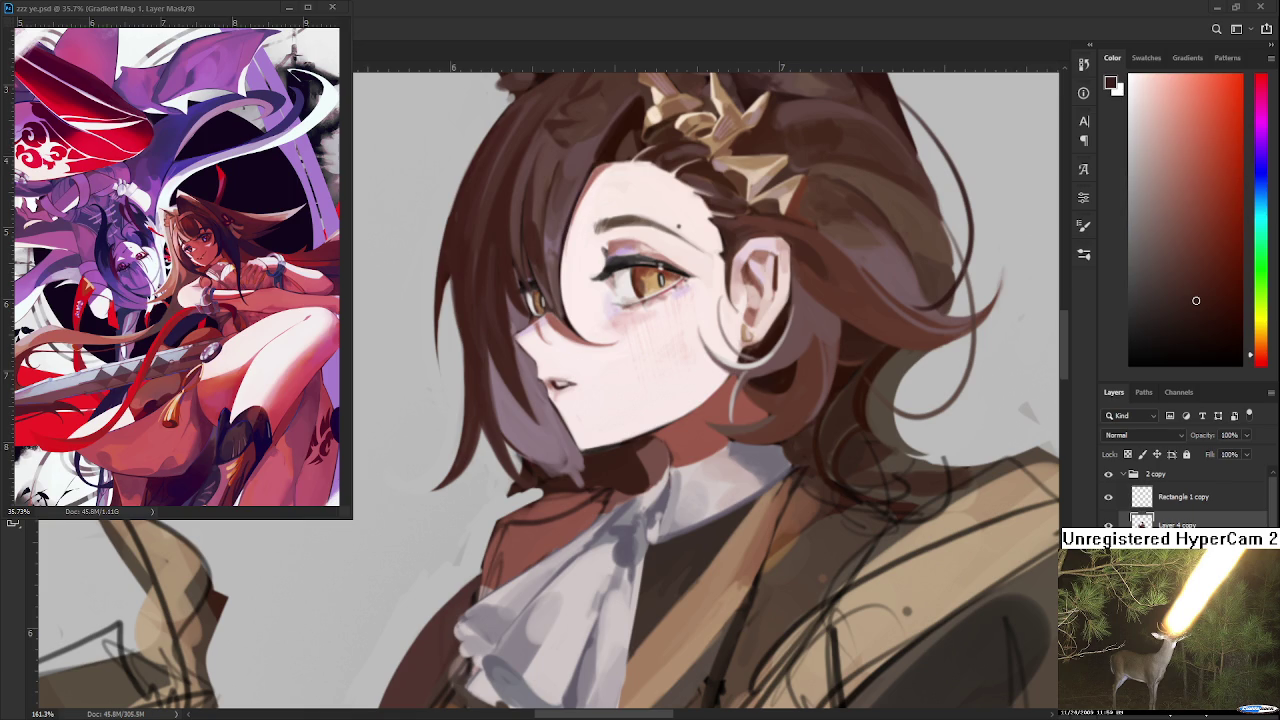
# Sample the cravat's greyish purple and repaint the white cravat with lighter strokes
pyautogui.scroll(-5, 627, 596)
pyautogui.scroll(5, 687, 487)
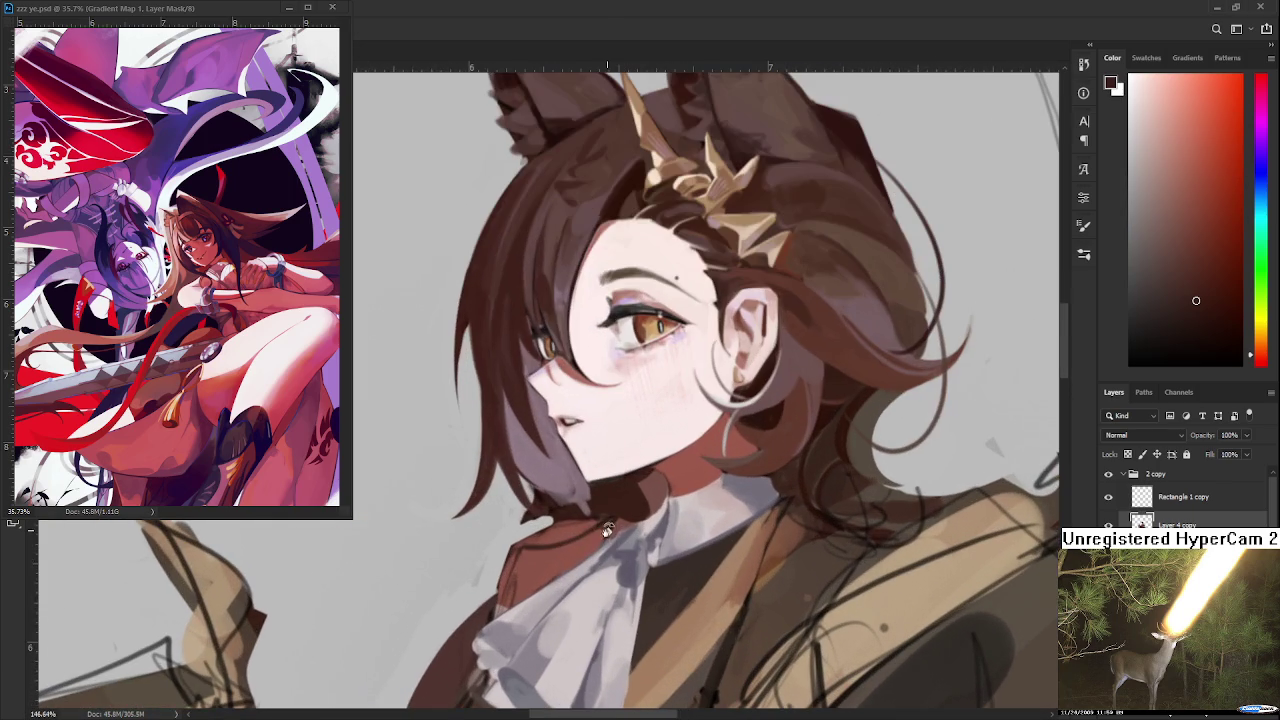
pyautogui.keyDown('alt'); pyautogui.click(624, 563); pyautogui.keyUp('alt')
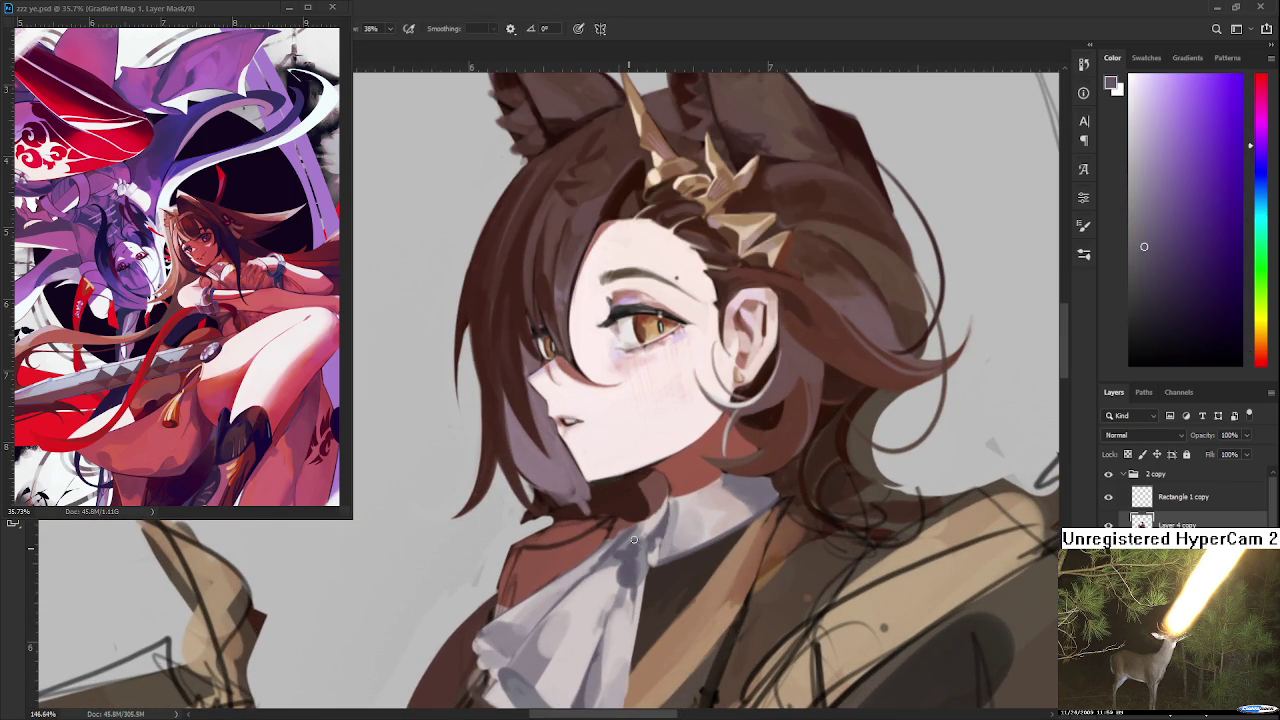
pyautogui.moveTo(634, 548); pyautogui.dragTo(684, 410)
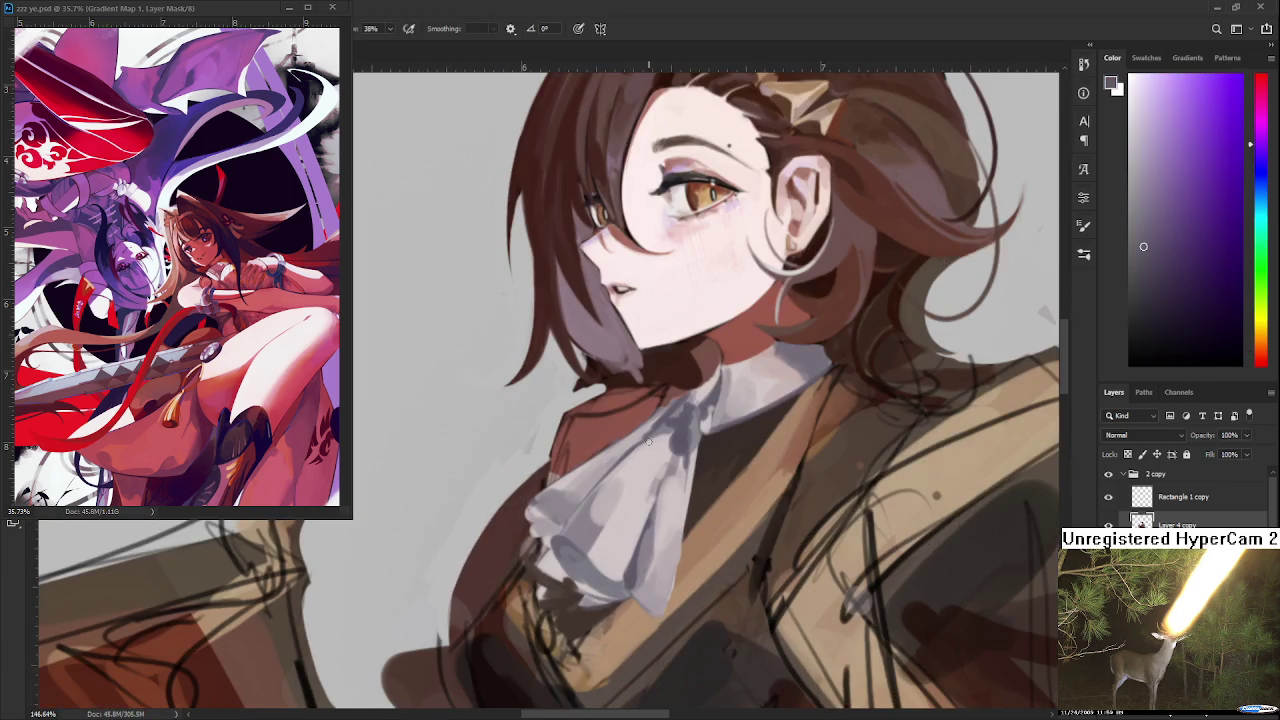
pyautogui.moveTo(593, 569); pyautogui.dragTo(668, 452)
# Draw a thin light-grey string hanging down from the cravat knot
pyautogui.scroll(-2, 660, 438)
pyautogui.scroll(-2, 665, 440)
pyautogui.scroll(-3, 670, 445)
pyautogui.scroll(-2, 700, 470)
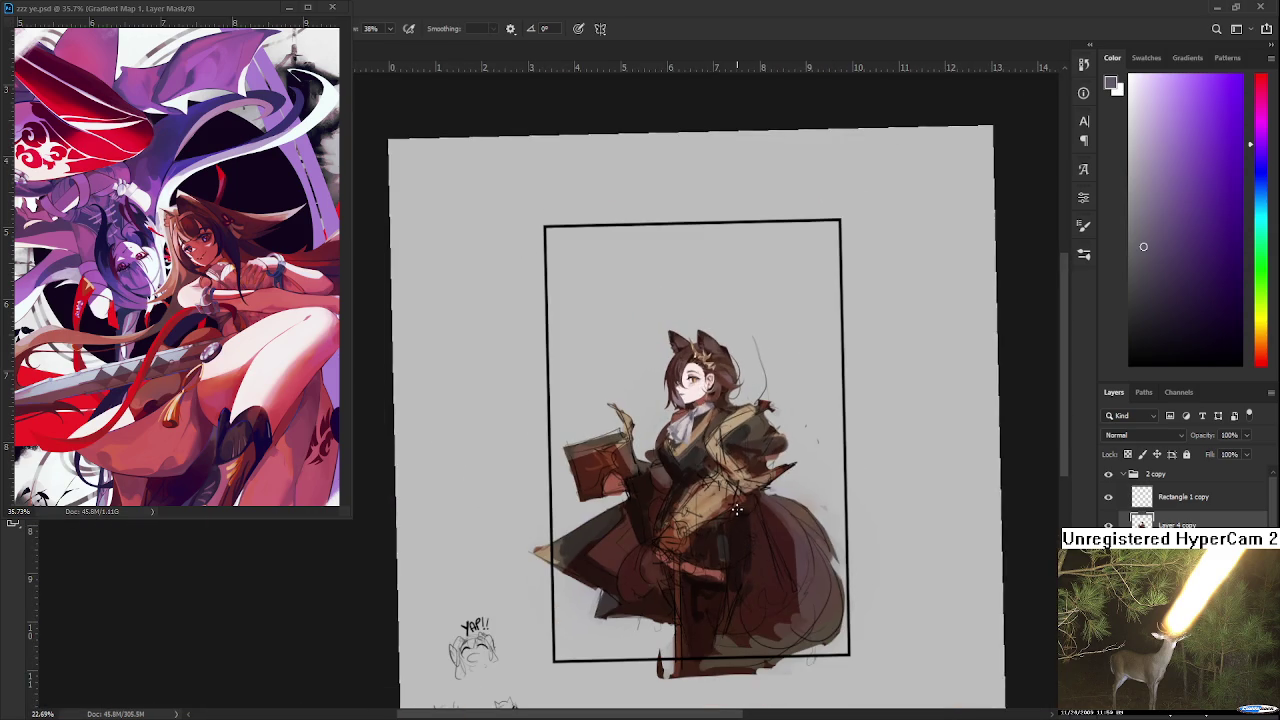
pyautogui.scroll(3, 696, 418)
pyautogui.scroll(3, 680, 415)
pyautogui.scroll(1, 660, 412)
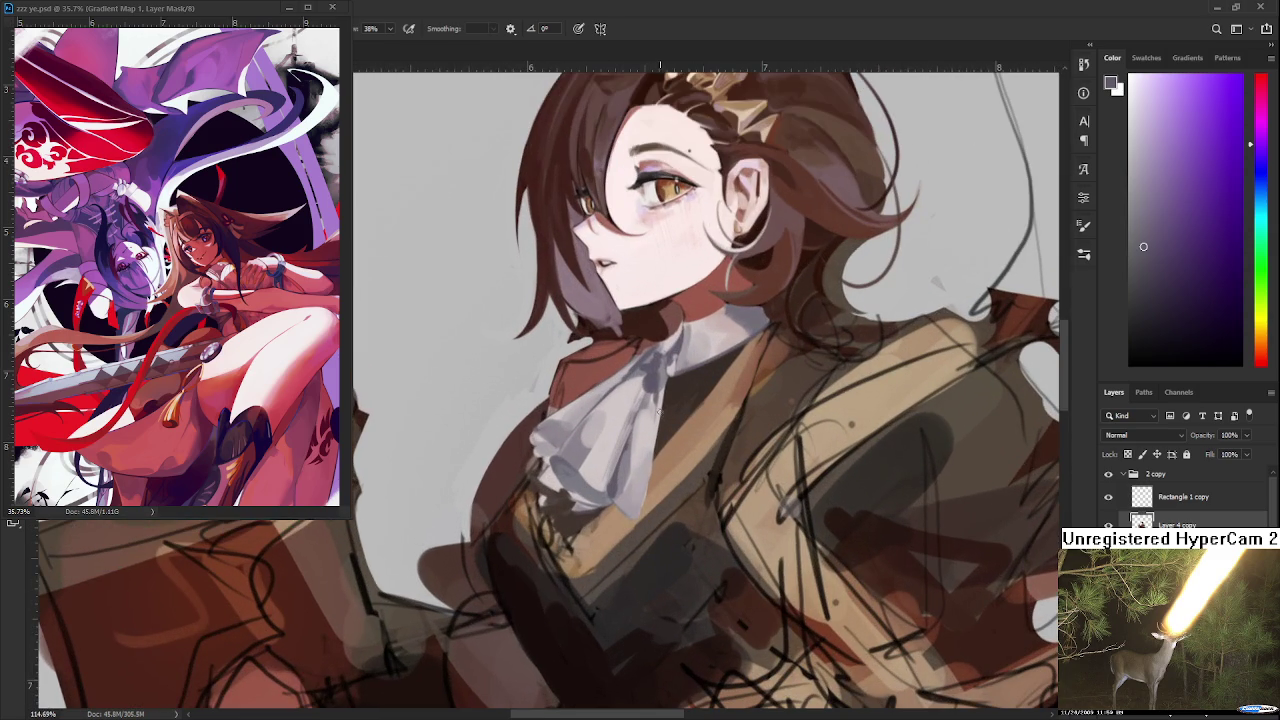
pyautogui.keyDown('alt'); pyautogui.click(650, 428); pyautogui.keyUp('alt')
pyautogui.moveTo(662, 388); pyautogui.dragTo(670, 478)
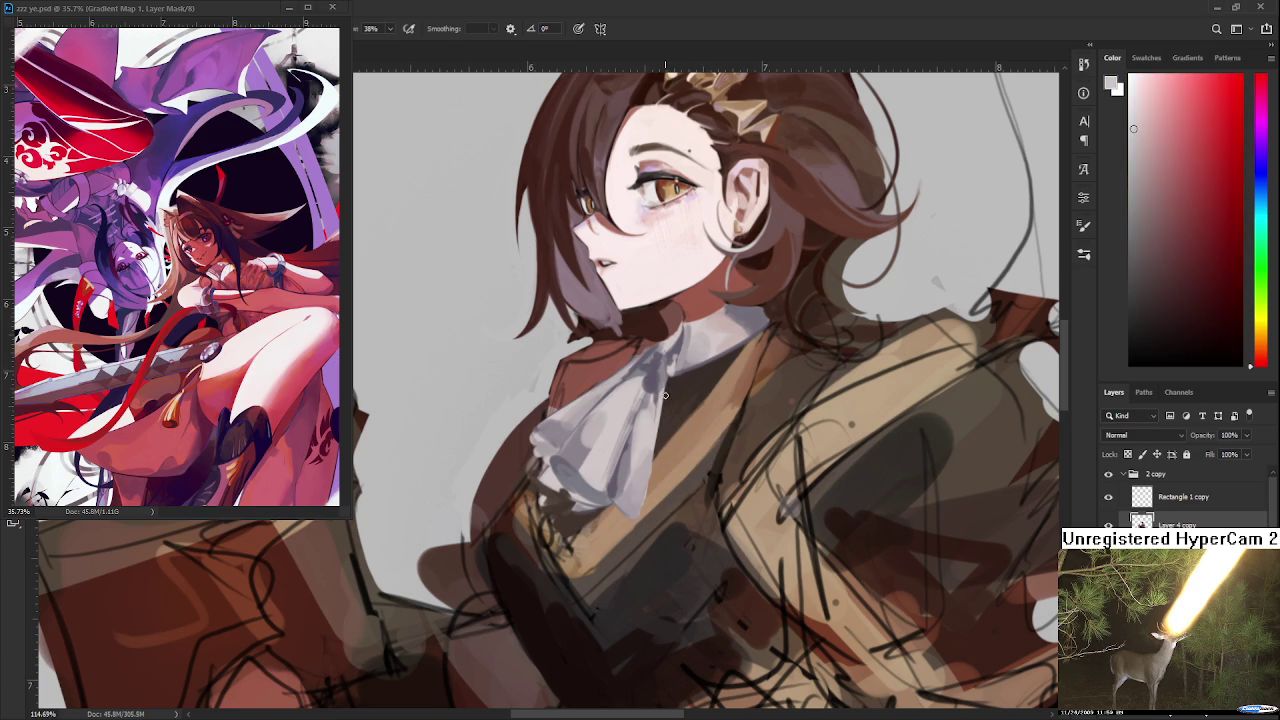
pyautogui.moveTo(660, 391); pyautogui.dragTo(662, 469)
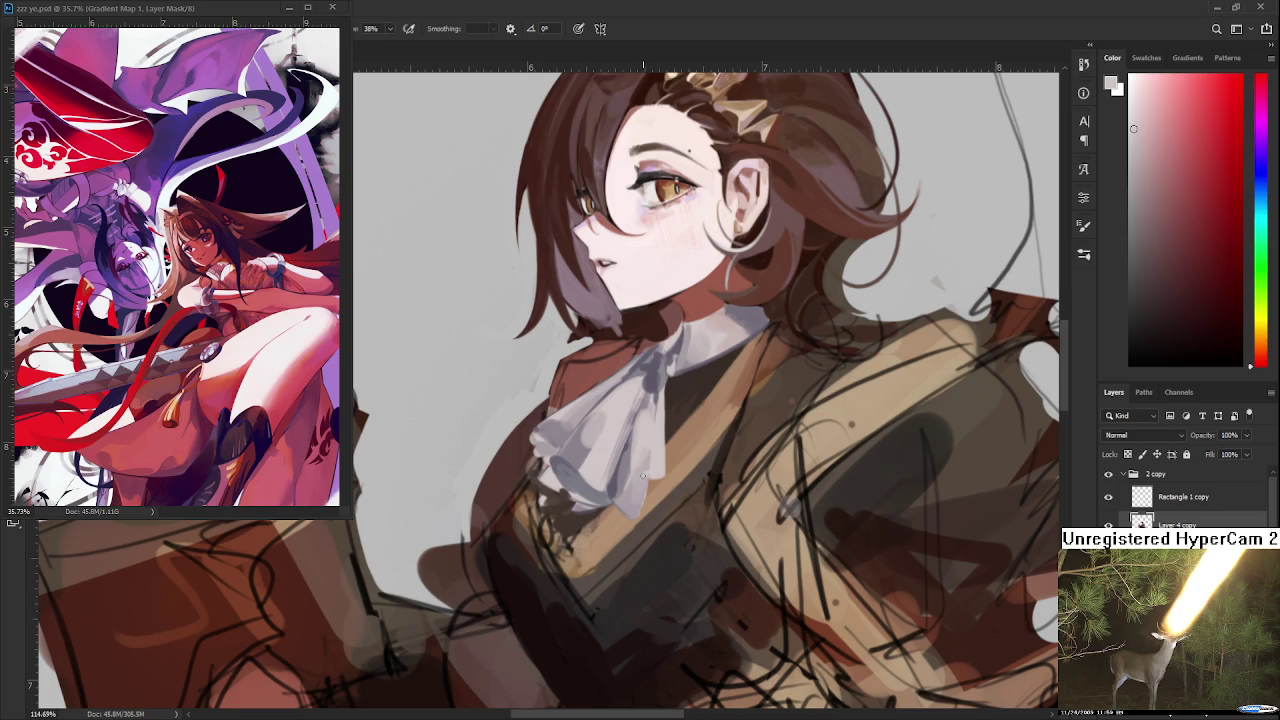
# Sample dark purple-grey and pale grey shades from the cravat
pyautogui.keyDown('alt'); pyautogui.click(655, 378); pyautogui.keyUp('alt')
pyautogui.keyDown('alt'); pyautogui.click(656, 422); pyautogui.keyUp('alt')
pyautogui.moveTo(673, 399); pyautogui.dragTo(663, 441)
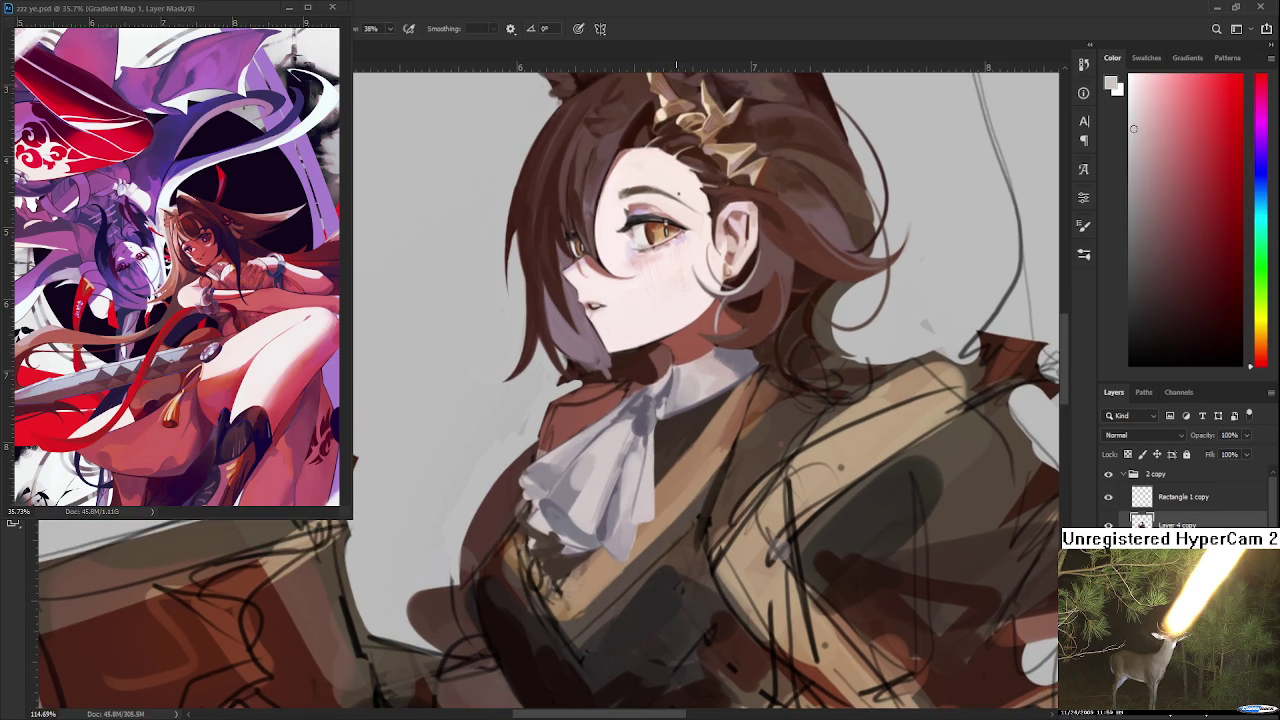
pyautogui.scroll(-3, 675, 449)
pyautogui.scroll(-1, 675, 449)
pyautogui.scroll(3, 675, 449)
pyautogui.scroll(3, 675, 449)
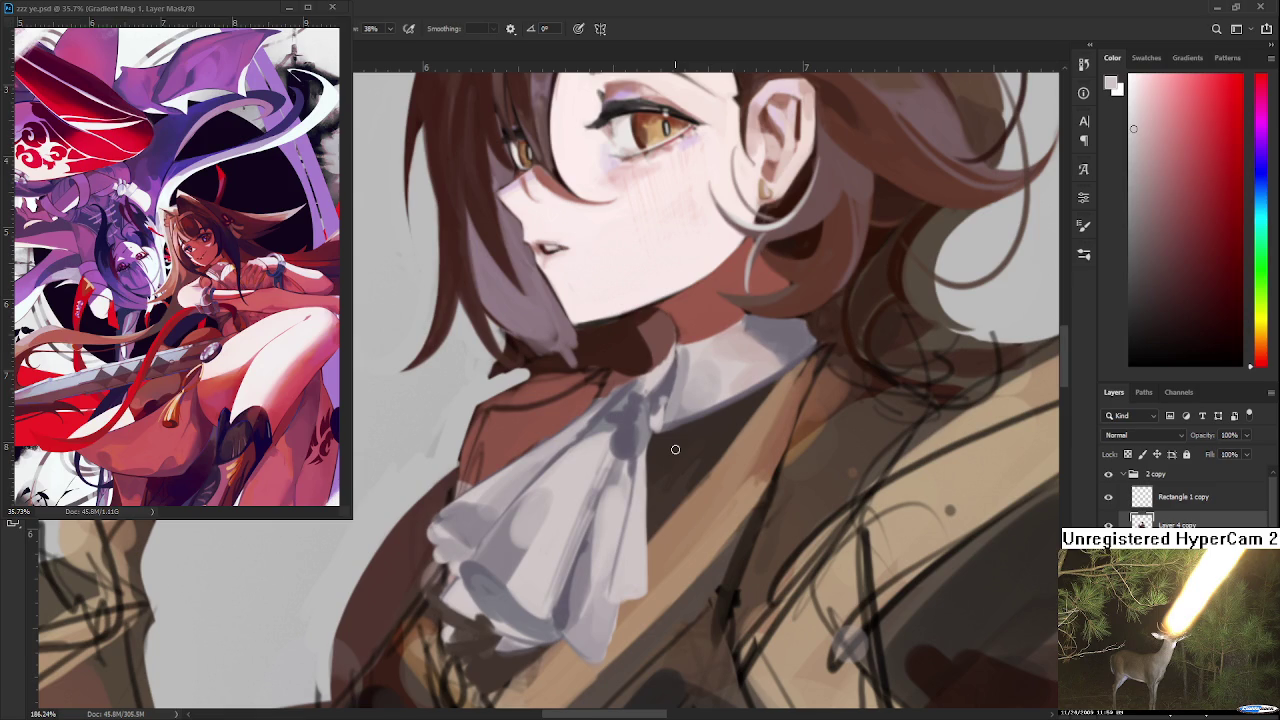
pyautogui.keyDown('alt'); pyautogui.click(641, 440); pyautogui.keyUp('alt')
pyautogui.keyDown('alt'); pyautogui.click(659, 437); pyautogui.keyUp('alt')
pyautogui.keyDown('alt'); pyautogui.click(663, 437); pyautogui.keyUp('alt')
# Try dark brown, purple, reddish, magenta and orange-brown tones sampled around the cravat
pyautogui.keyDown('alt'); pyautogui.click(672, 454); pyautogui.keyUp('alt')
pyautogui.keyDown('alt'); pyautogui.click(660, 410); pyautogui.keyUp('alt')
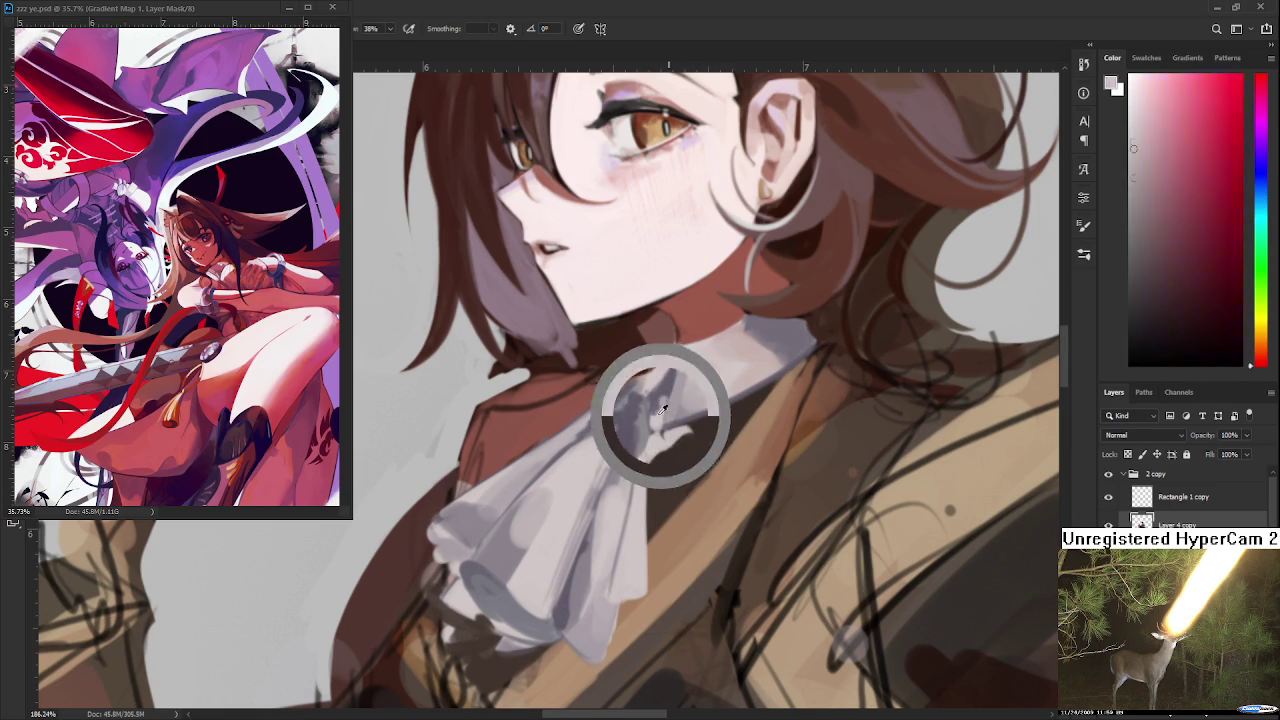
pyautogui.keyDown('alt'); pyautogui.click(658, 439); pyautogui.keyUp('alt')
pyautogui.keyDown('alt'); pyautogui.click(660, 438); pyautogui.keyUp('alt')
pyautogui.keyDown('alt'); pyautogui.click(670, 438); pyautogui.keyUp('alt')
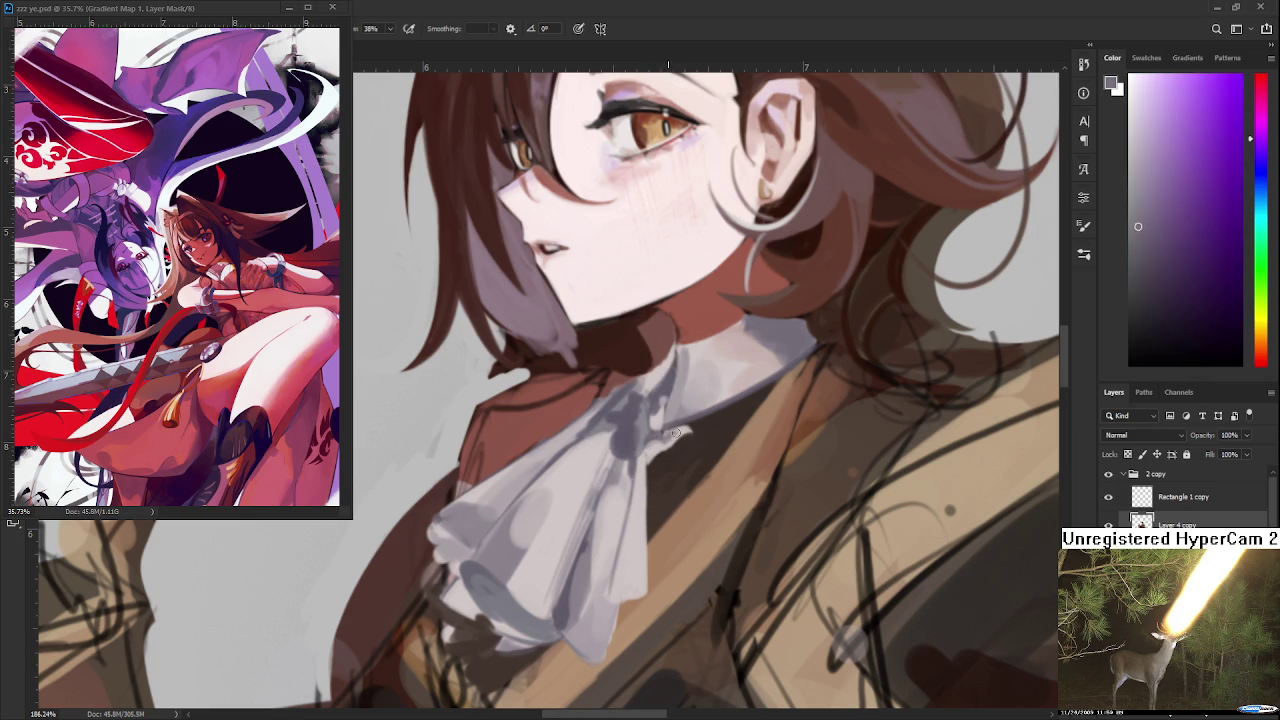
pyautogui.keyDown('alt'); pyautogui.click(686, 428); pyautogui.keyUp('alt')
pyautogui.keyDown('alt'); pyautogui.click(684, 424); pyautogui.keyUp('alt')
pyautogui.keyDown('alt'); pyautogui.click(670, 442); pyautogui.keyUp('alt')
pyautogui.keyDown('alt'); pyautogui.click(666, 437); pyautogui.keyUp('alt')
pyautogui.keyDown('alt'); pyautogui.click(682, 438); pyautogui.keyUp('alt')
pyautogui.keyDown('alt'); pyautogui.click(666, 453); pyautogui.keyUp('alt')
pyautogui.keyDown('alt'); pyautogui.click(684, 448); pyautogui.keyUp('alt')
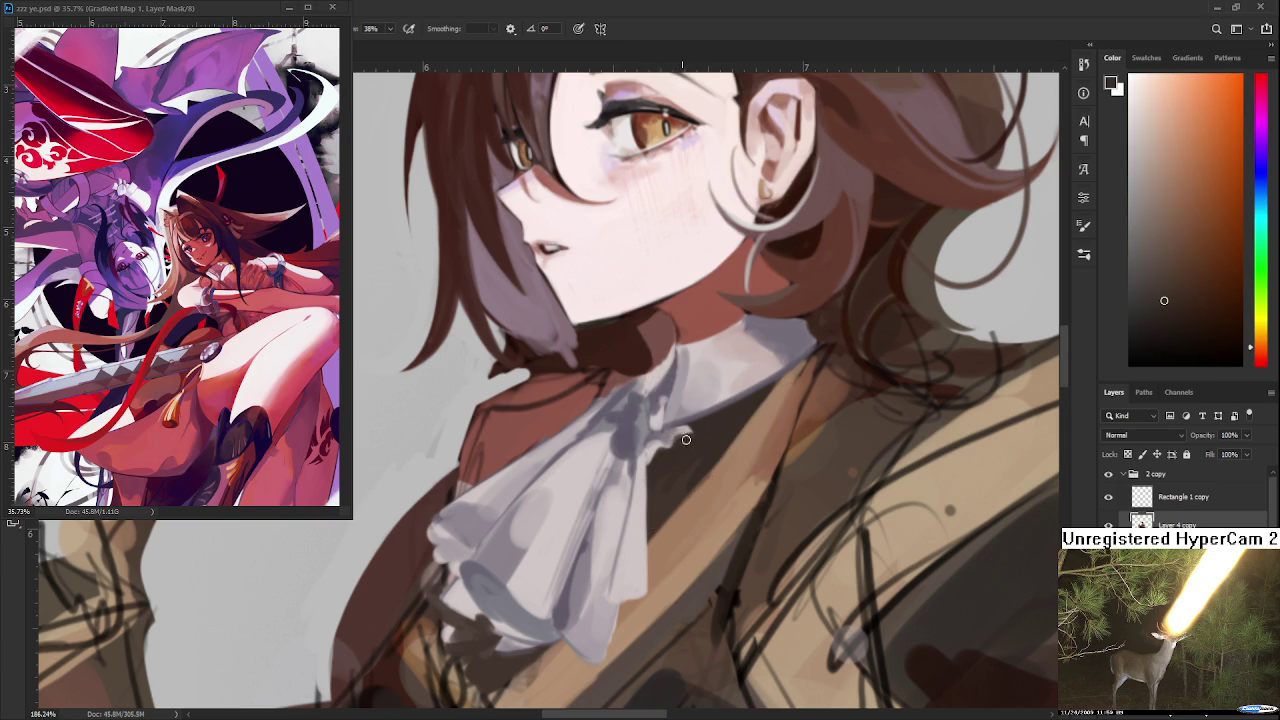
pyautogui.scroll(-2, 720, 427)
pyautogui.scroll(-3, 720, 427)
pyautogui.scroll(-3, 715, 460)
pyautogui.scroll(-2, 709, 492)
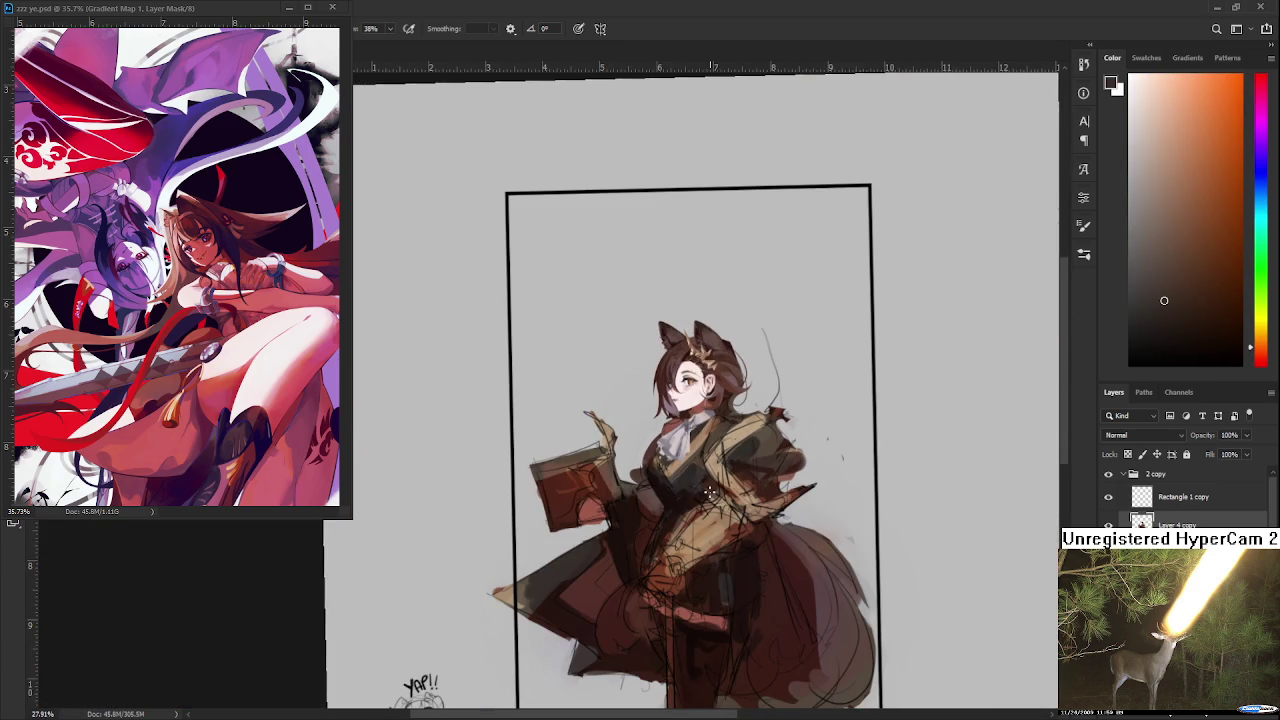
pyautogui.scroll(3, 709, 492)
pyautogui.scroll(3, 695, 455)
pyautogui.scroll(4, 679, 414)
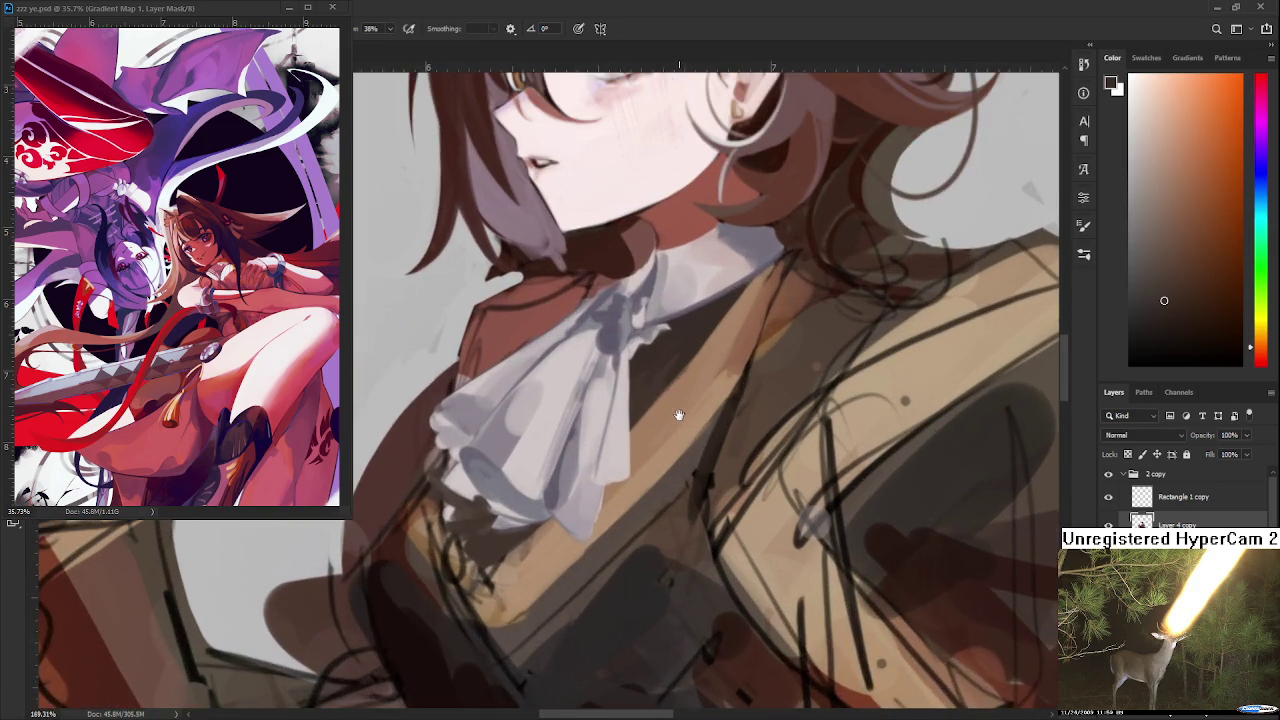
pyautogui.moveTo(679, 414); pyautogui.dragTo(638, 527)
pyautogui.moveTo(699, 442)
pyautogui.mouseDown()
pyautogui.moveTo(600, 455)
pyautogui.moveTo(620, 443)
pyautogui.mouseUp()
pyautogui.keyDown('alt'); pyautogui.click(651, 586); pyautogui.keyUp('alt')
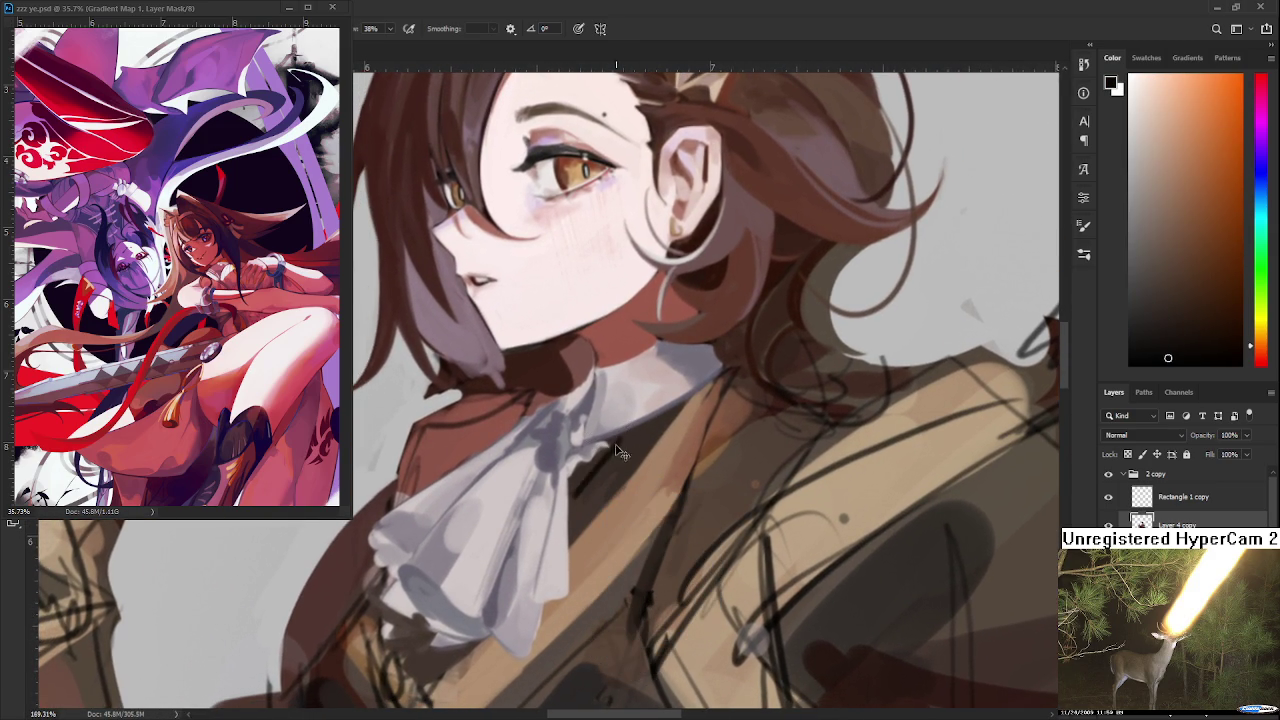
pyautogui.press('z')
pyautogui.press('b')
pyautogui.keyDown('alt'); pyautogui.click(595, 480); pyautogui.keyUp('alt')
pyautogui.keyDown('alt'); pyautogui.click(564, 497); pyautogui.keyUp('alt')
pyautogui.keyDown('alt'); pyautogui.click(572, 483); pyautogui.keyUp('alt')
pyautogui.keyDown('alt'); pyautogui.click(613, 449); pyautogui.keyUp('alt')
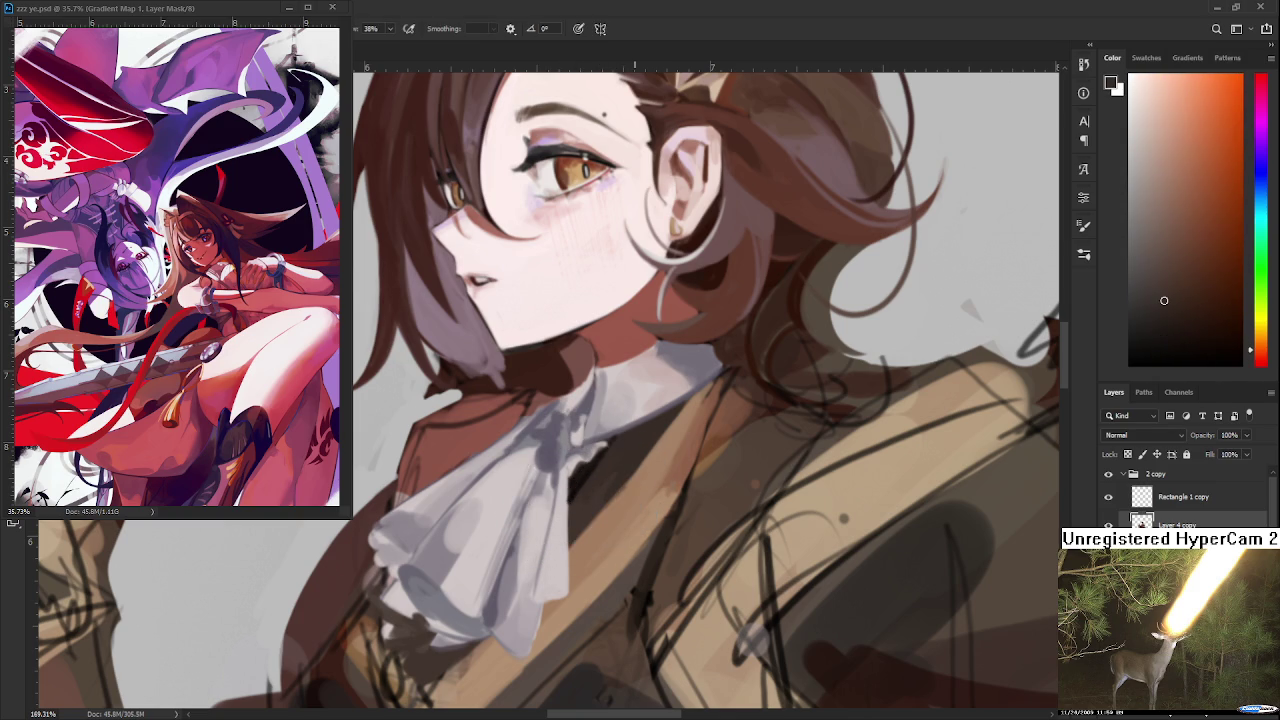
pyautogui.scroll(-4, 634, 443)
pyautogui.scroll(-4, 641, 429)
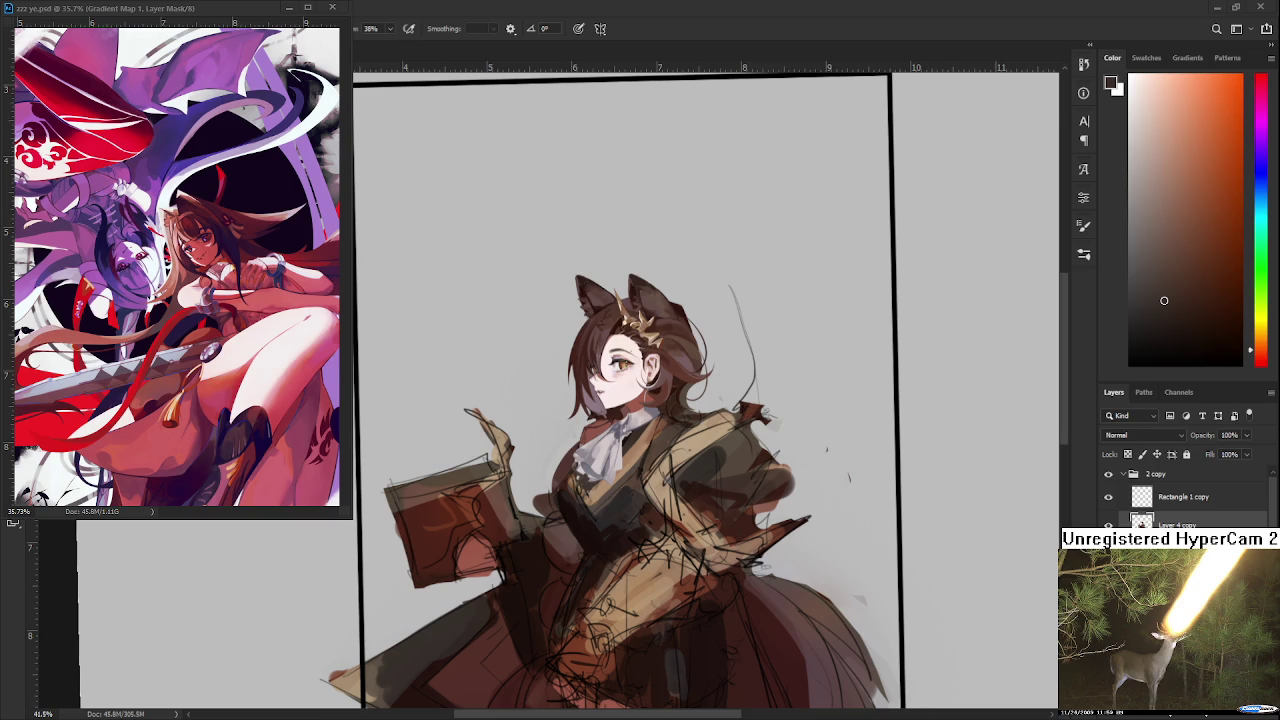
# Move the view up over the face and sample orange-browns near the collar and lower coat
pyautogui.scroll(2, 610, 427)
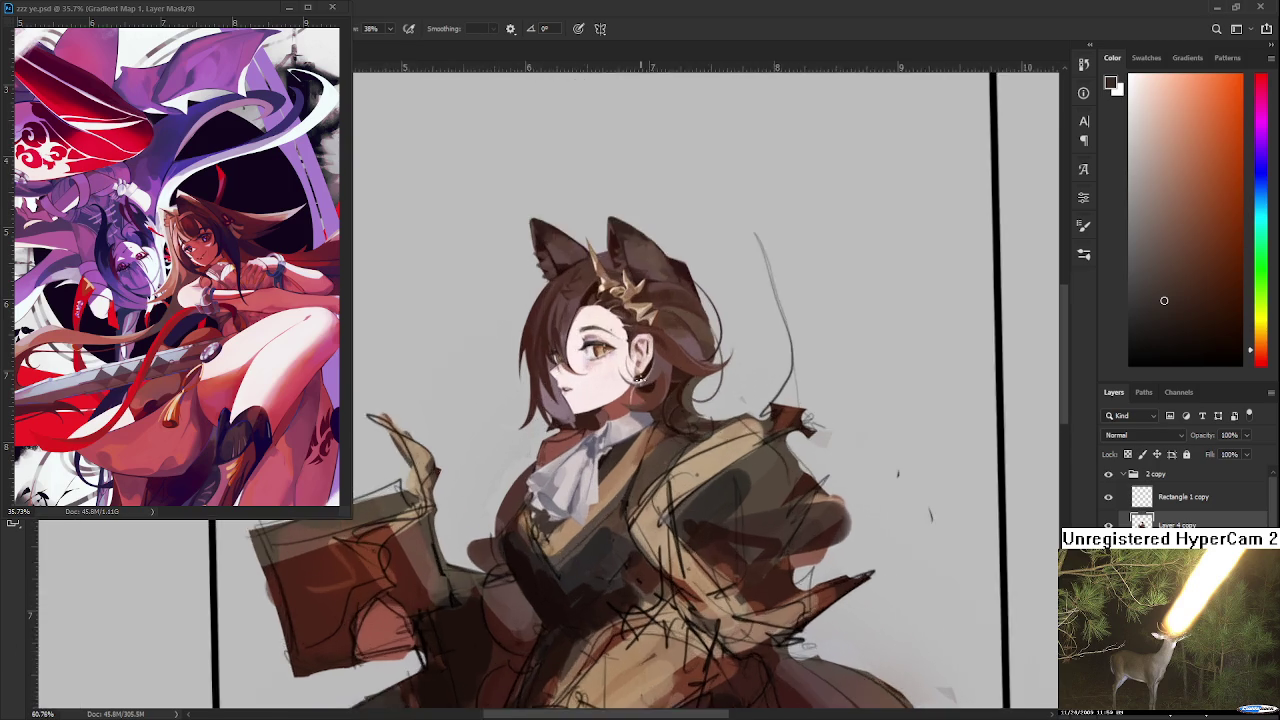
pyautogui.scroll(2, 610, 427)
pyautogui.scroll(2, 610, 427)
pyautogui.scroll(-1, 610, 427)
pyautogui.scroll(2, 610, 427)
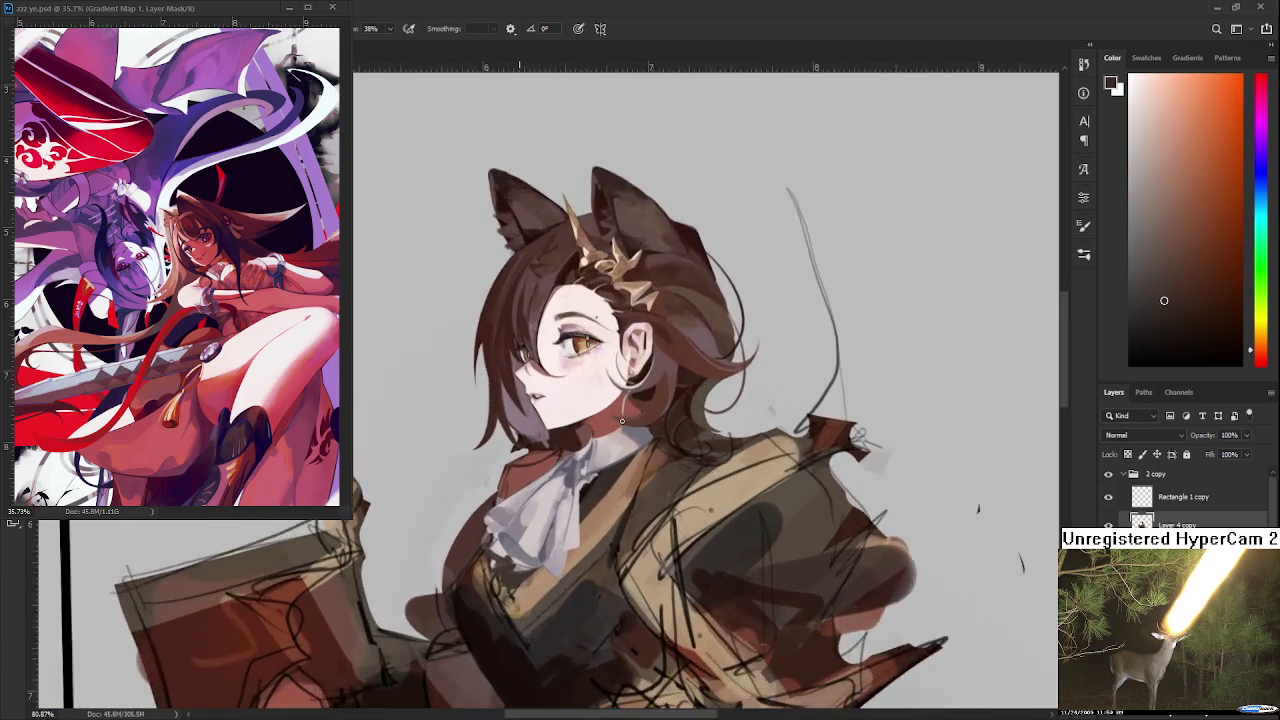
pyautogui.scroll(2, 610, 427)
pyautogui.scroll(2, 610, 427)
pyautogui.moveTo(622, 553)
pyautogui.mouseDown()
pyautogui.moveTo(628, 477)
pyautogui.moveTo(610, 429)
pyautogui.mouseUp()
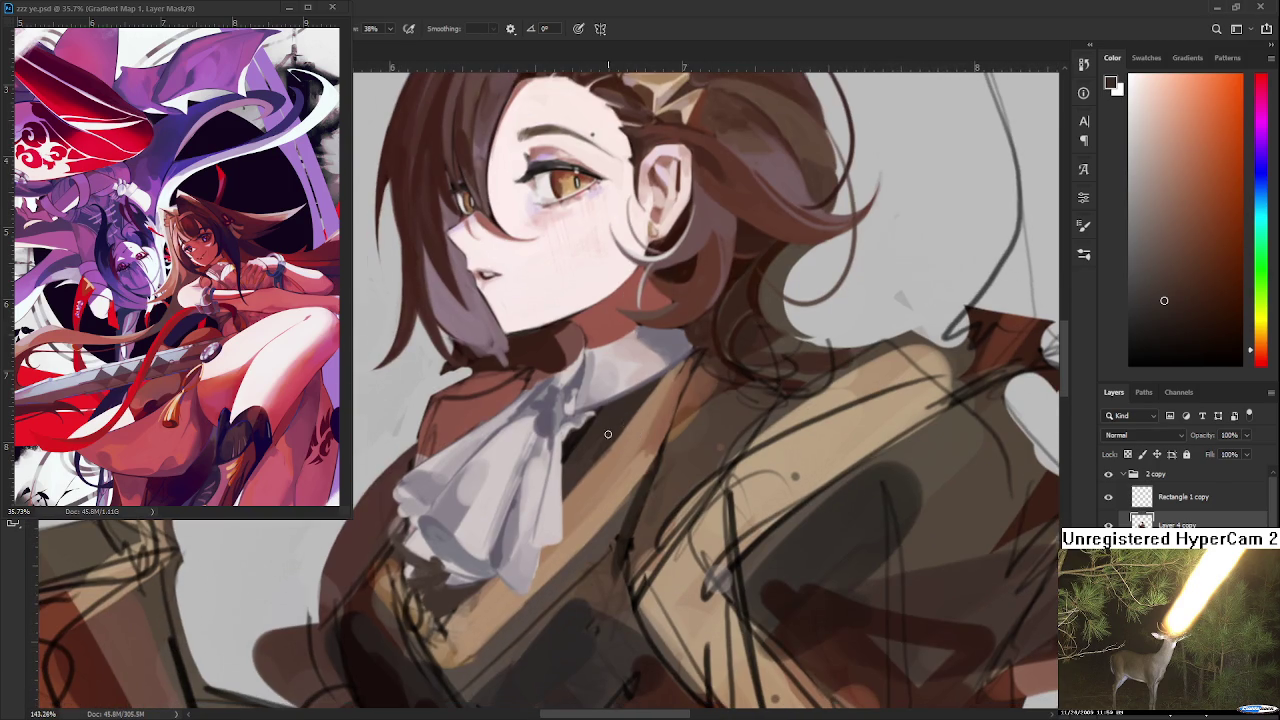
pyautogui.keyDown('alt'); pyautogui.click(607, 428); pyautogui.keyUp('alt')
pyautogui.keyDown('alt'); pyautogui.click(598, 432); pyautogui.keyUp('alt')
pyautogui.keyDown('alt'); pyautogui.click(408, 603); pyautogui.keyUp('alt')
# Sample darker and lighter browns from the collar beside the cravat
pyautogui.moveTo(408, 603); pyautogui.dragTo(367, 608)
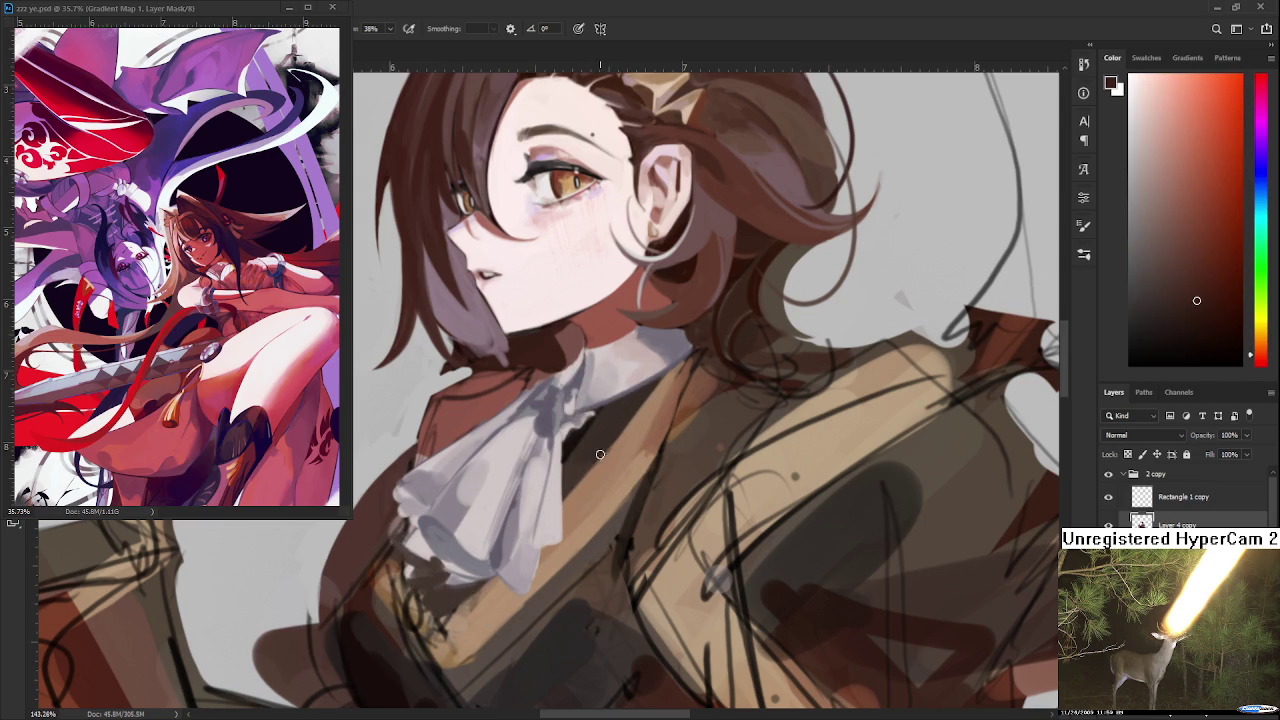
pyautogui.moveTo(596, 433); pyautogui.dragTo(588, 455)
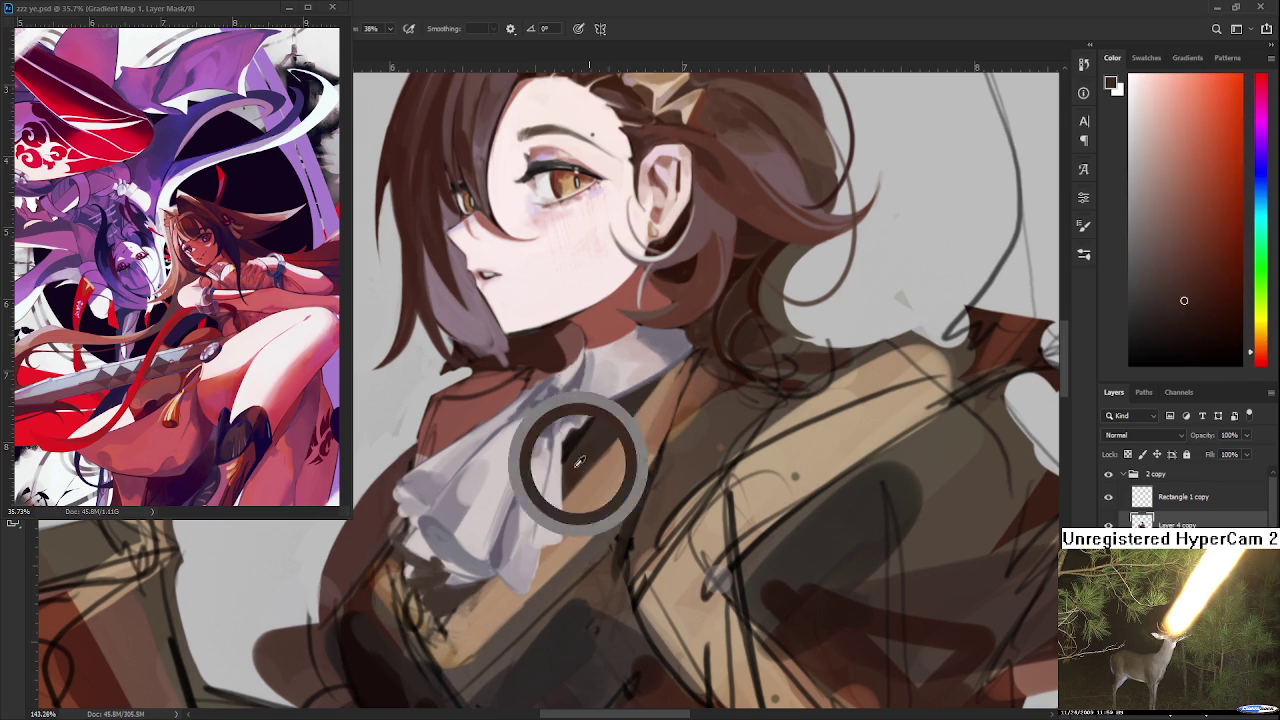
pyautogui.keyDown('alt'); pyautogui.click(600, 423); pyautogui.keyUp('alt')
pyautogui.keyDown('alt'); pyautogui.click(580, 414); pyautogui.keyUp('alt')
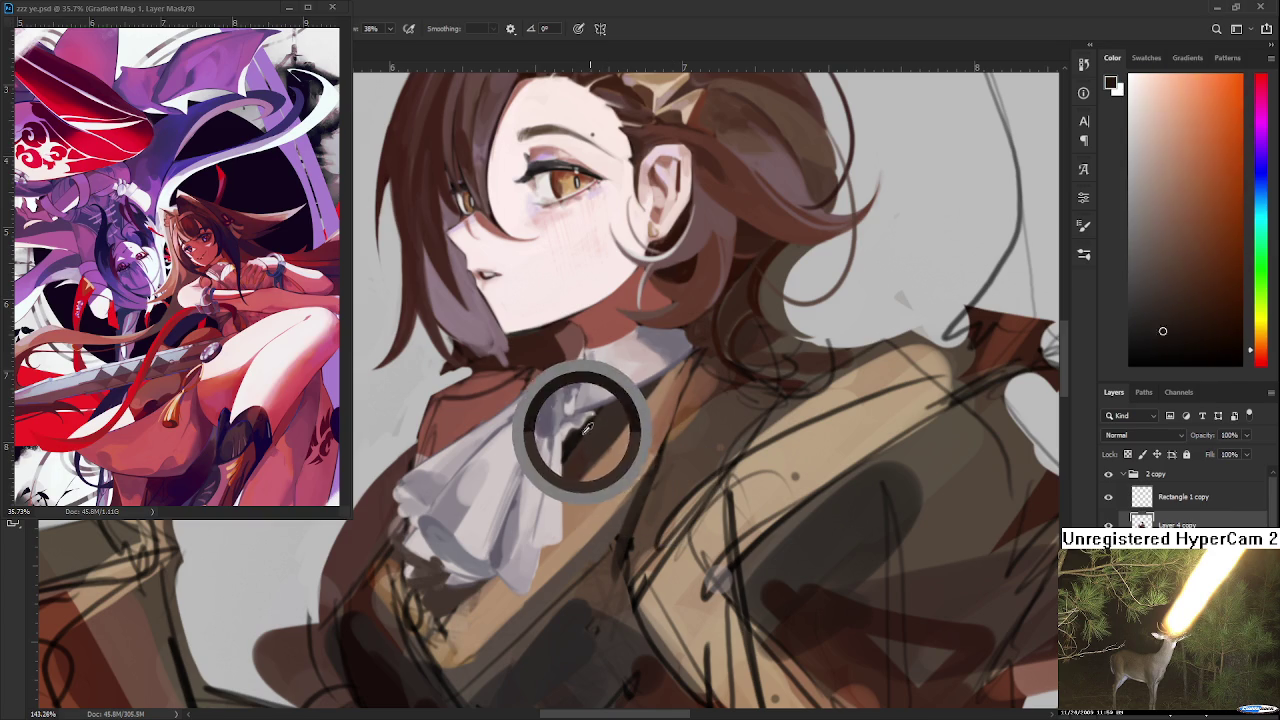
pyautogui.keyDown('alt'); pyautogui.click(645, 410); pyautogui.keyUp('alt')
pyautogui.keyDown('alt'); pyautogui.click(627, 409); pyautogui.keyUp('alt')
pyautogui.keyDown('alt'); pyautogui.click(623, 412); pyautogui.keyUp('alt')
pyautogui.keyDown('alt'); pyautogui.click(605, 430); pyautogui.keyUp('alt')
pyautogui.keyDown('alt'); pyautogui.click(611, 425); pyautogui.keyUp('alt')
pyautogui.keyDown('alt'); pyautogui.click(641, 393); pyautogui.keyUp('alt')
# Shift the view down-right and sample slightly darker tones along the collar
pyautogui.moveTo(623, 406); pyautogui.dragTo(648, 486)
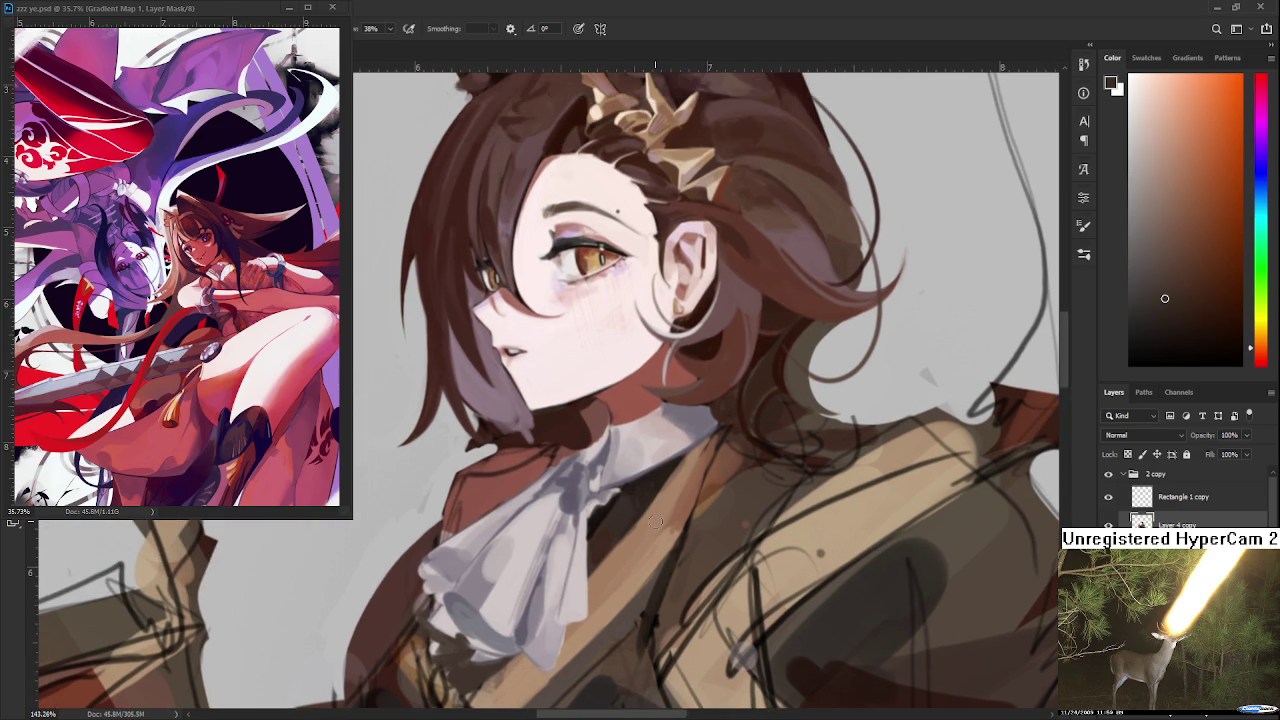
pyautogui.scroll(-2, 655, 521)
pyautogui.scroll(-3, 680, 500)
pyautogui.scroll(1, 710, 476)
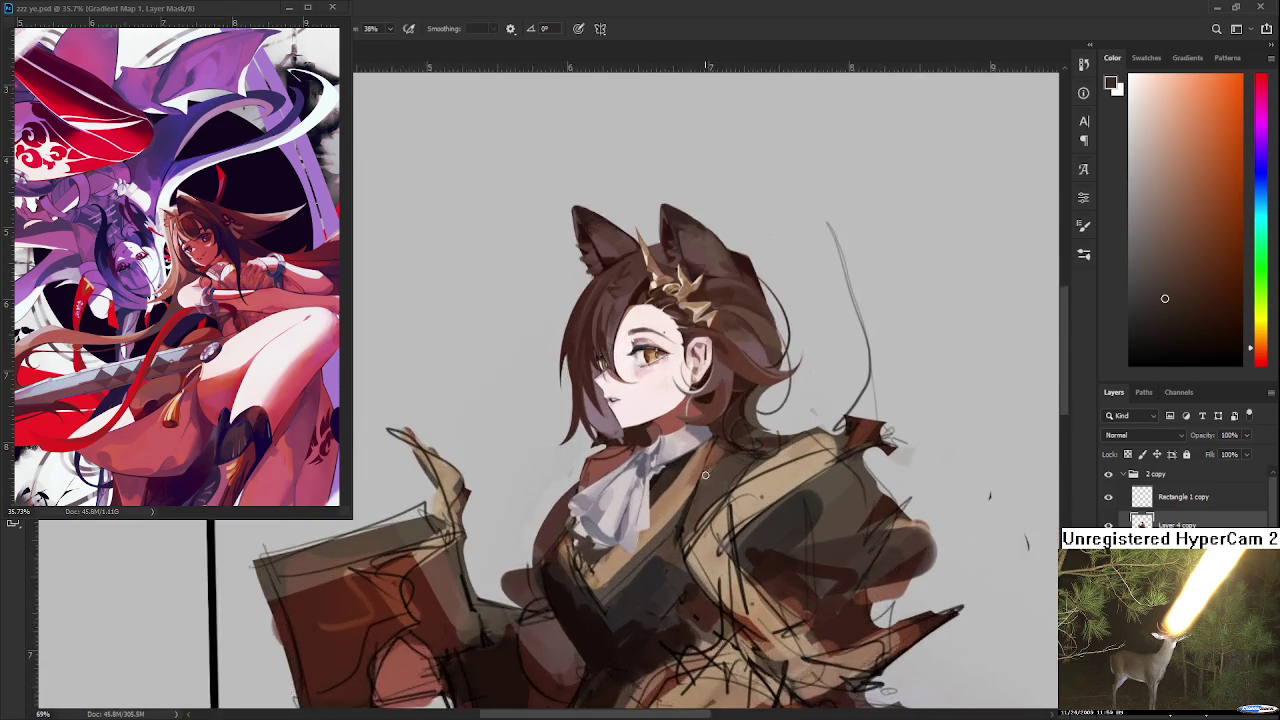
pyautogui.scroll(1, 705, 472)
pyautogui.scroll(1, 690, 464)
pyautogui.keyDown('alt'); pyautogui.click(670, 468); pyautogui.keyUp('alt')
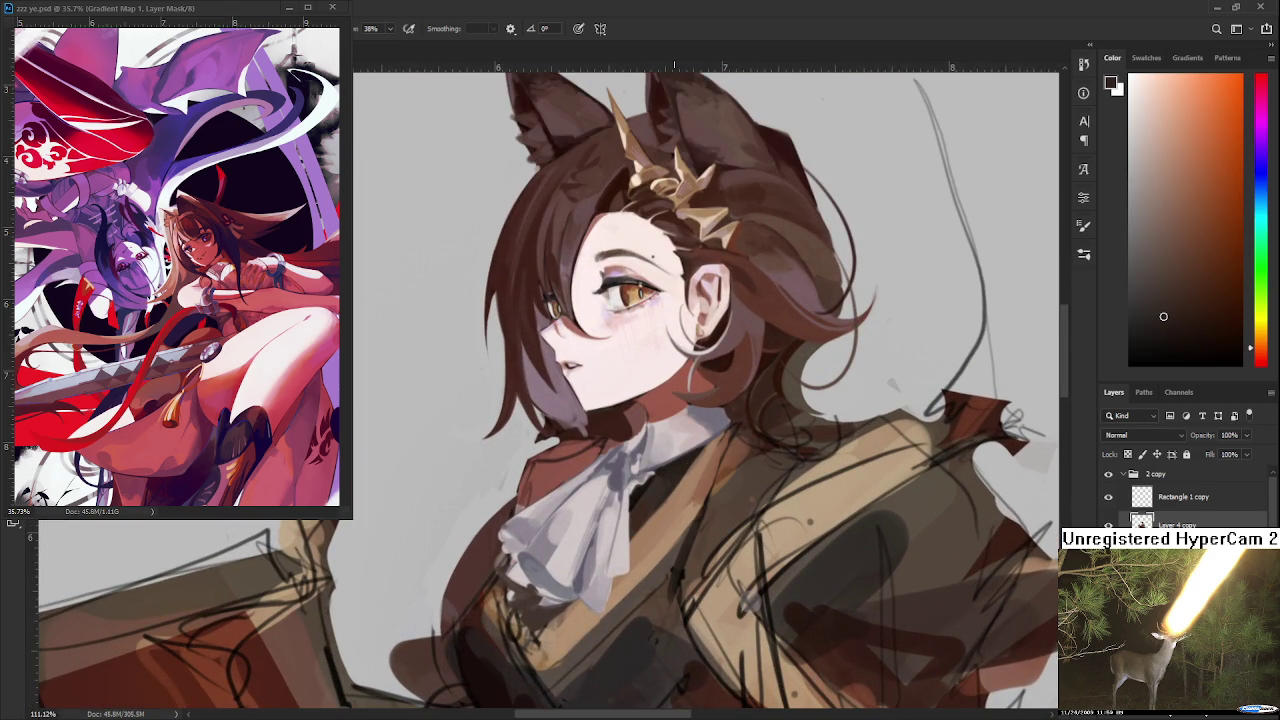
pyautogui.scroll(-1, 678, 466)
pyautogui.scroll(-2, 685, 455)
pyautogui.scroll(1, 693, 441)
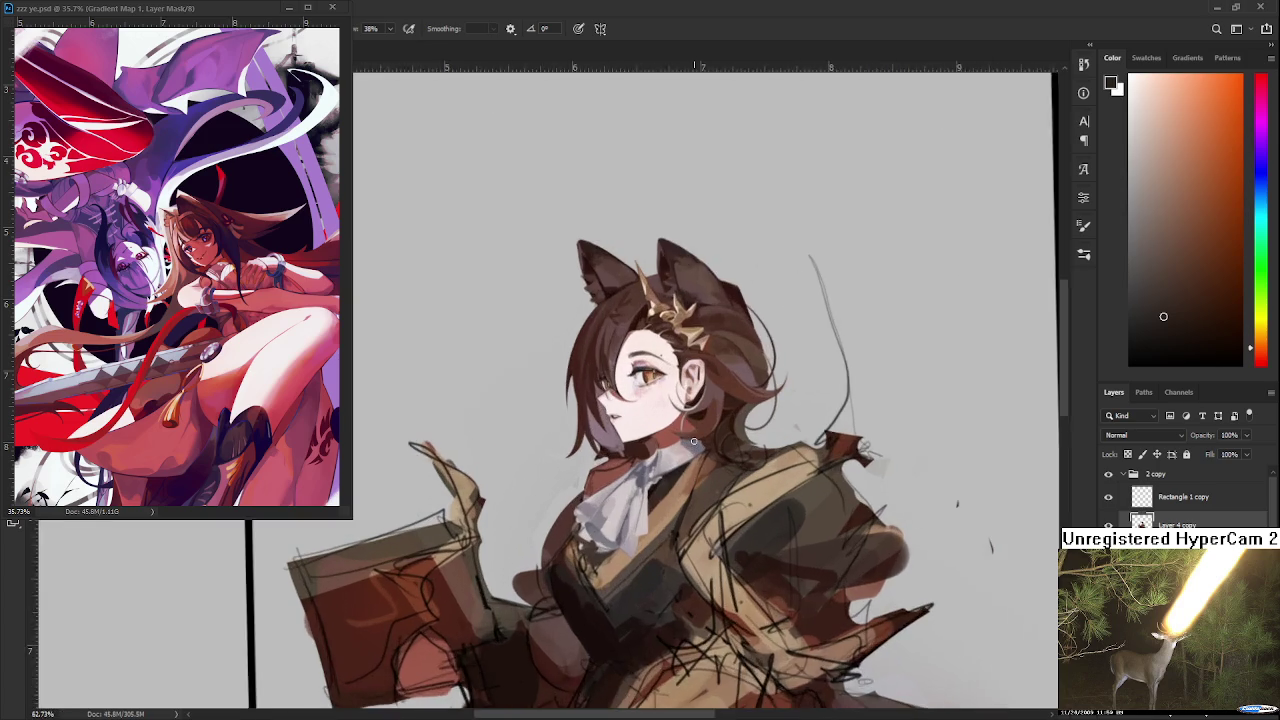
pyautogui.scroll(1, 693, 441)
pyautogui.scroll(1, 630, 438)
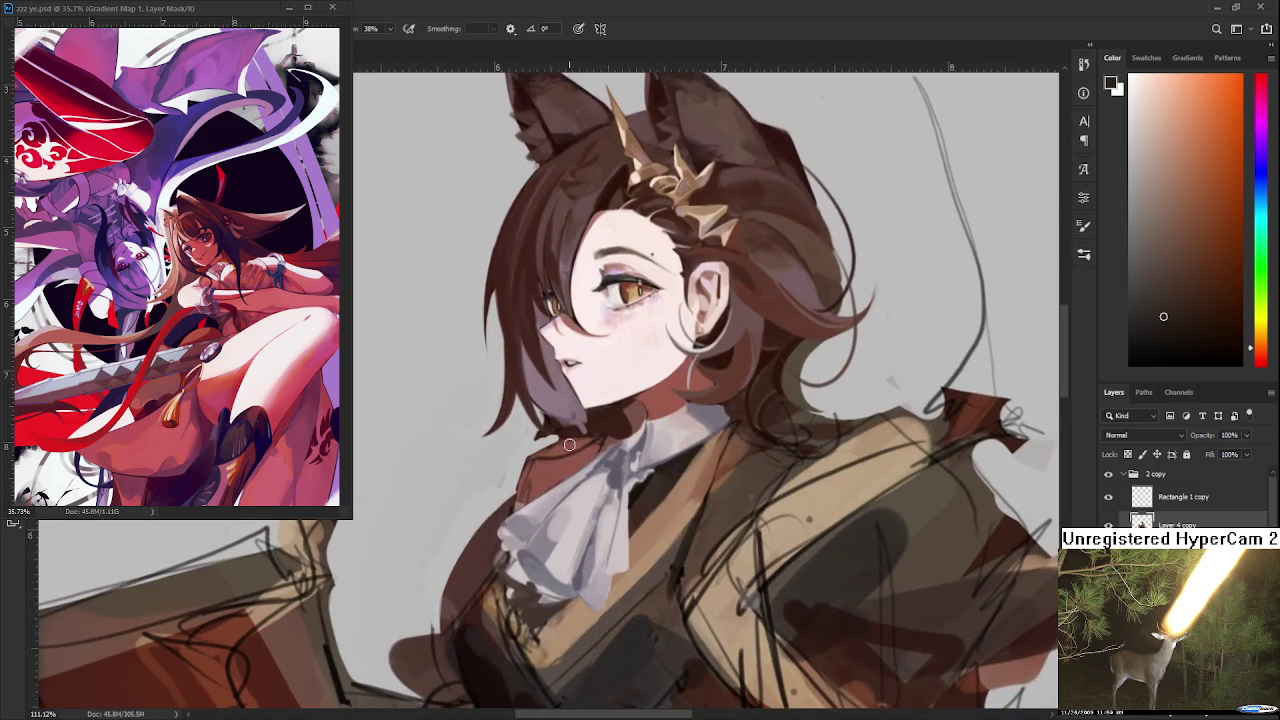
pyautogui.moveTo(549, 475)
pyautogui.mouseDown()
pyautogui.moveTo(638, 488)
pyautogui.moveTo(575, 462)
pyautogui.mouseUp()
# Try reddish-brown and near-black before settling on the collar's dark red, tilting the view
pyautogui.keyDown('alt'); pyautogui.click(568, 467); pyautogui.keyUp('alt')
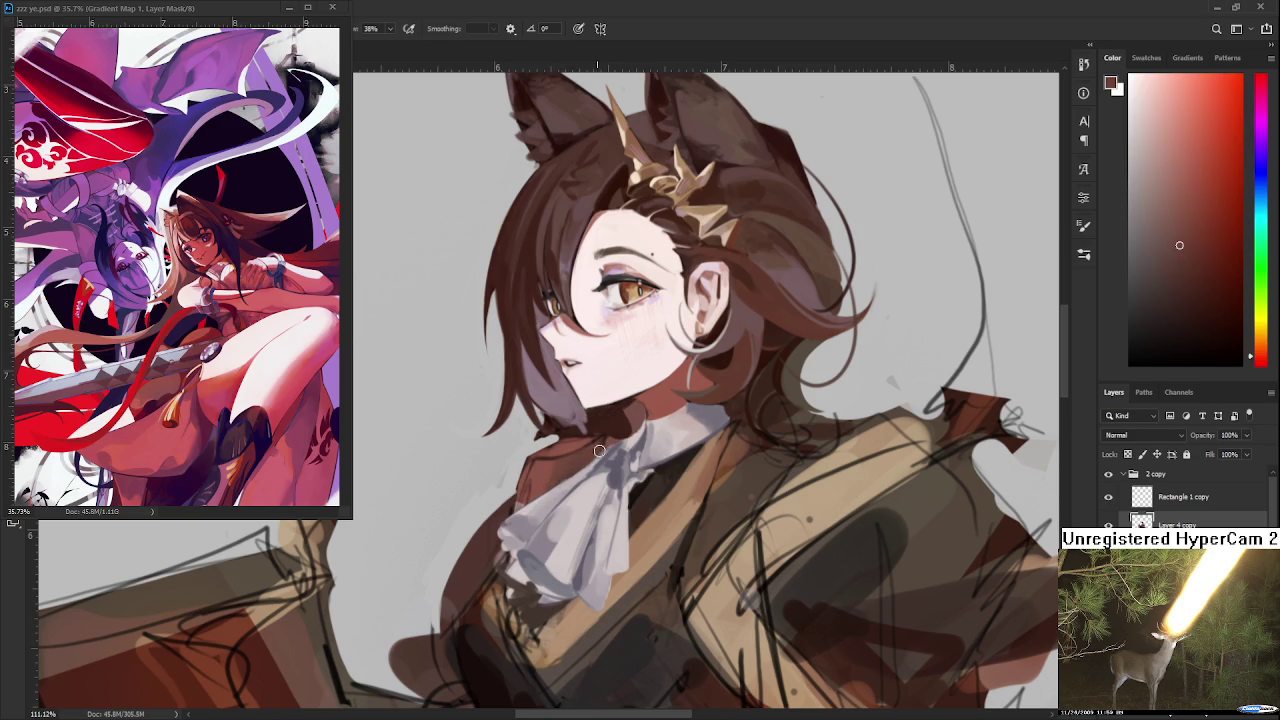
pyautogui.keyDown('alt'); pyautogui.click(616, 432); pyautogui.keyUp('alt')
pyautogui.keyDown('alt'); pyautogui.click(638, 484); pyautogui.keyUp('alt')
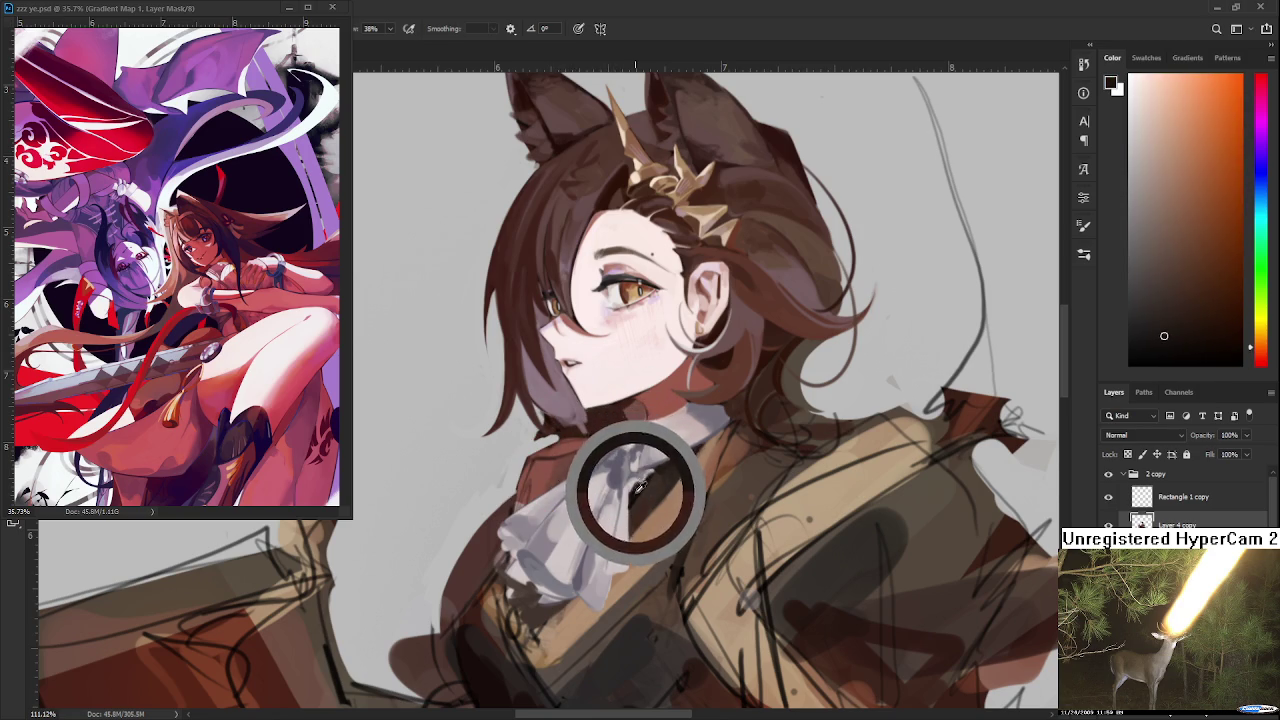
pyautogui.keyDown('alt'); pyautogui.click(617, 437); pyautogui.keyUp('alt')
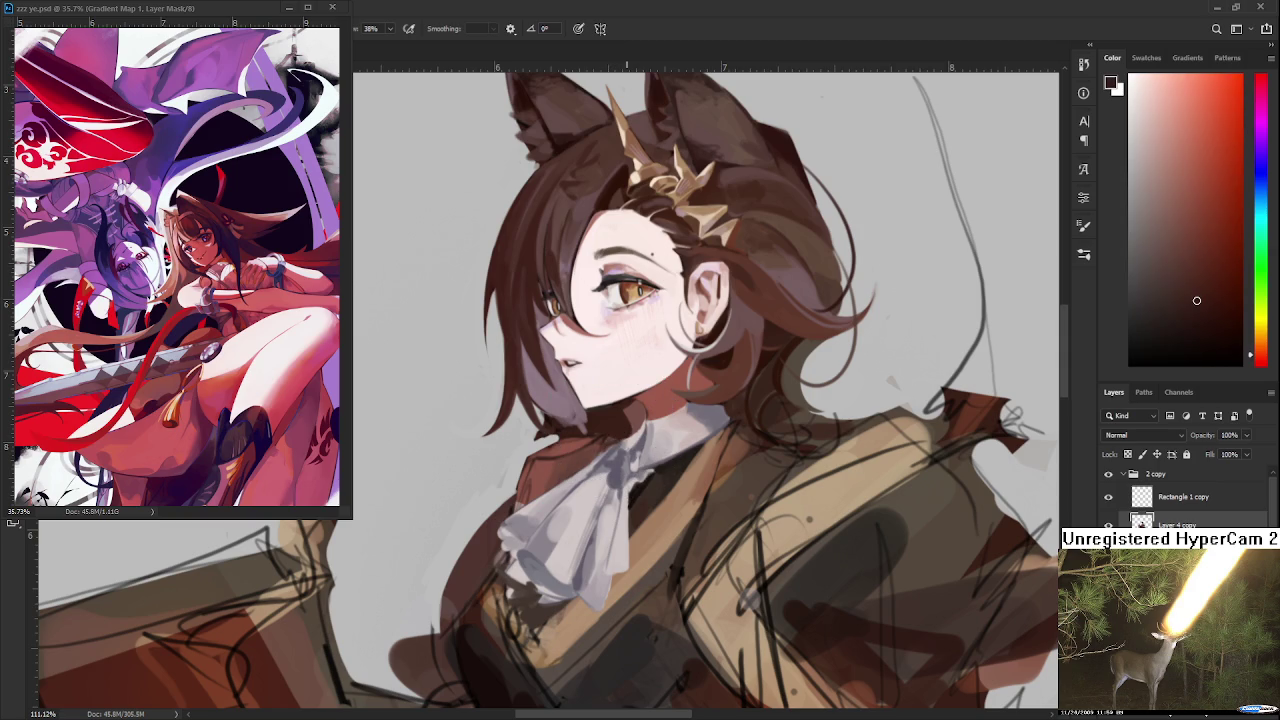
pyautogui.scroll(3, 617, 423)
pyautogui.moveTo(617, 423); pyautogui.dragTo(490, 540)
# Sample red-brown and greyish-mauve shades from the collar
pyautogui.keyDown('alt'); pyautogui.click(475, 560); pyautogui.keyUp('alt')
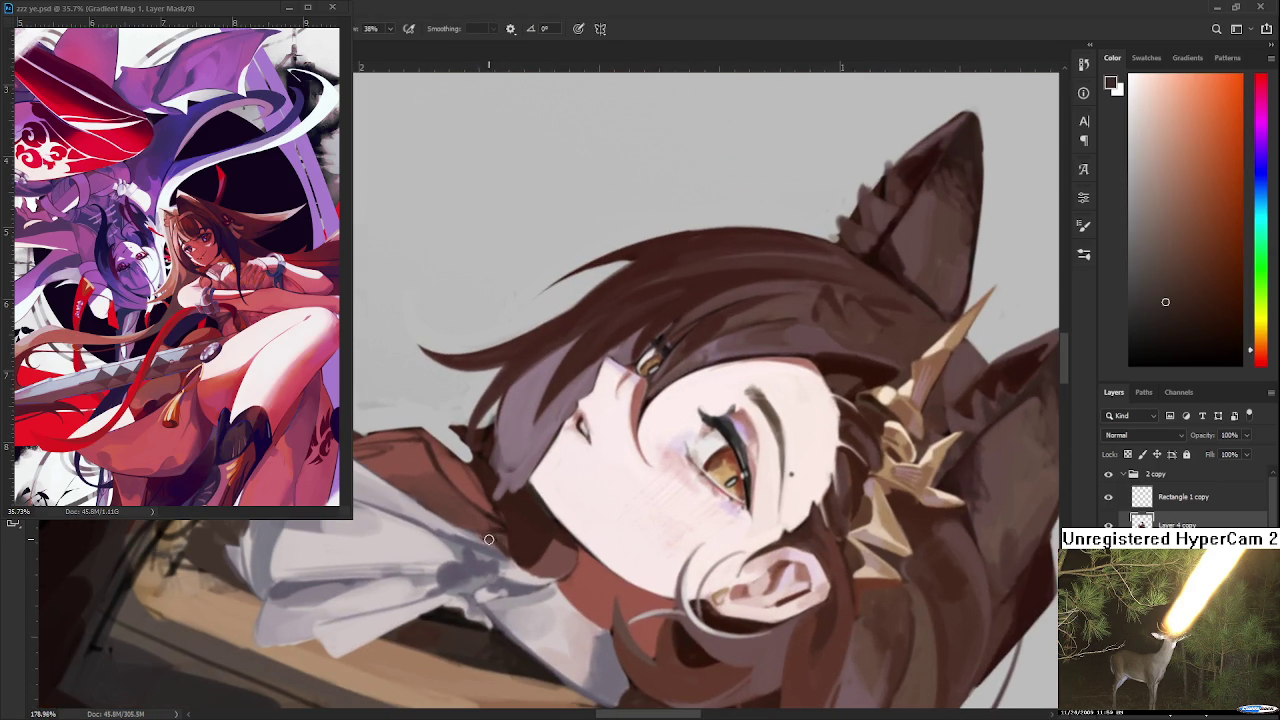
pyautogui.keyDown('alt'); pyautogui.click(514, 520); pyautogui.keyUp('alt')
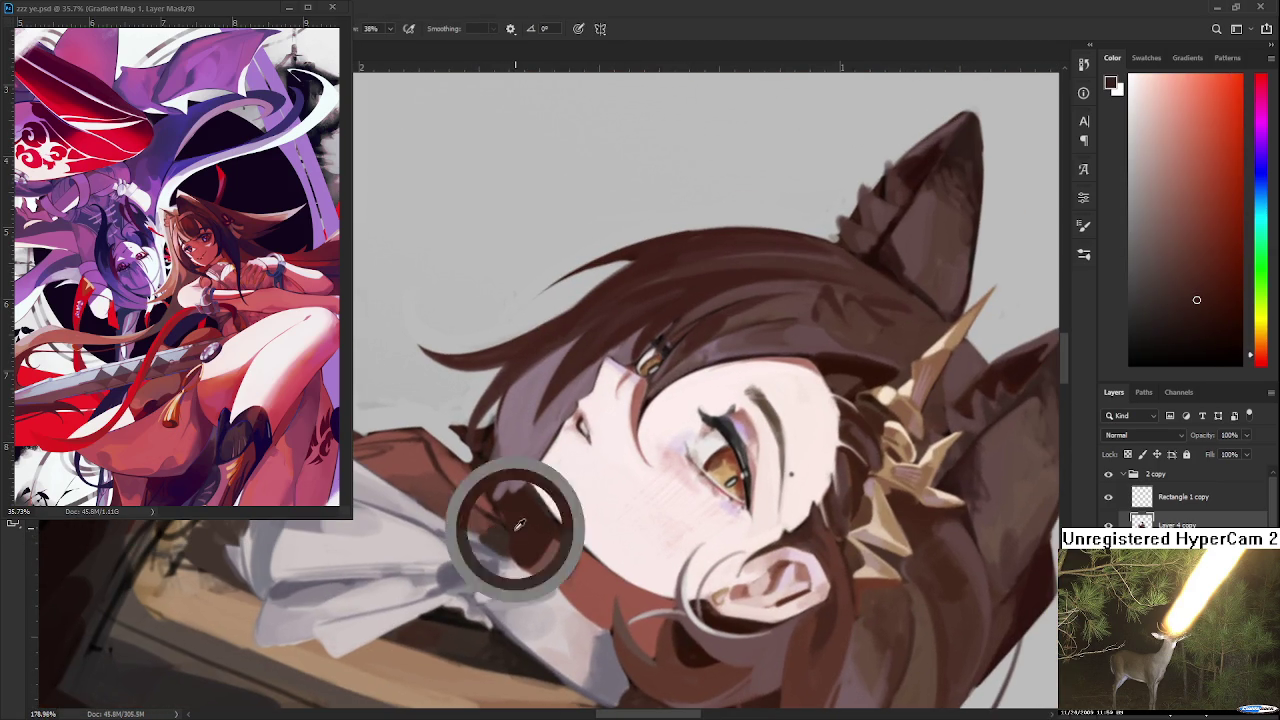
pyautogui.keyDown('alt'); pyautogui.click(477, 540); pyautogui.keyUp('alt')
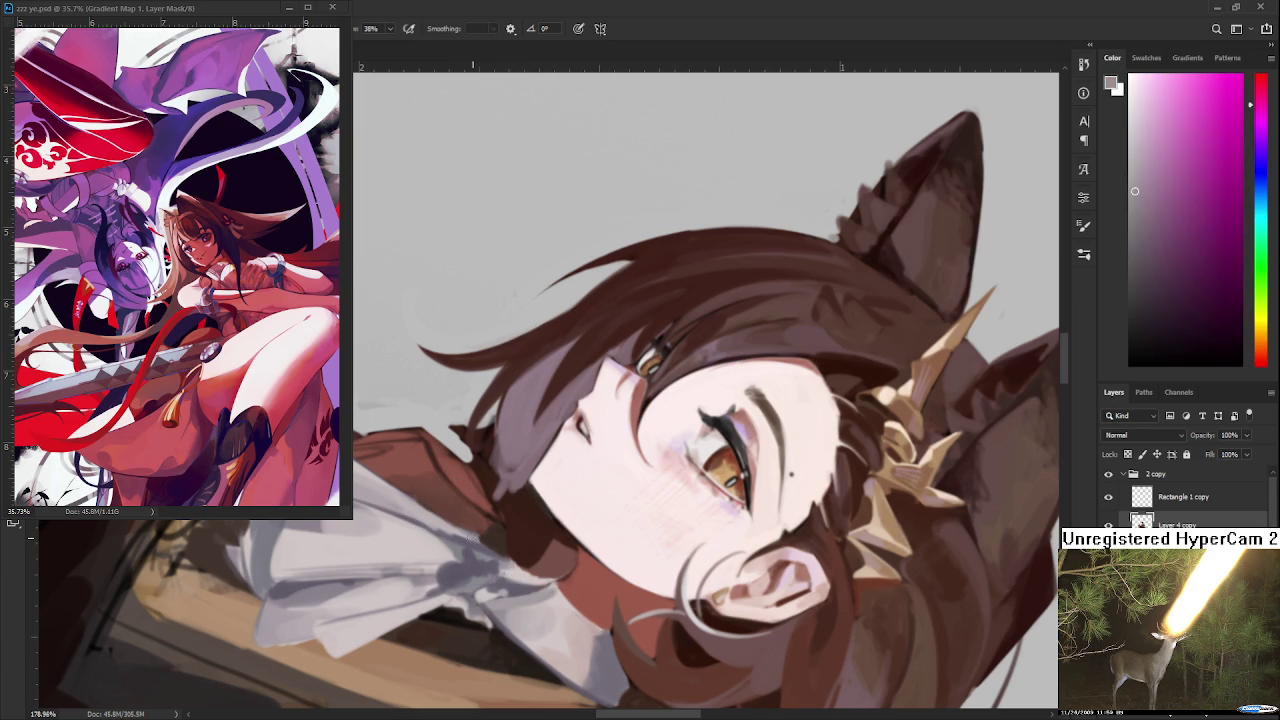
pyautogui.keyDown('alt'); pyautogui.click(510, 545); pyautogui.keyUp('alt')
# Erase the dark shadow under the hair strand to history, with the view rotated sideways
pyautogui.press('e')
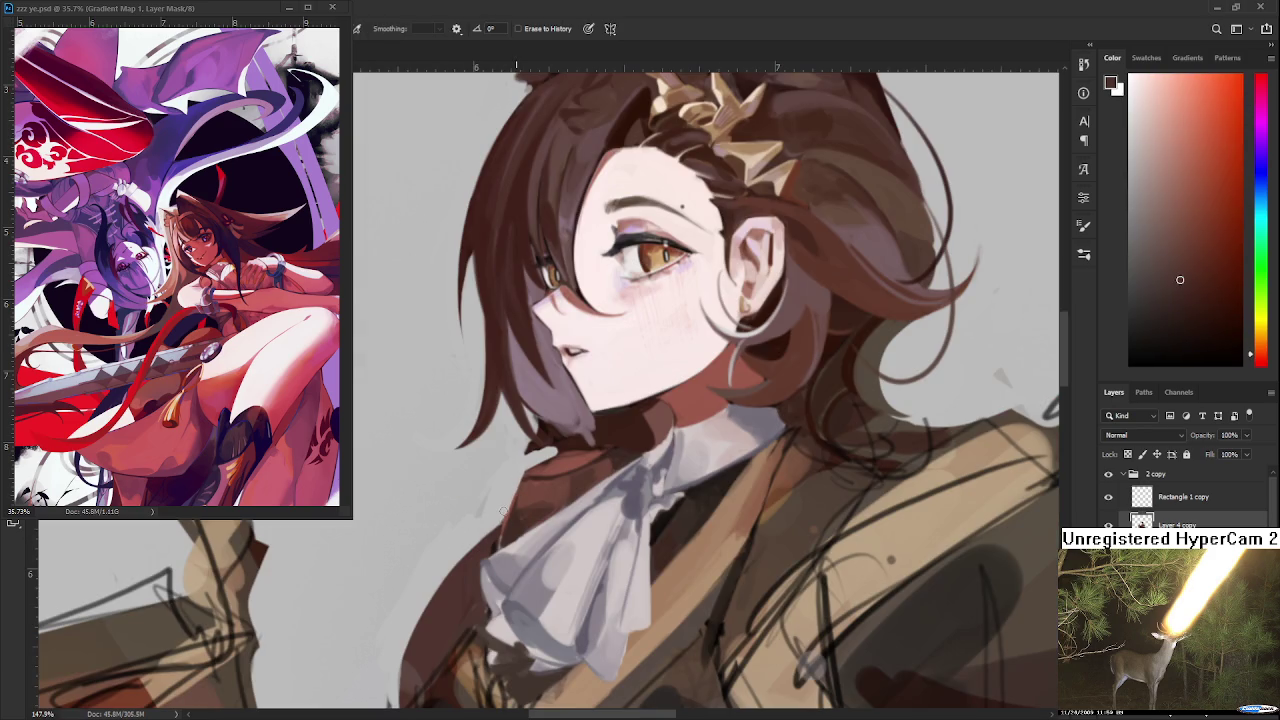
pyautogui.moveTo(505, 508)
pyautogui.mouseDown()
pyautogui.moveTo(620, 368)
pyautogui.moveTo(620, 420)
pyautogui.mouseUp()
pyautogui.moveTo(622, 375)
pyautogui.mouseDown()
pyautogui.moveTo(624, 430)
pyautogui.moveTo(621, 368)
pyautogui.mouseUp()
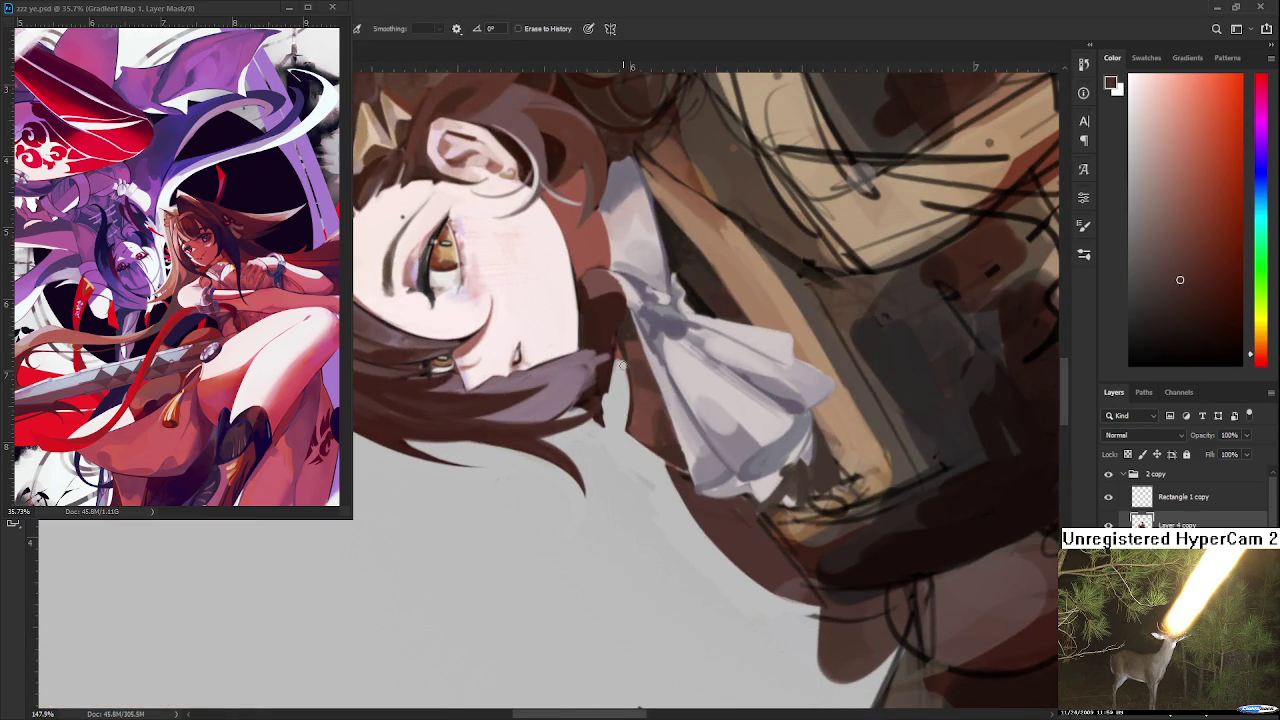
# Redraw the hair edge with a dark hair-coloured line, then straighten the view
pyautogui.keyDown('alt'); pyautogui.click(629, 343); pyautogui.keyUp('alt')
pyautogui.moveTo(622, 432)
pyautogui.mouseDown()
pyautogui.moveTo(618, 362)
pyautogui.moveTo(621, 430)
pyautogui.moveTo(621, 386)
pyautogui.moveTo(558, 457)
pyautogui.moveTo(612, 470)
pyautogui.moveTo(557, 432)
pyautogui.mouseUp()
pyautogui.press('r')
pyautogui.scroll(-2, 558, 457)
pyautogui.scroll(-3, 558, 457)
pyautogui.scroll(2, 612, 470)
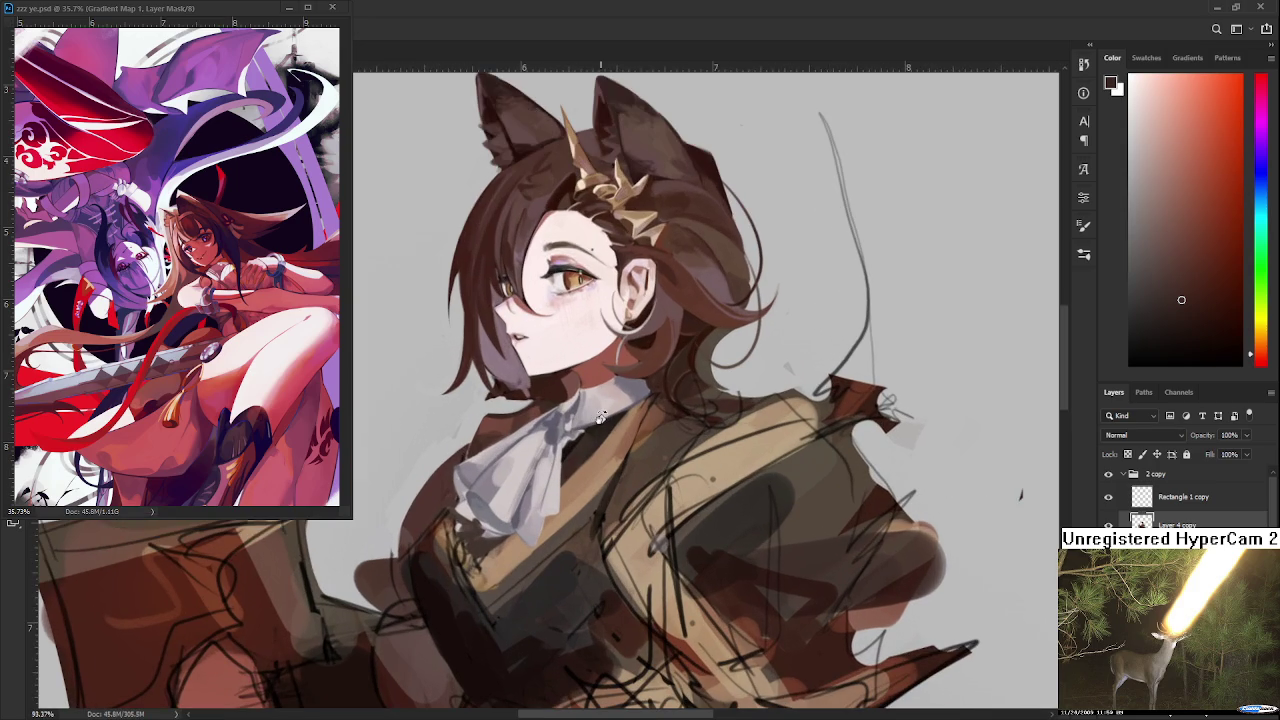
pyautogui.scroll(2, 557, 432)
pyautogui.moveTo(620, 425); pyautogui.dragTo(604, 447)
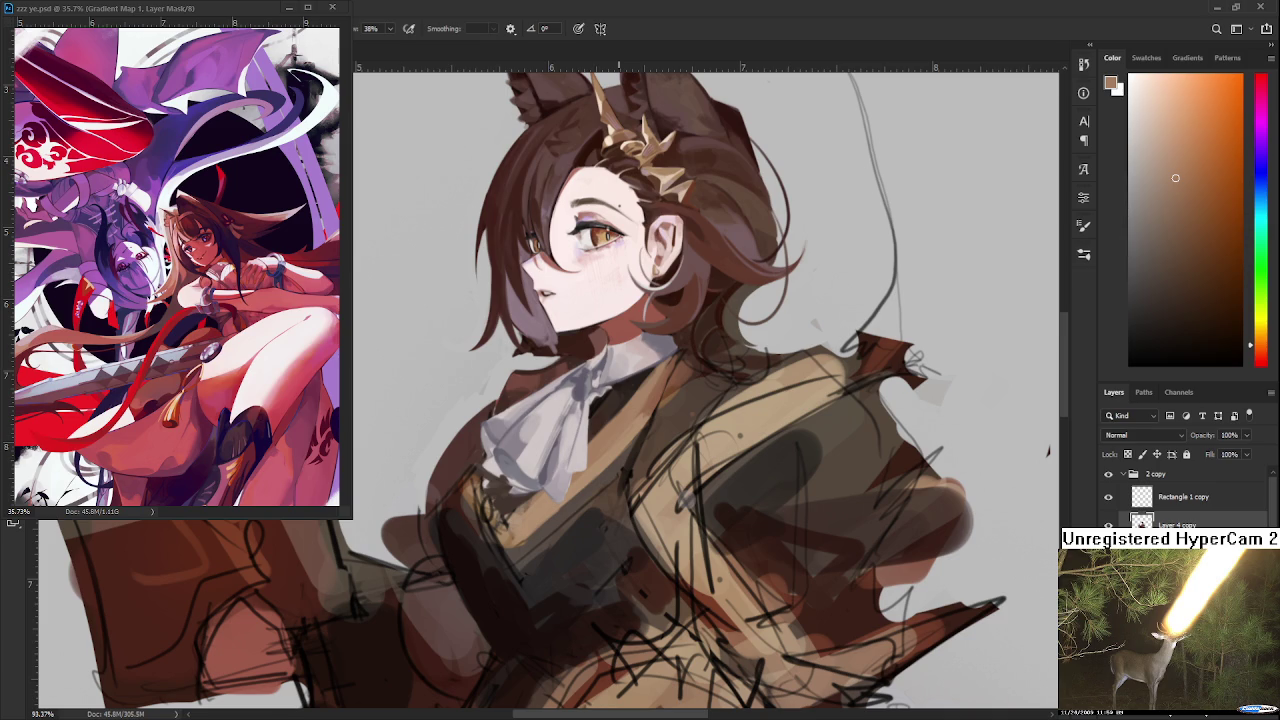
# Sample a range of lighter and darker shades from the jacket
pyautogui.keyDown('alt'); pyautogui.click(657, 397); pyautogui.keyUp('alt')
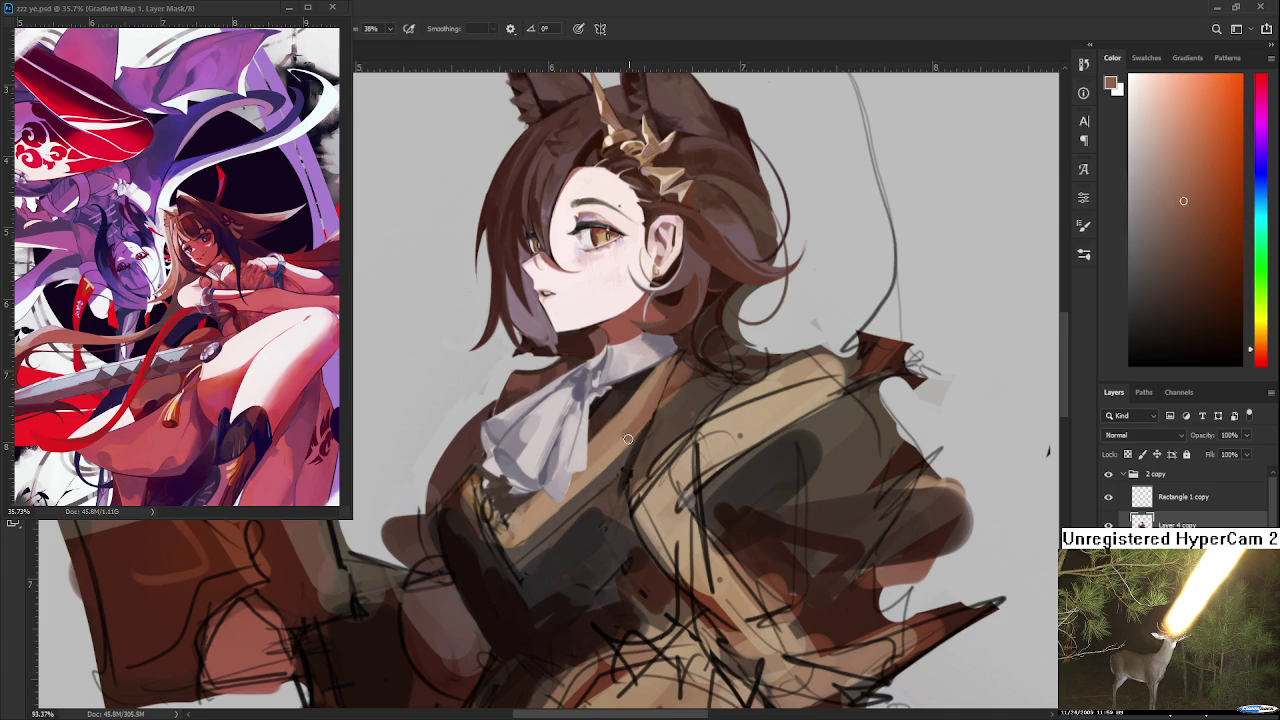
pyautogui.keyDown('alt'); pyautogui.click(627, 421); pyautogui.keyUp('alt')
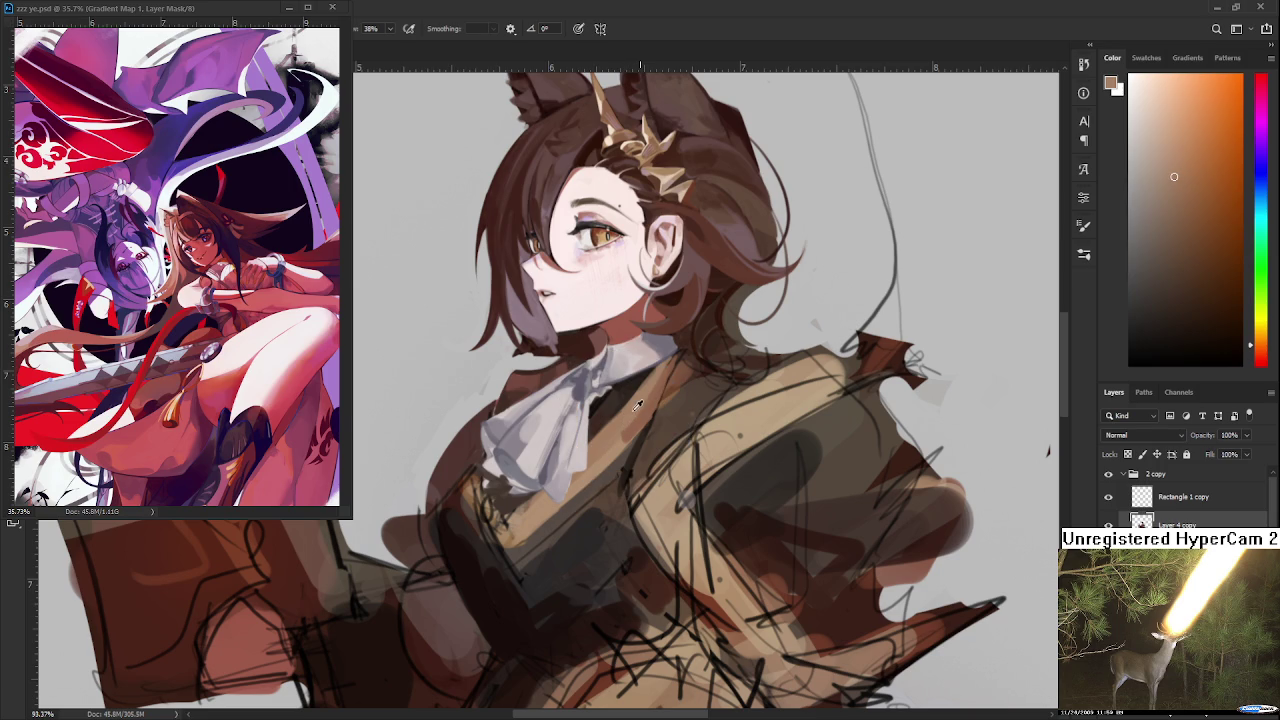
pyautogui.keyDown('alt'); pyautogui.click(637, 430); pyautogui.keyUp('alt')
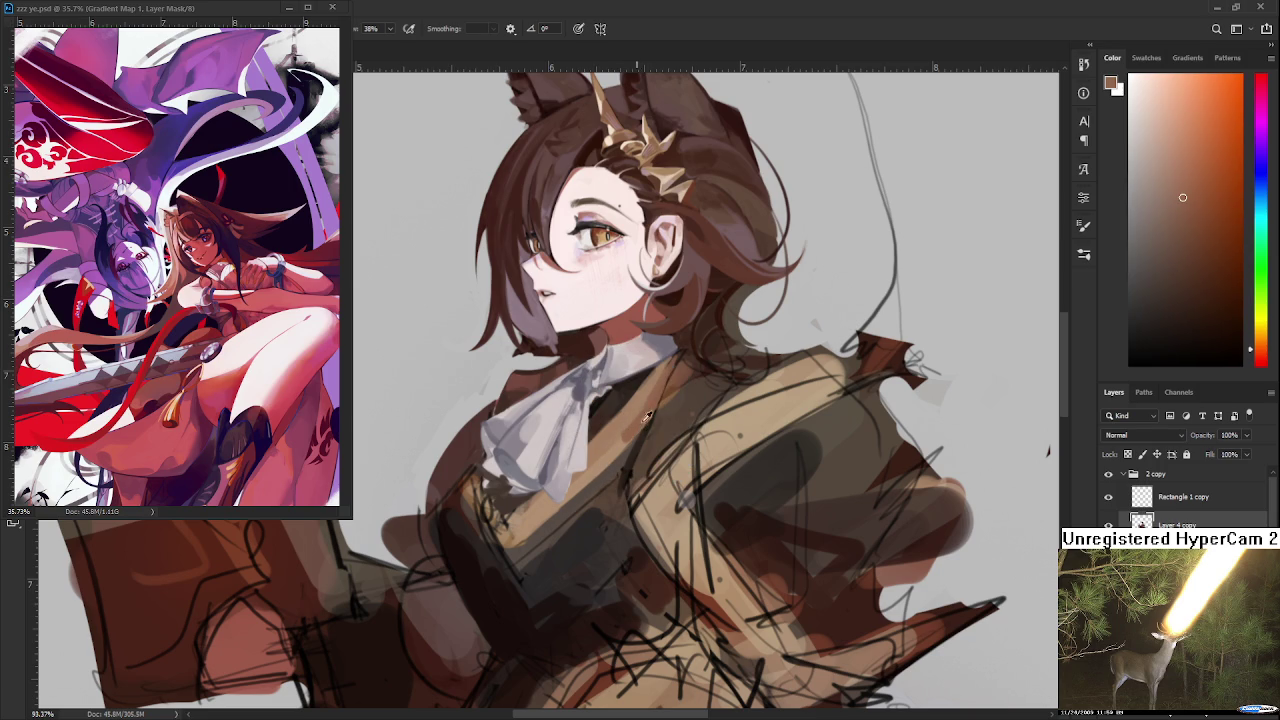
pyautogui.keyDown('alt'); pyautogui.click(610, 458); pyautogui.keyUp('alt')
pyautogui.keyDown('alt'); pyautogui.click(591, 474); pyautogui.keyUp('alt')
pyautogui.keyDown('alt'); pyautogui.click(606, 458); pyautogui.keyUp('alt')
pyautogui.keyDown('alt'); pyautogui.click(619, 446); pyautogui.keyUp('alt')
pyautogui.keyDown('alt'); pyautogui.click(623, 430); pyautogui.keyUp('alt')
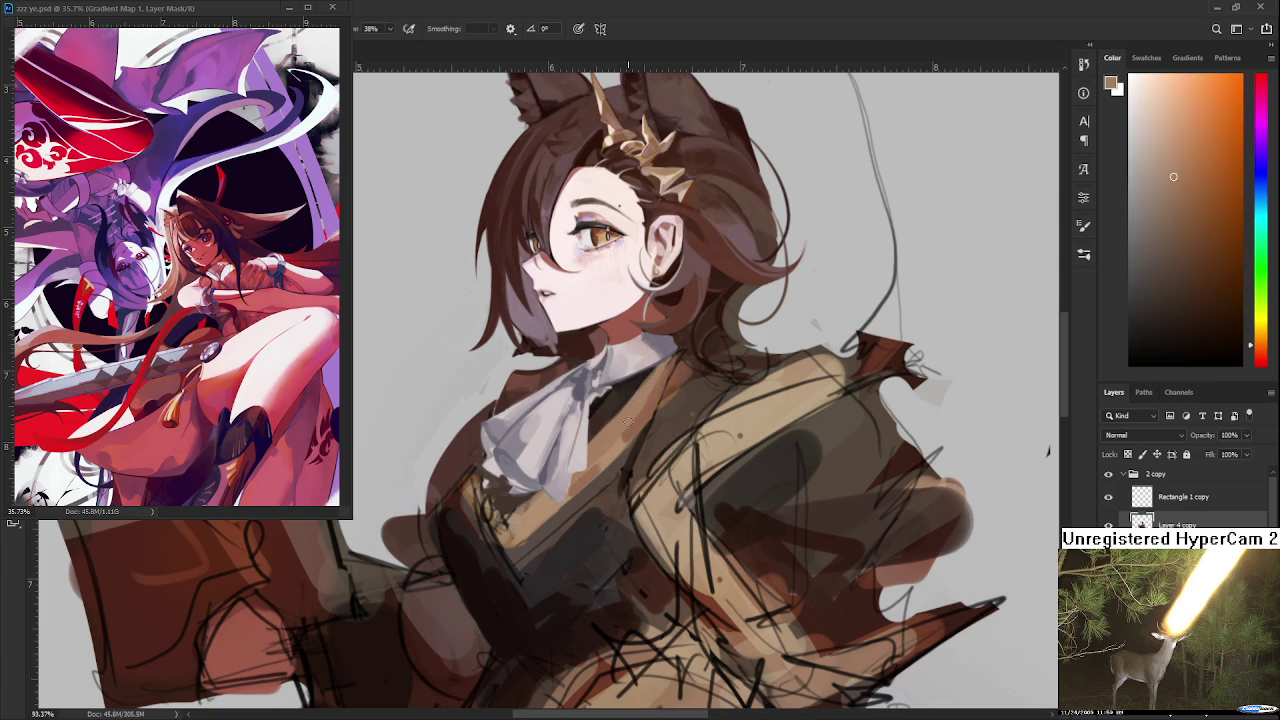
pyautogui.keyDown('alt'); pyautogui.click(620, 438); pyautogui.keyUp('alt')
pyautogui.keyDown('alt'); pyautogui.click(630, 434); pyautogui.keyUp('alt')
pyautogui.keyDown('alt'); pyautogui.click(624, 432); pyautogui.keyUp('alt')
pyautogui.keyDown('alt'); pyautogui.click(637, 432); pyautogui.keyUp('alt')
pyautogui.keyDown('alt'); pyautogui.click(620, 434); pyautogui.keyUp('alt')
pyautogui.keyDown('alt'); pyautogui.click(633, 419); pyautogui.keyUp('alt')
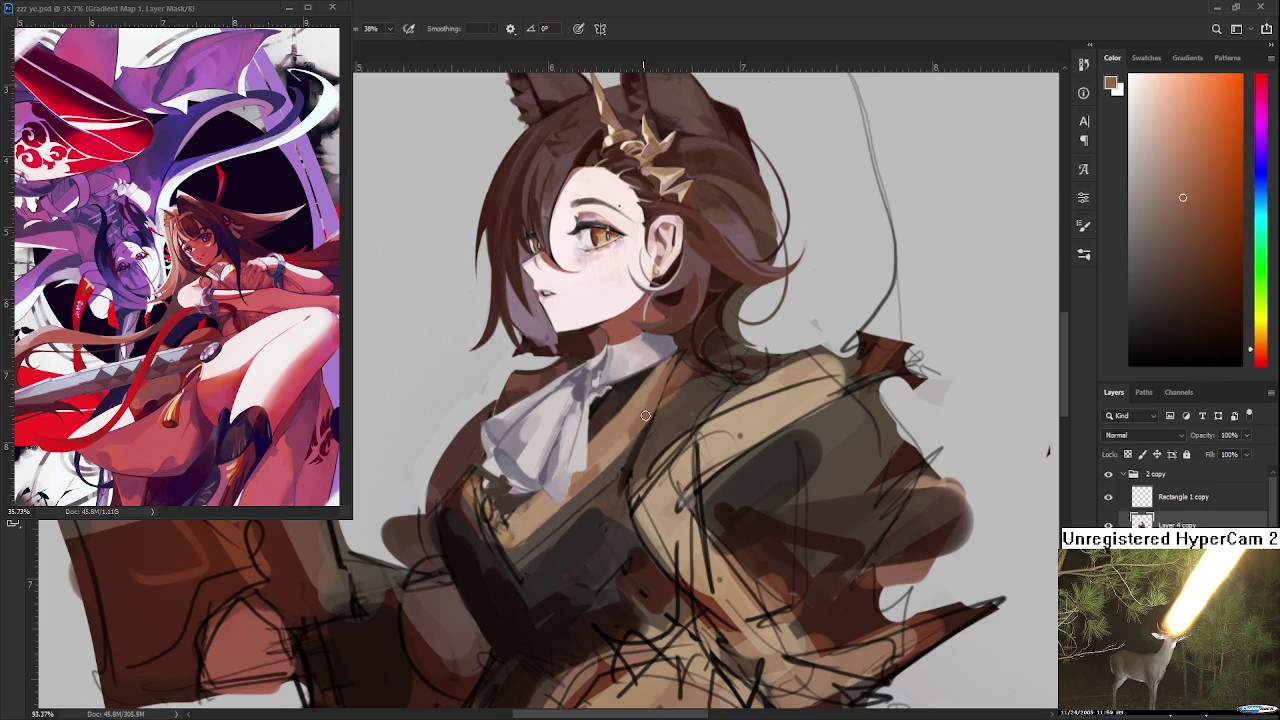
# Pick a light peach colour and fine-tune it in the Color panel
pyautogui.moveTo(646, 441); pyautogui.dragTo(654, 395)
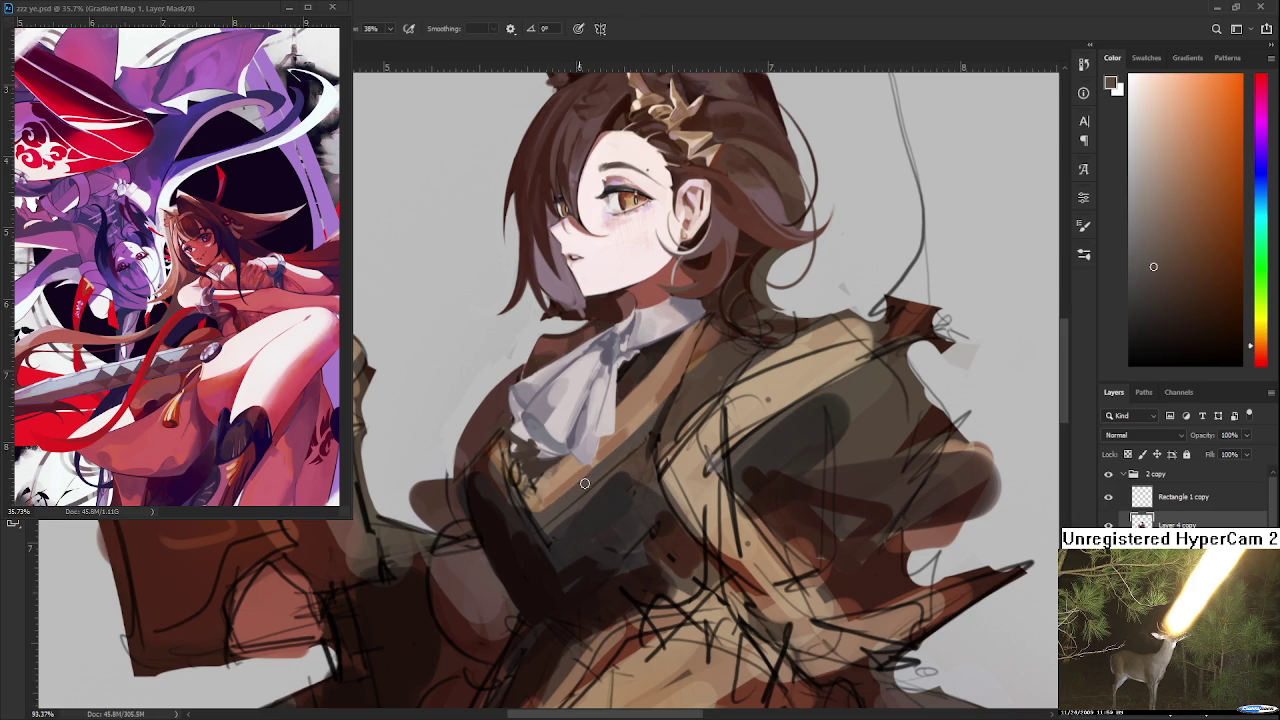
pyautogui.keyDown('alt'); pyautogui.click(655, 340); pyautogui.keyUp('alt')
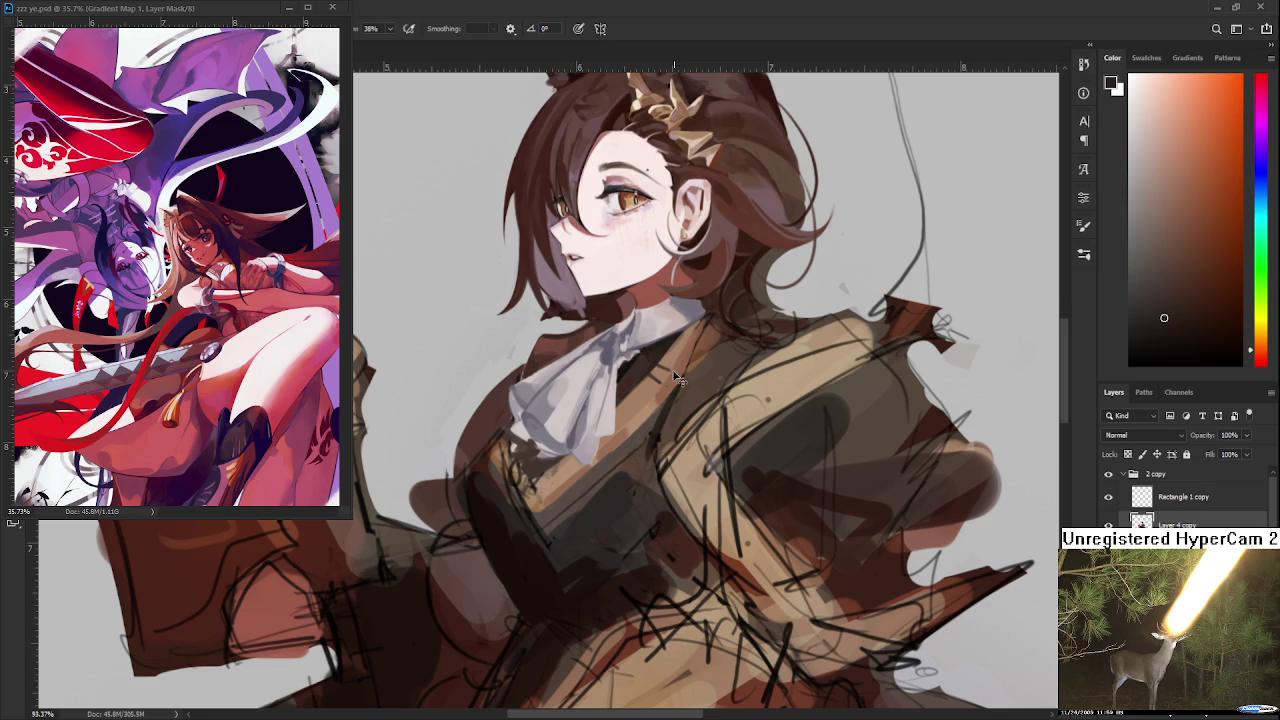
pyautogui.moveTo(622, 436); pyautogui.dragTo(642, 424)
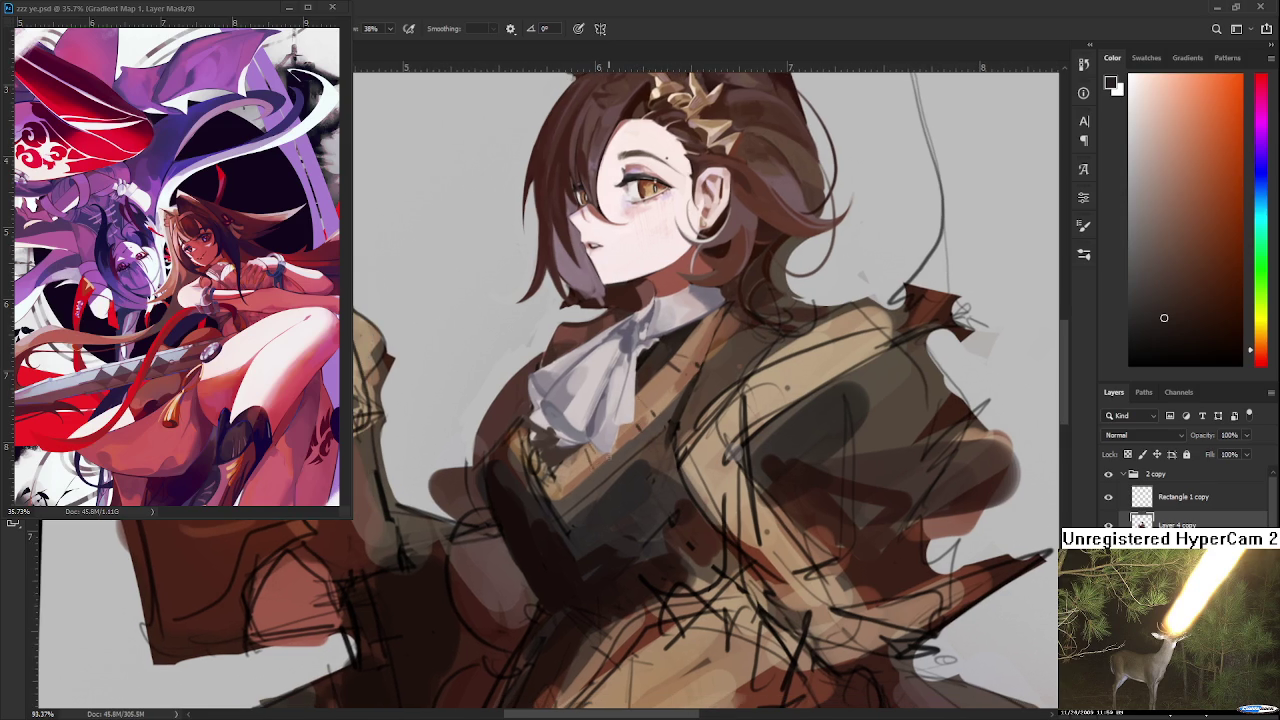
pyautogui.moveTo(643, 454); pyautogui.dragTo(631, 498)
pyautogui.keyDown('alt'); pyautogui.click(653, 431); pyautogui.keyUp('alt')
pyautogui.moveTo(1197, 193); pyautogui.dragTo(1147, 101)
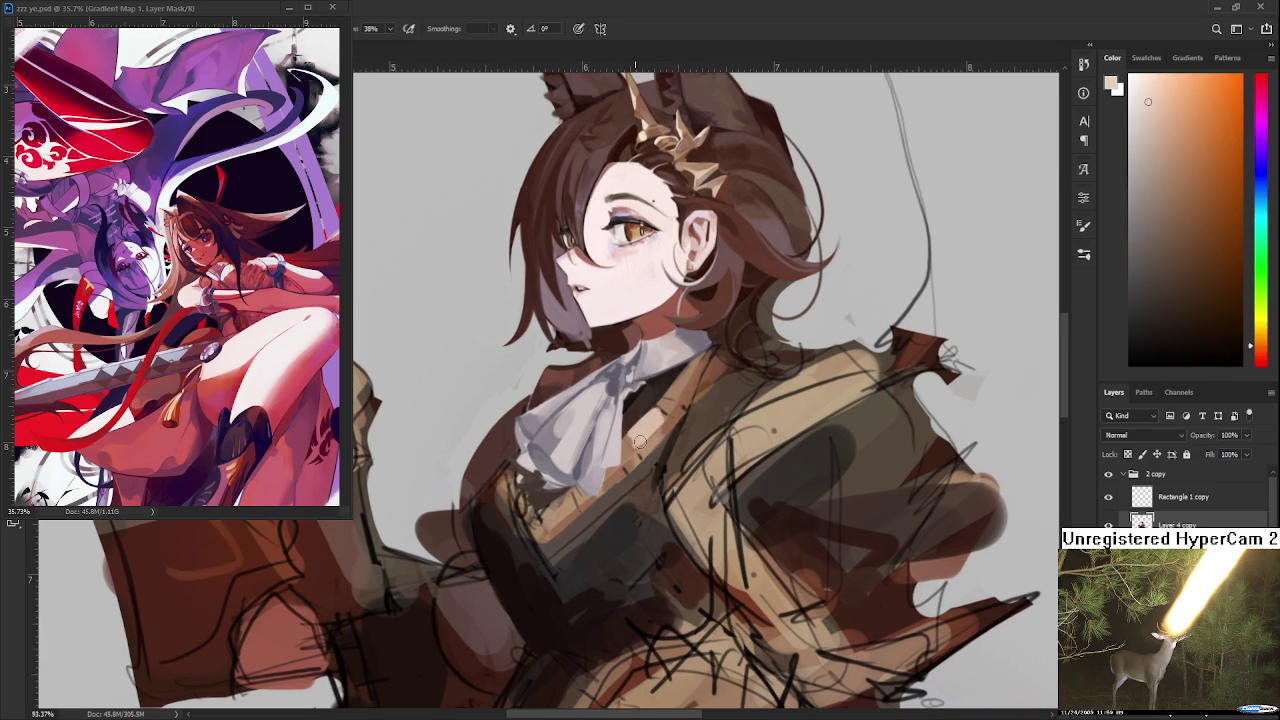
# Resample jacket tones and a light purple near the eye, then reframe the face and cravat
pyautogui.keyDown('alt'); pyautogui.click(655, 424); pyautogui.keyUp('alt')
pyautogui.keyDown('alt'); pyautogui.click(654, 419); pyautogui.keyUp('alt')
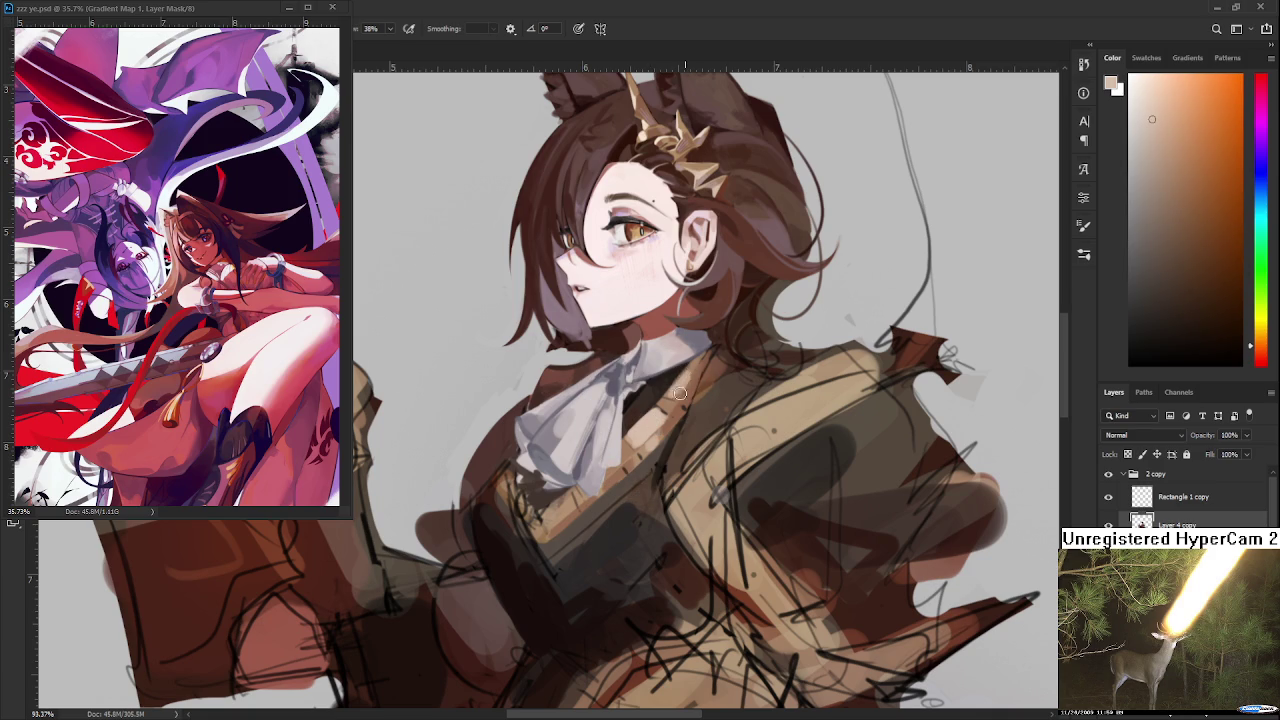
pyautogui.keyDown('alt'); pyautogui.click(693, 378); pyautogui.keyUp('alt')
pyautogui.keyDown('alt'); pyautogui.click(682, 385); pyautogui.keyUp('alt')
pyautogui.scroll(3, 663, 318)
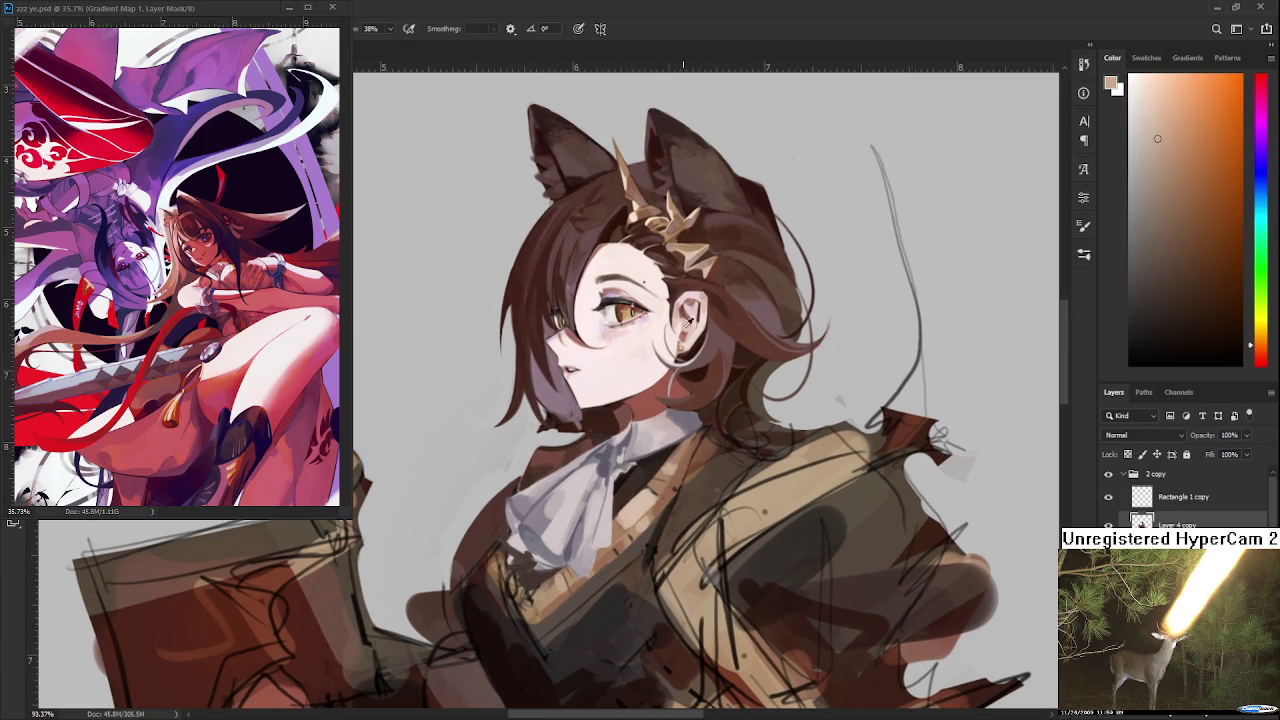
pyautogui.keyDown('alt'); pyautogui.click(616, 304); pyautogui.keyUp('alt')
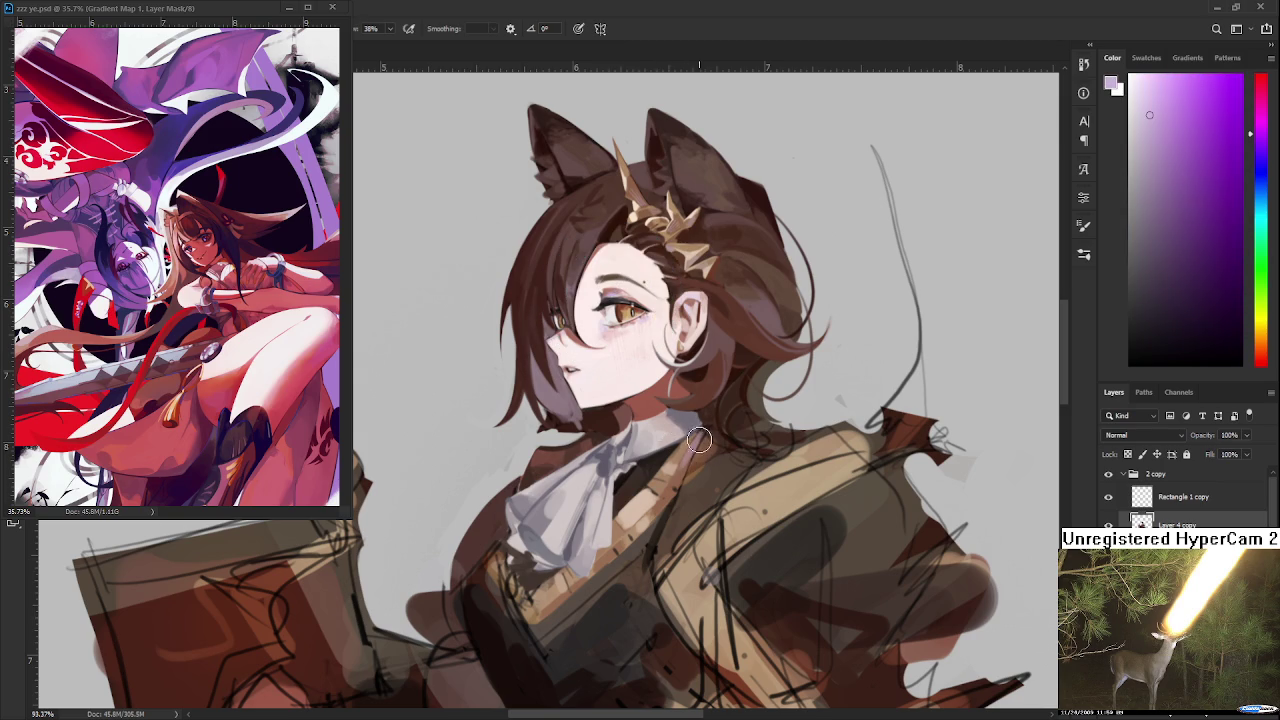
pyautogui.moveTo(655, 512); pyautogui.dragTo(673, 478)
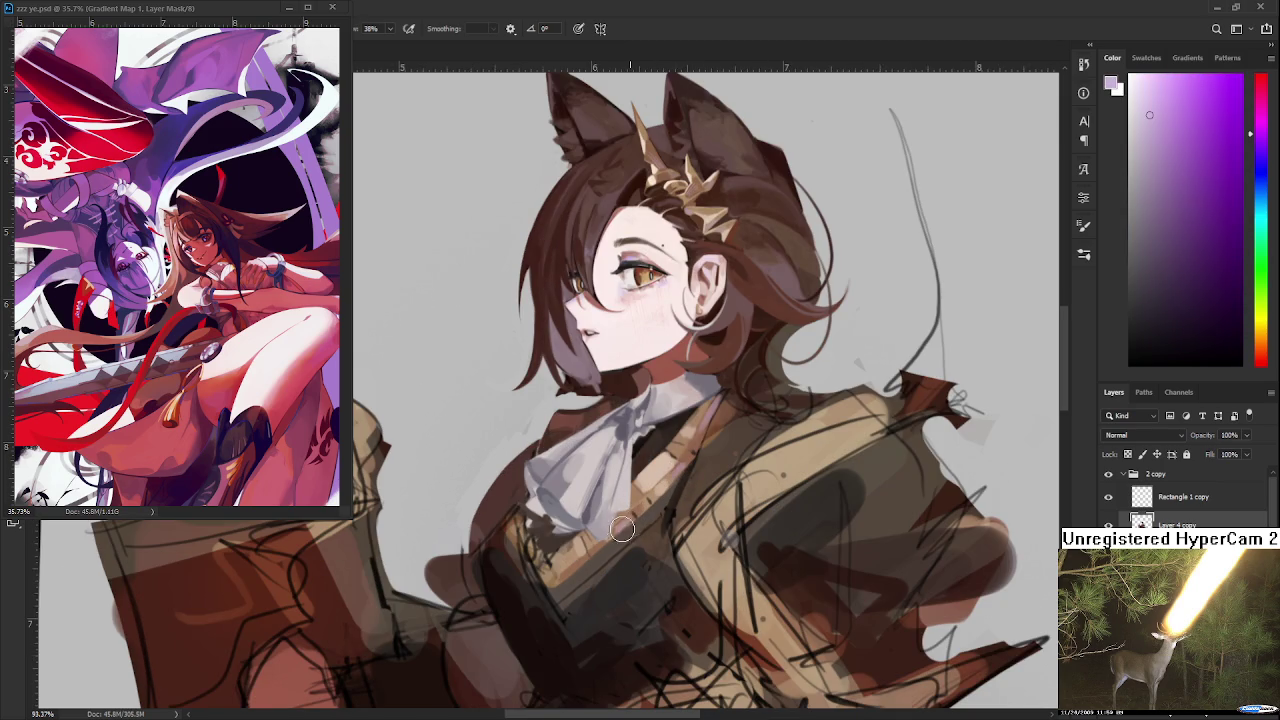
pyautogui.scroll(-5, 643, 468)
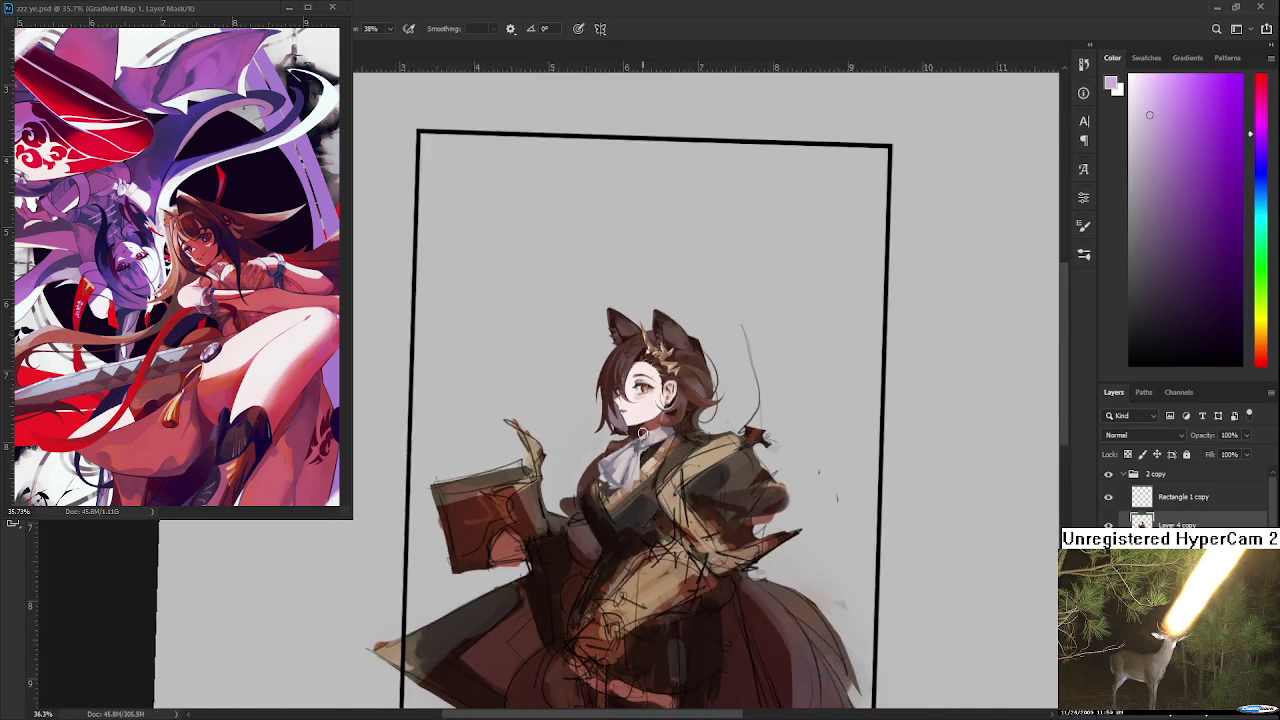
# Sample browns from the jacket and lay darker strokes over it
pyautogui.scroll(5, 659, 454)
pyautogui.scroll(2, 651, 449)
pyautogui.scroll(2, 651, 449)
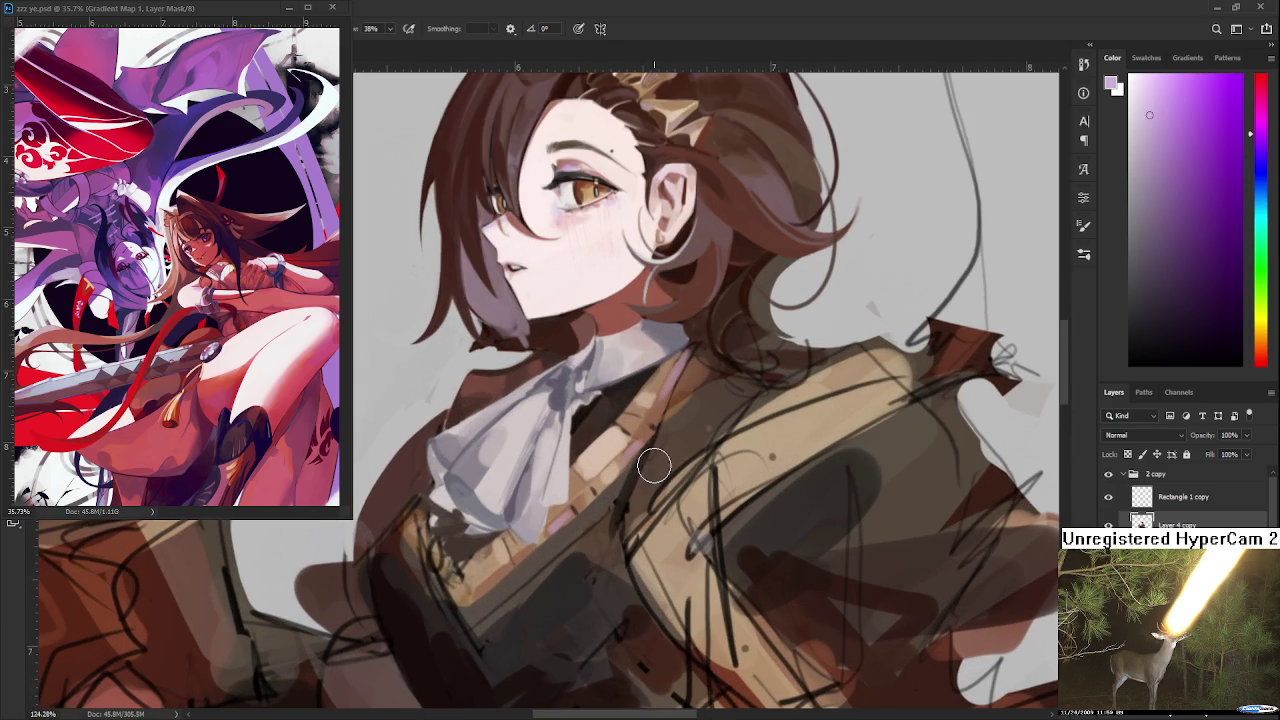
pyautogui.keyDown('alt'); pyautogui.click(620, 432); pyautogui.keyUp('alt')
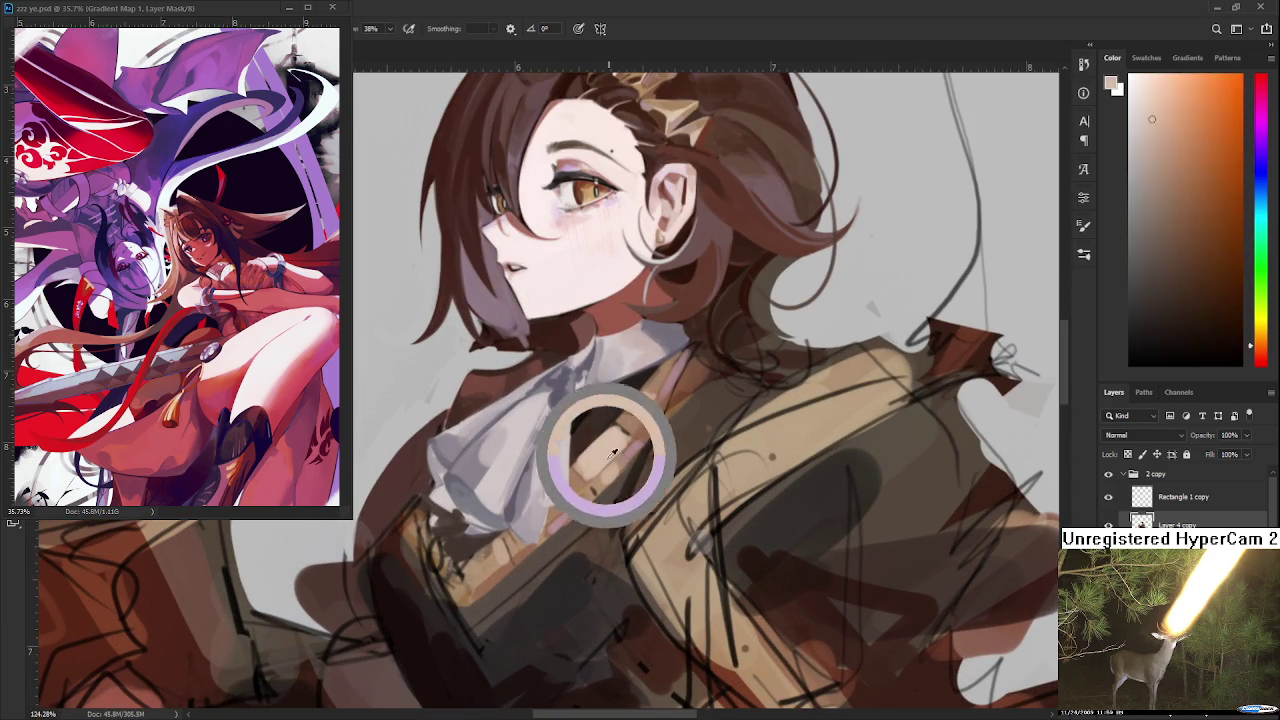
pyautogui.keyDown('alt'); pyautogui.click(557, 537); pyautogui.keyUp('alt')
pyautogui.moveTo(557, 537); pyautogui.dragTo(642, 490)
pyautogui.keyDown('alt'); pyautogui.click(467, 490); pyautogui.keyUp('alt')
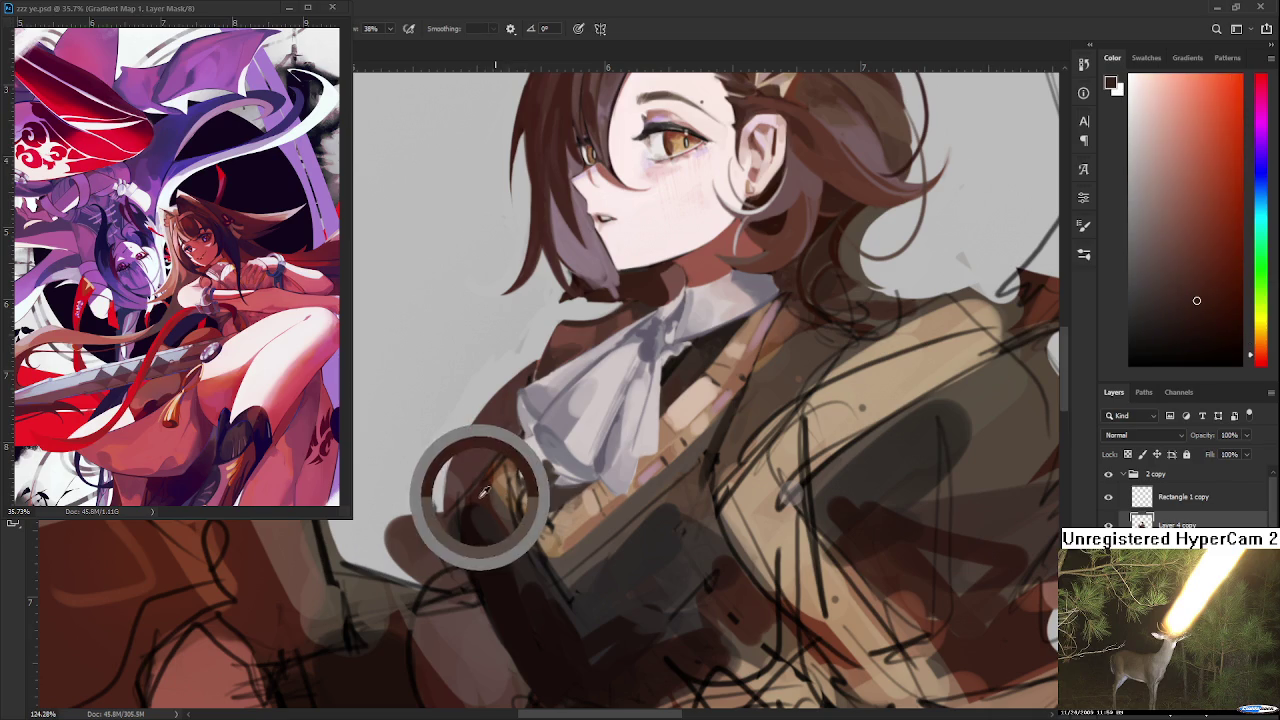
pyautogui.keyDown('alt'); pyautogui.click(532, 566); pyautogui.keyUp('alt')
pyautogui.keyDown('alt'); pyautogui.click(620, 558); pyautogui.keyUp('alt')
pyautogui.moveTo(577, 580)
pyautogui.mouseDown()
pyautogui.moveTo(603, 548)
pyautogui.moveTo(624, 464)
pyautogui.mouseUp()
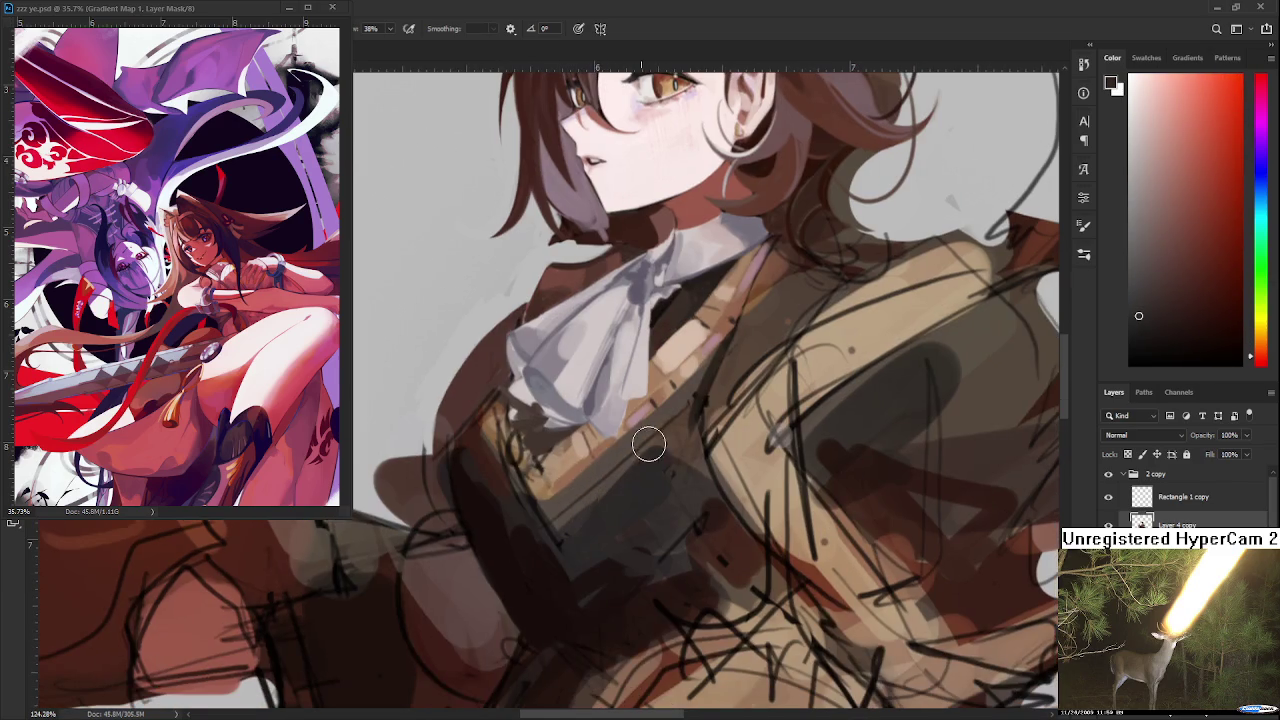
# Choose a darker brown and paint a long shadow stroke down the jacket below the cravat
pyautogui.keyDown('alt'); pyautogui.click(530, 492); pyautogui.keyUp('alt')
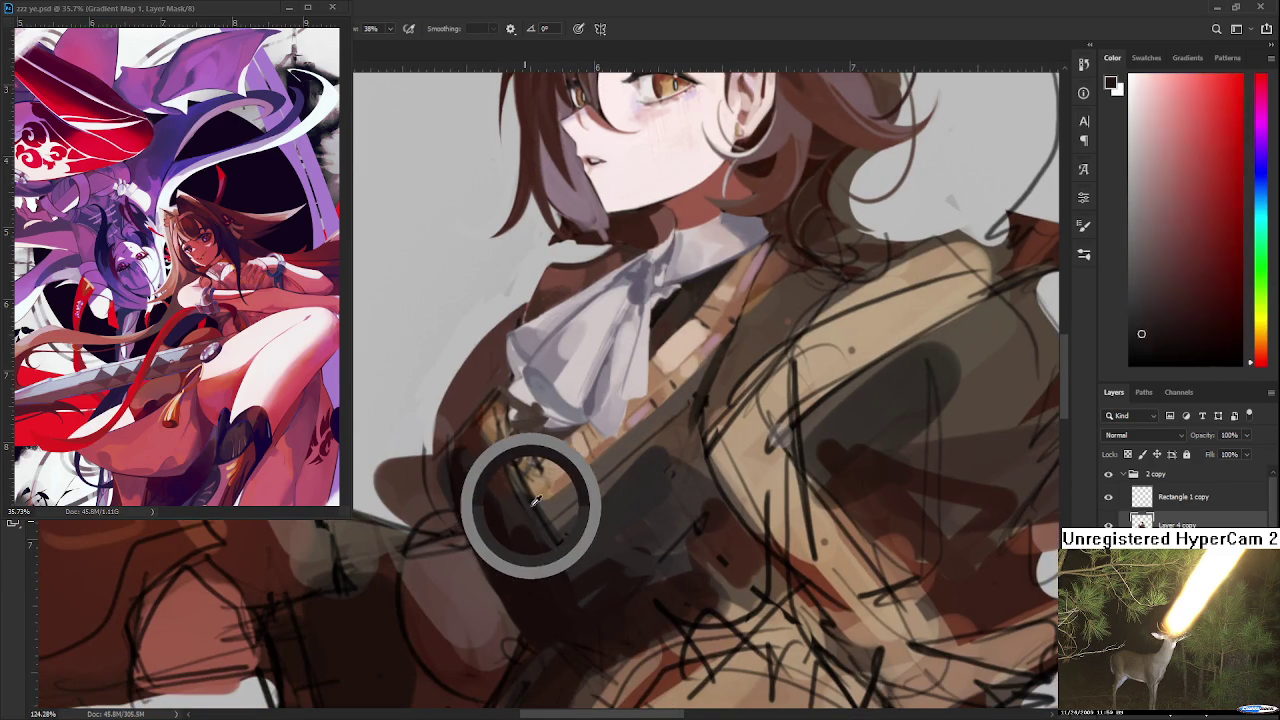
pyautogui.keyDown('alt'); pyautogui.click(661, 333); pyautogui.keyUp('alt')
pyautogui.click(1215, 322)
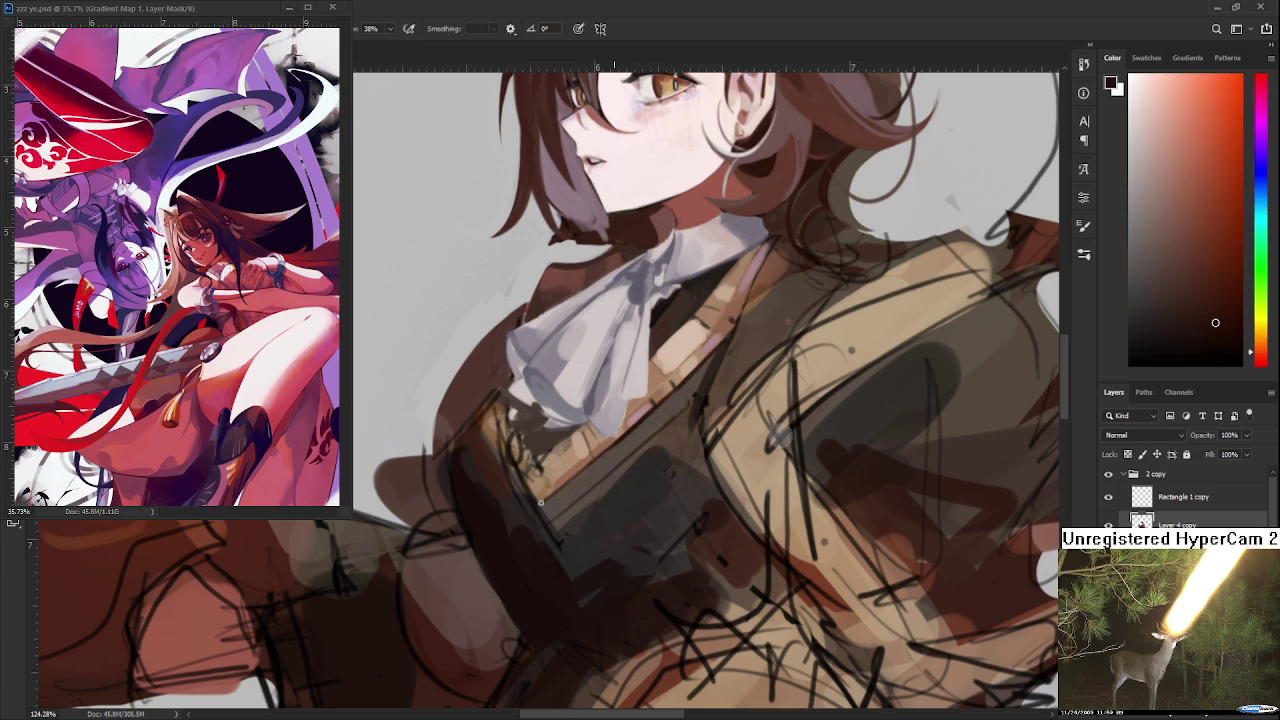
pyautogui.moveTo(702, 377); pyautogui.dragTo(688, 367)
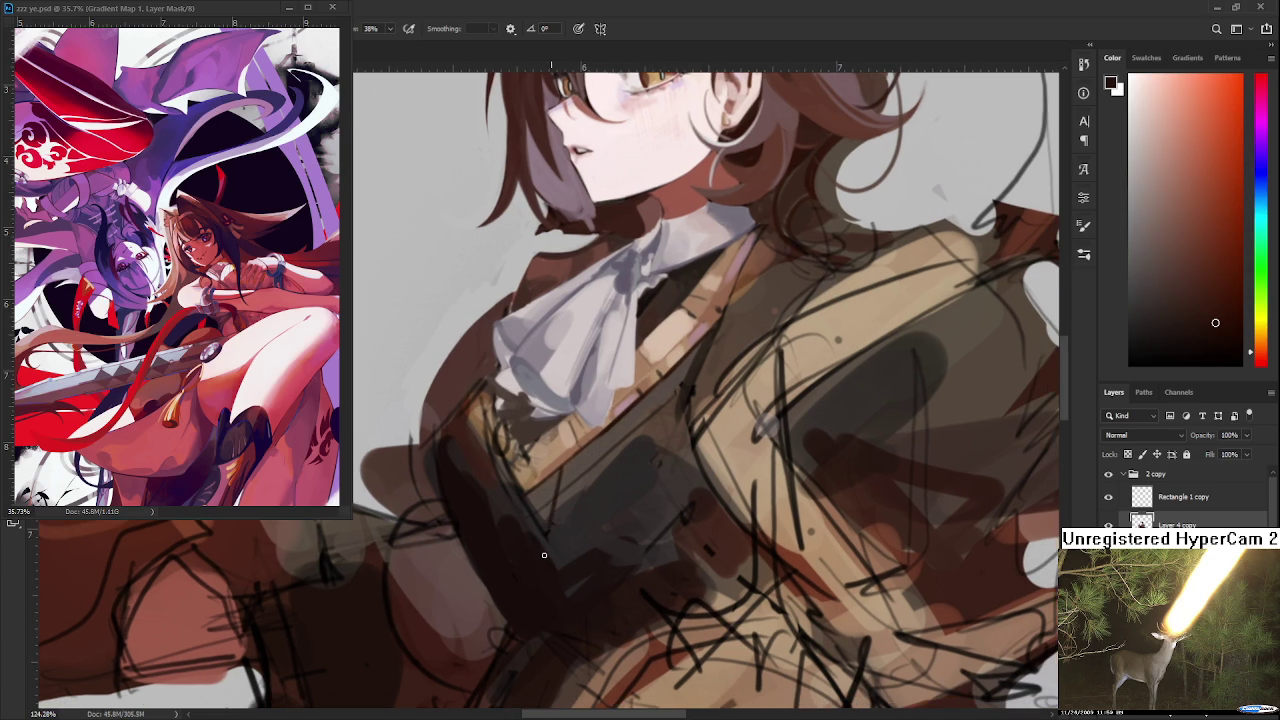
pyautogui.moveTo(558, 554); pyautogui.dragTo(550, 486)
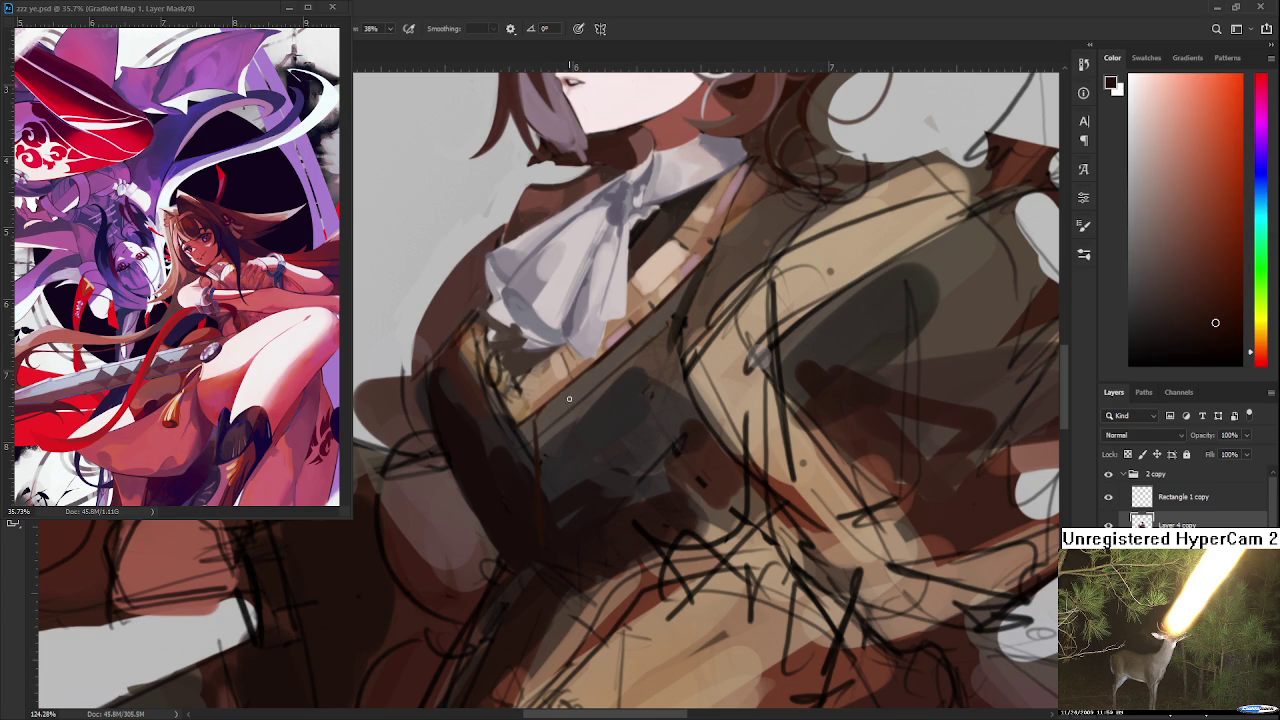
pyautogui.moveTo(566, 488); pyautogui.dragTo(581, 413)
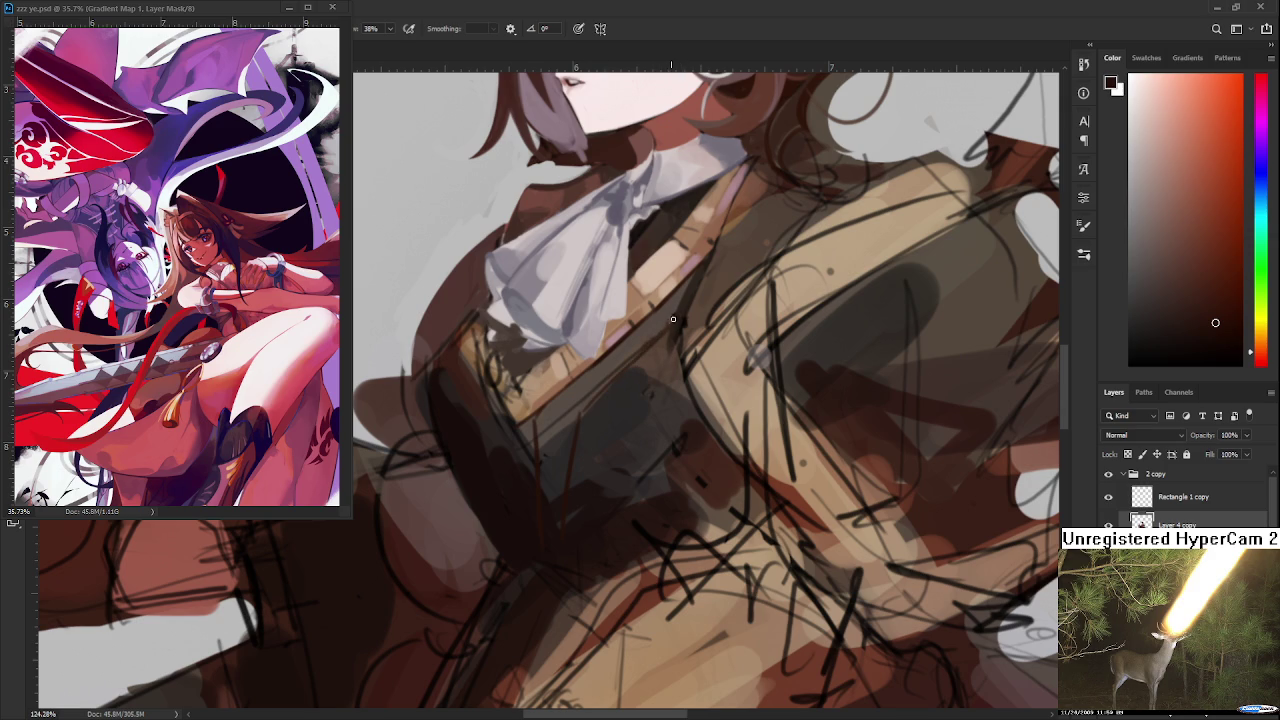
# Paint light greyish-brown strokes and a dark stroke down the jacket front
pyautogui.keyDown('alt'); pyautogui.click(554, 413); pyautogui.keyUp('alt')
pyautogui.moveTo(553, 424); pyautogui.dragTo(551, 466)
pyautogui.moveTo(556, 420); pyautogui.dragTo(546, 520)
pyautogui.moveTo(557, 457); pyautogui.dragTo(551, 531)
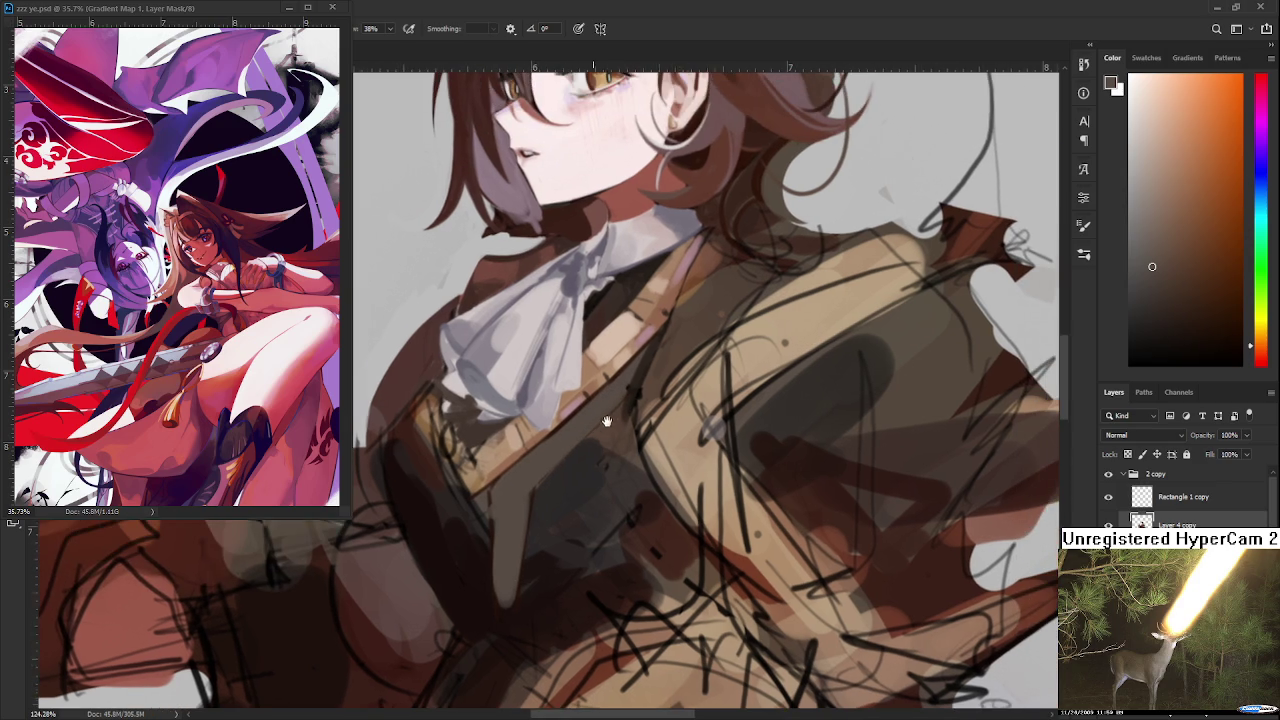
pyautogui.moveTo(624, 358); pyautogui.dragTo(579, 428)
pyautogui.moveTo(530, 485); pyautogui.dragTo(520, 578)
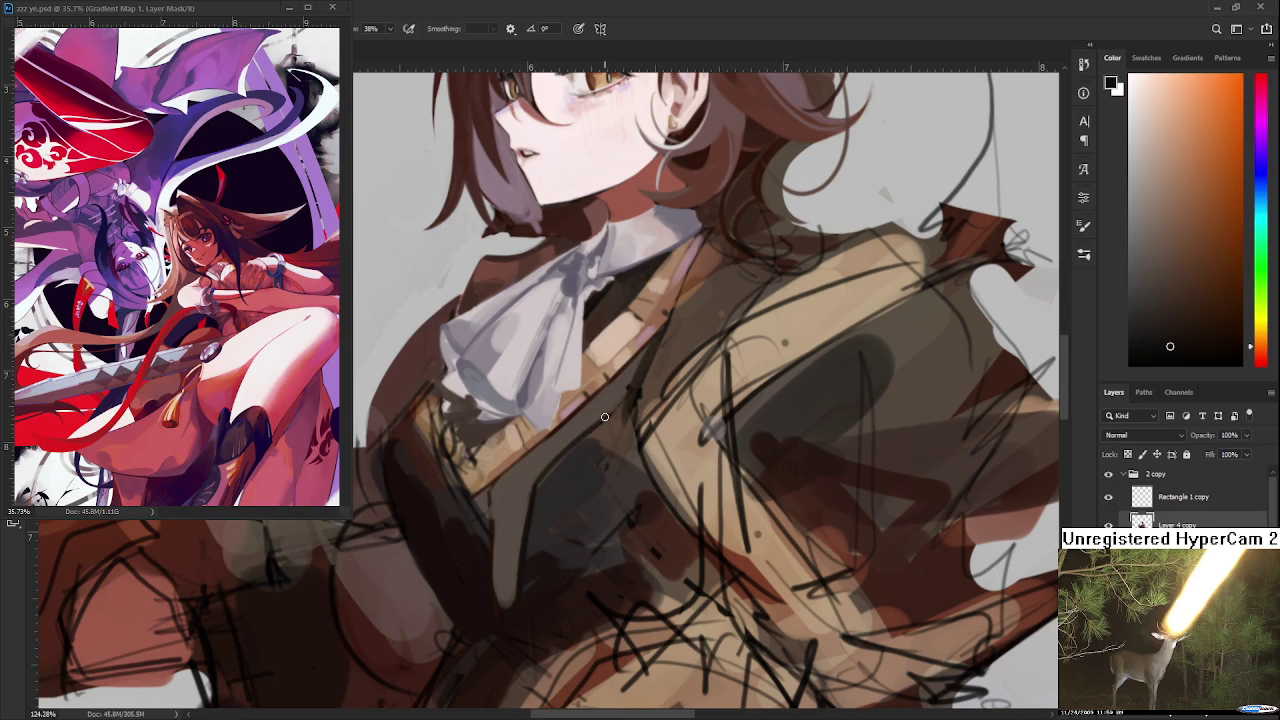
# Sample dark red, orange and near-black colours from the painting
pyautogui.keyDown('alt'); pyautogui.click(558, 470); pyautogui.keyUp('alt')
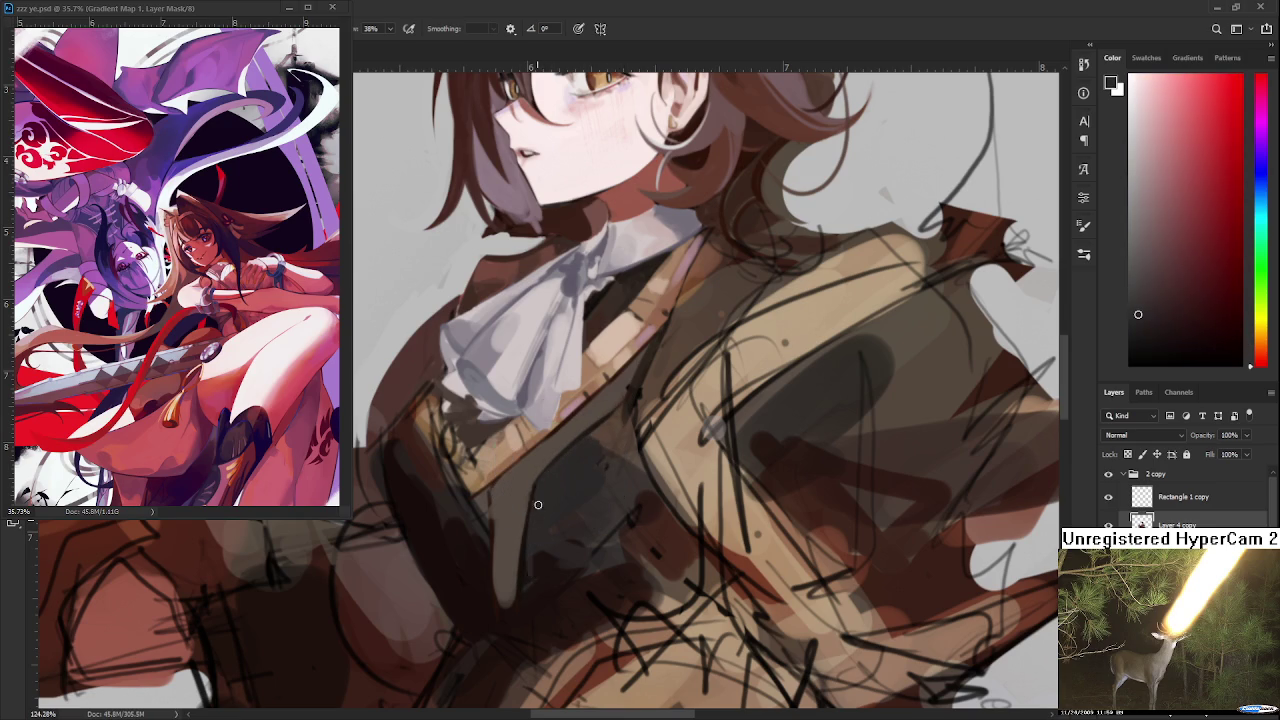
pyautogui.moveTo(615, 403); pyautogui.dragTo(593, 453)
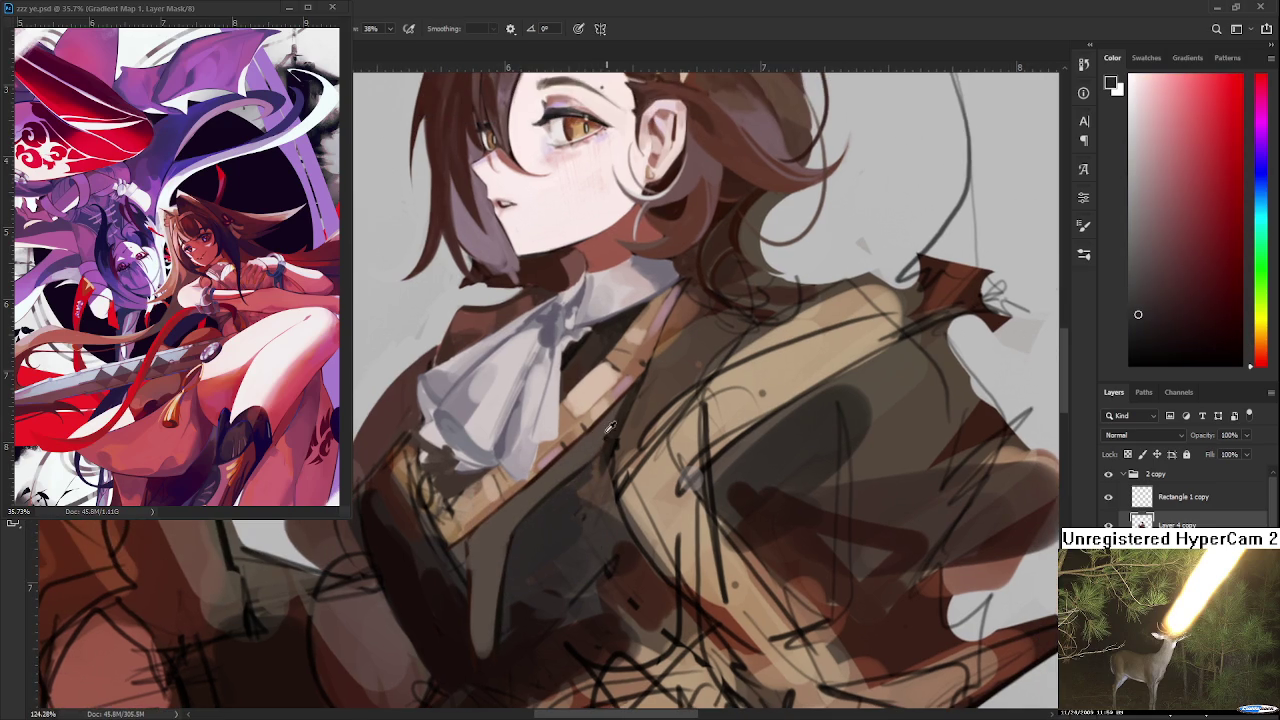
pyautogui.keyDown('alt'); pyautogui.click(602, 433); pyautogui.keyUp('alt')
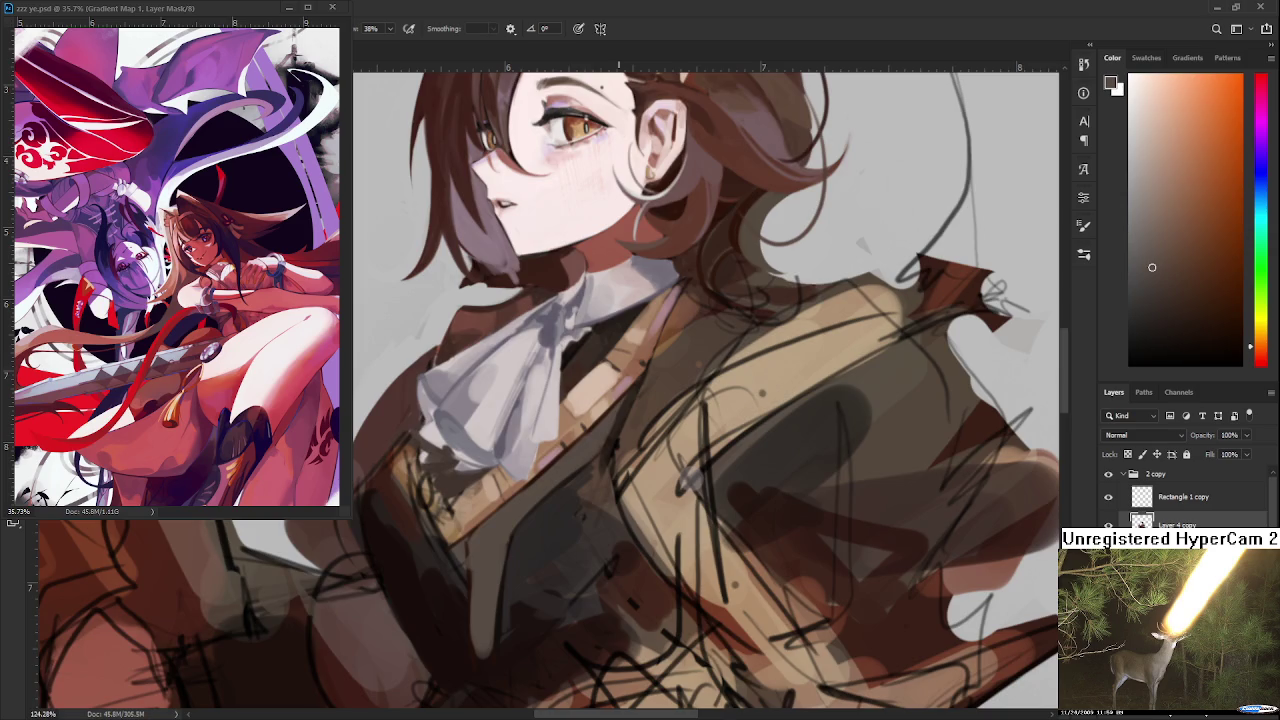
pyautogui.scroll(-5, 618, 427)
pyautogui.scroll(5, 628, 411)
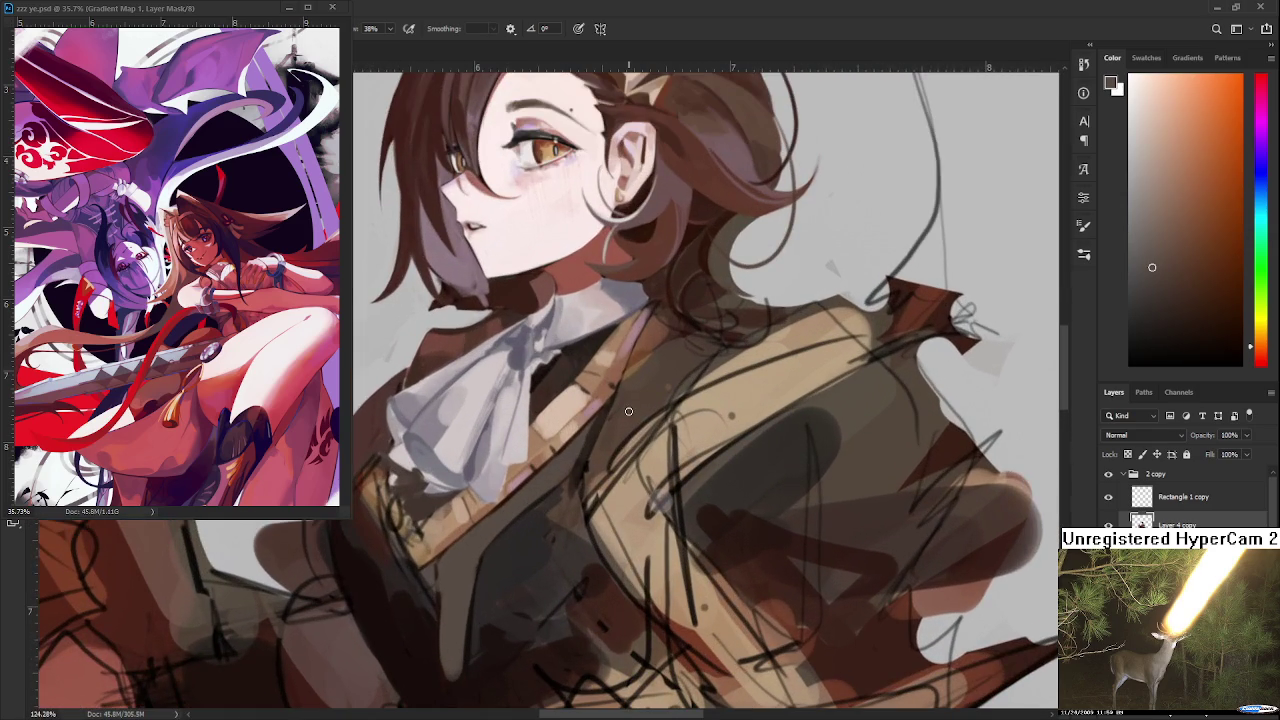
pyautogui.keyDown('alt'); pyautogui.click(530, 486); pyautogui.keyUp('alt')
# Resample jacket colours and pick a lighter shade while nudging the view toward the hair
pyautogui.moveTo(630, 404); pyautogui.dragTo(608, 428)
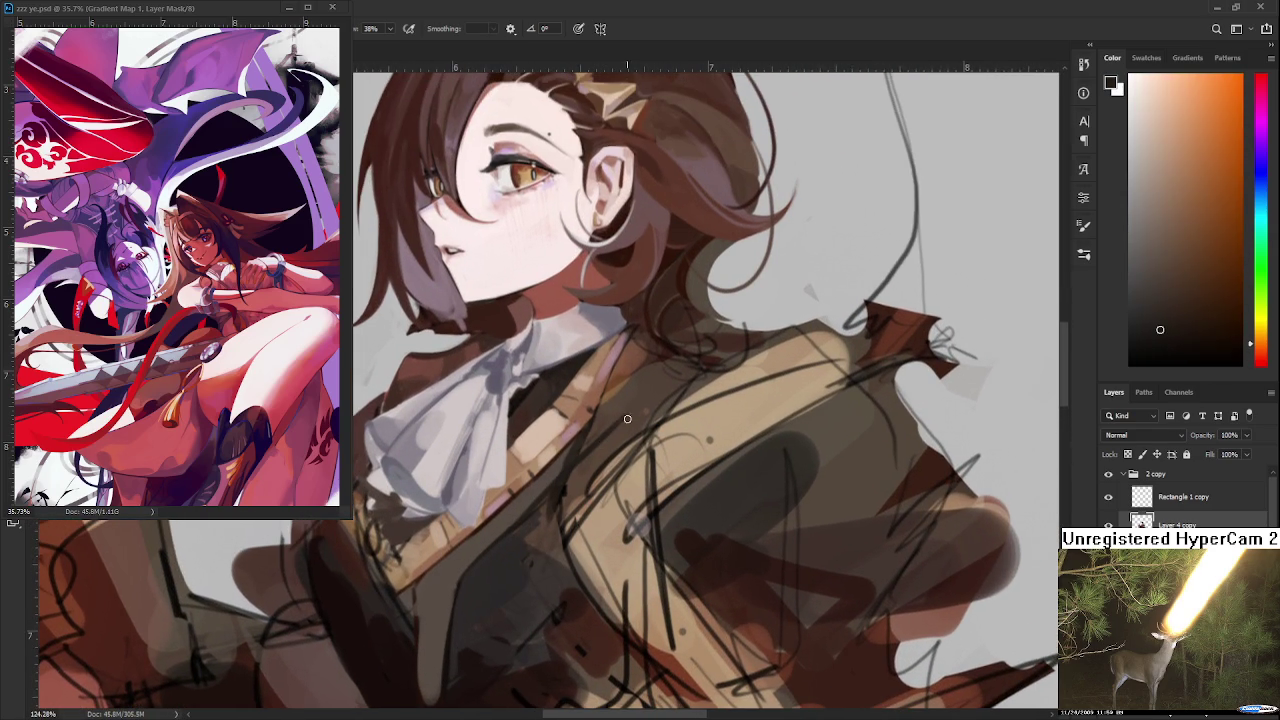
pyautogui.keyDown('alt'); pyautogui.click(554, 486); pyautogui.keyUp('alt')
pyautogui.keyDown('alt'); pyautogui.click(516, 540); pyautogui.keyUp('alt')
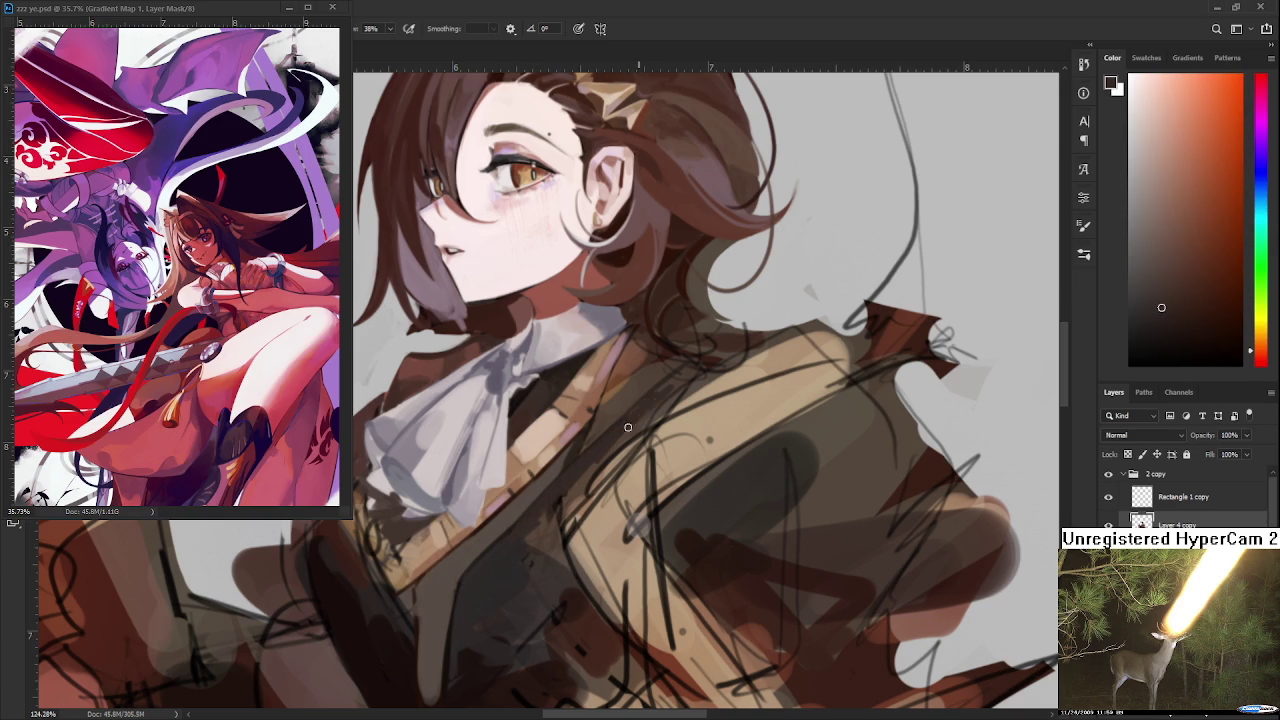
pyautogui.moveTo(645, 384); pyautogui.dragTo(617, 432)
pyautogui.keyDown('alt'); pyautogui.click(617, 432); pyautogui.keyUp('alt')
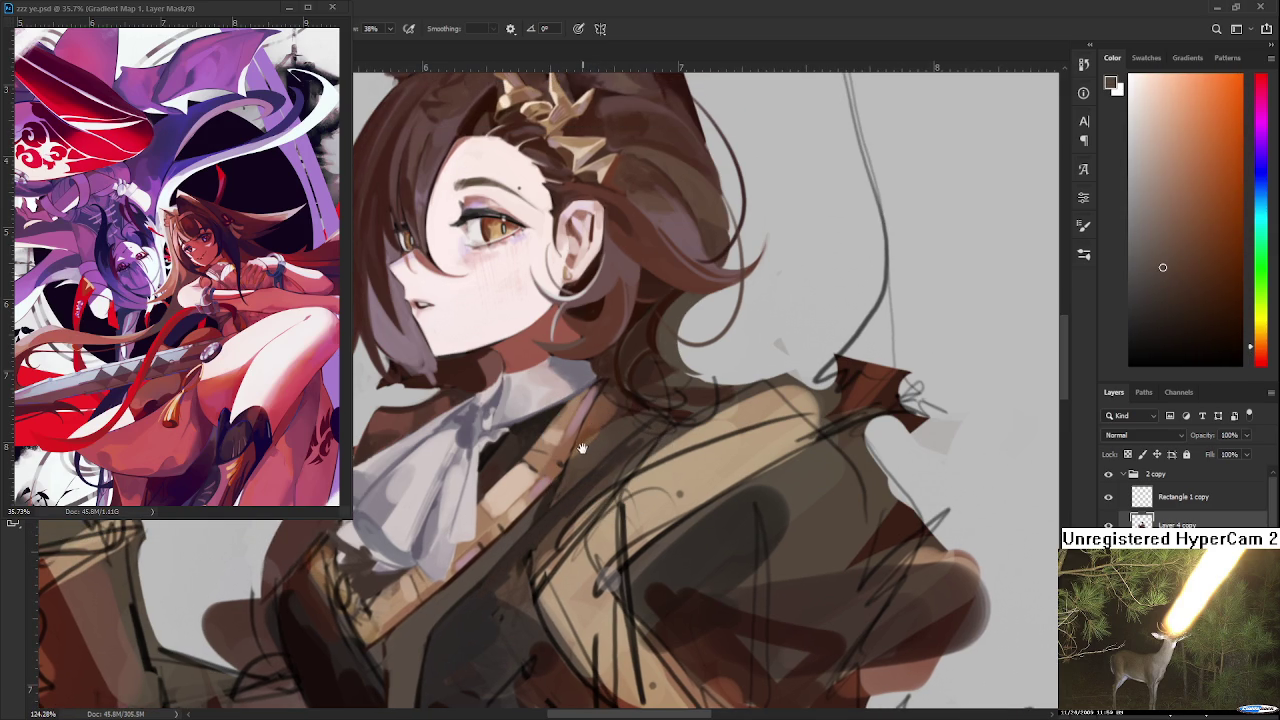
pyautogui.moveTo(604, 428); pyautogui.dragTo(623, 420)
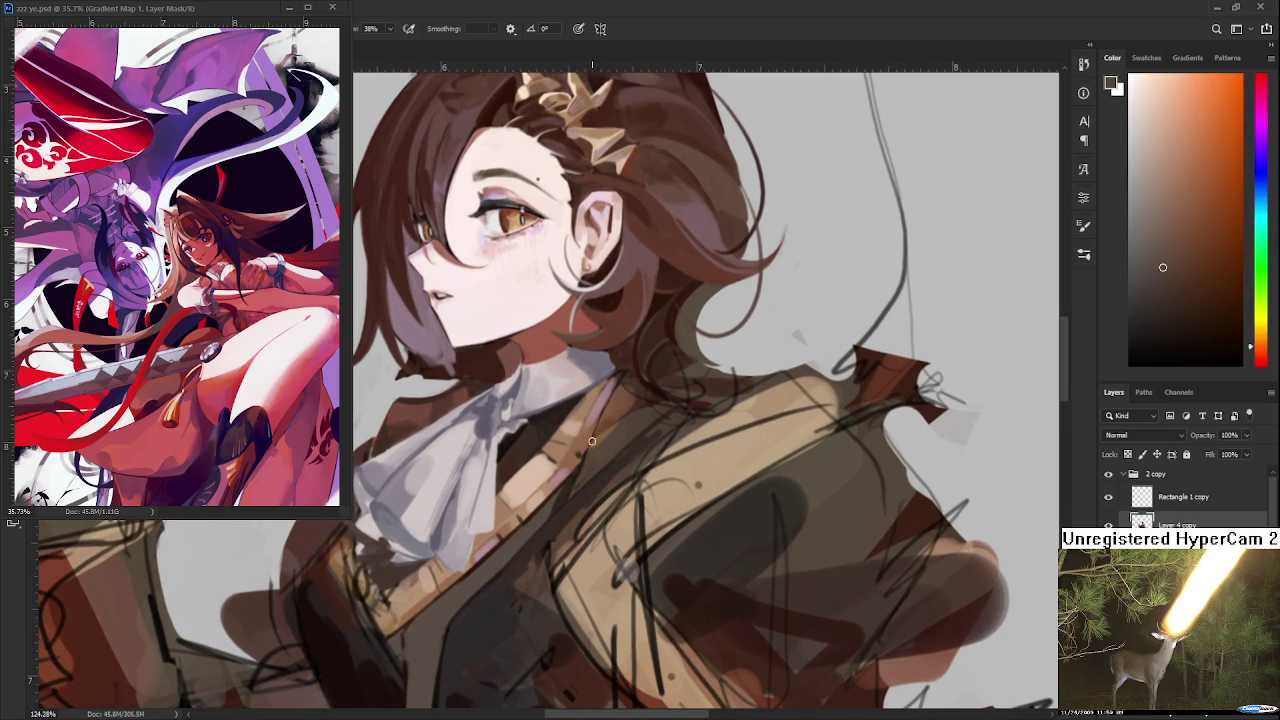
pyautogui.scroll(-2, 595, 432)
# Zoom in on the collar and sample dark browns and a lighter reddish tan
pyautogui.scroll(-2, 595, 432)
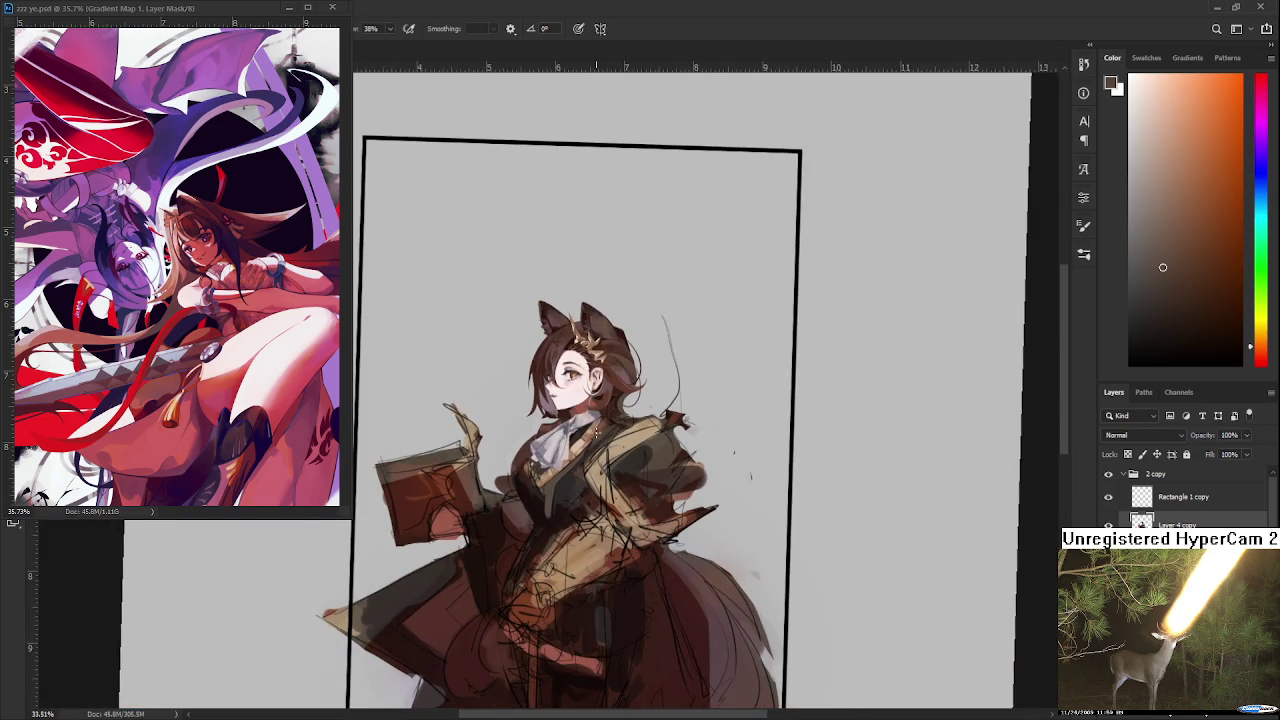
pyautogui.scroll(2, 596, 432)
pyautogui.scroll(2, 596, 400)
pyautogui.scroll(1, 598, 360)
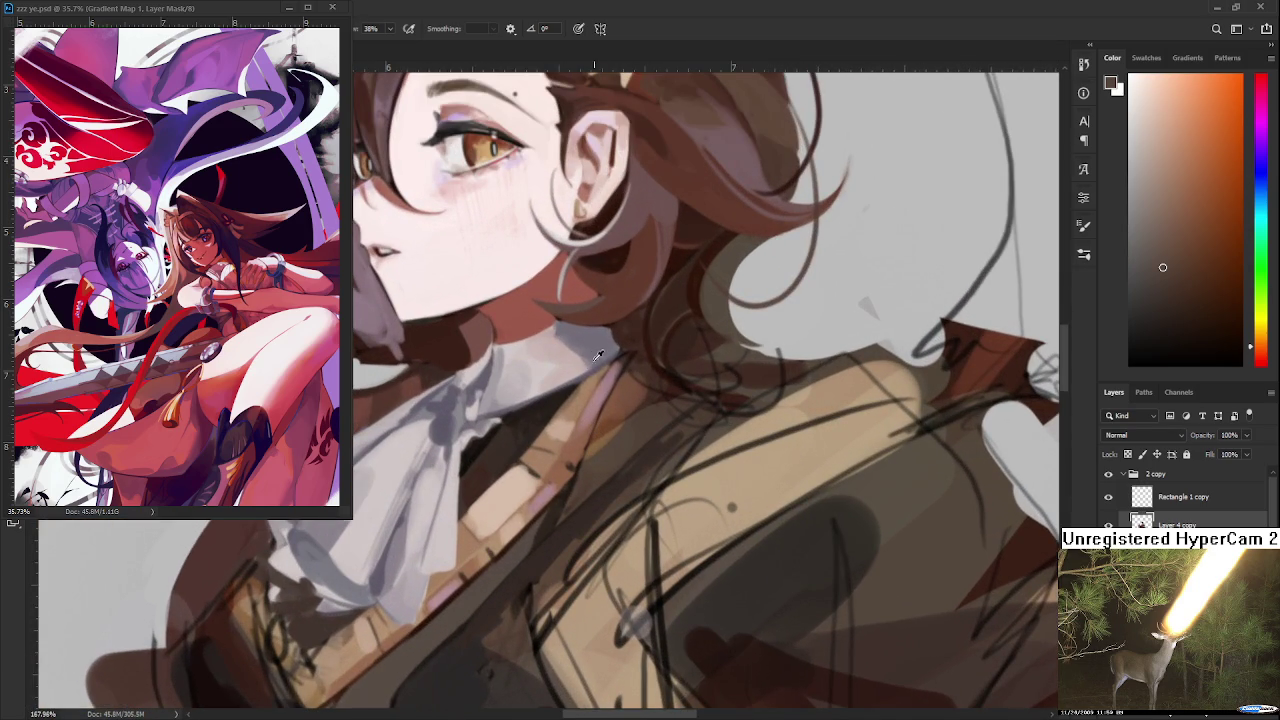
pyautogui.keyDown('alt'); pyautogui.click(535, 419); pyautogui.keyUp('alt')
pyautogui.scroll(-2, 617, 387)
pyautogui.keyDown('alt'); pyautogui.click(578, 420); pyautogui.keyUp('alt')
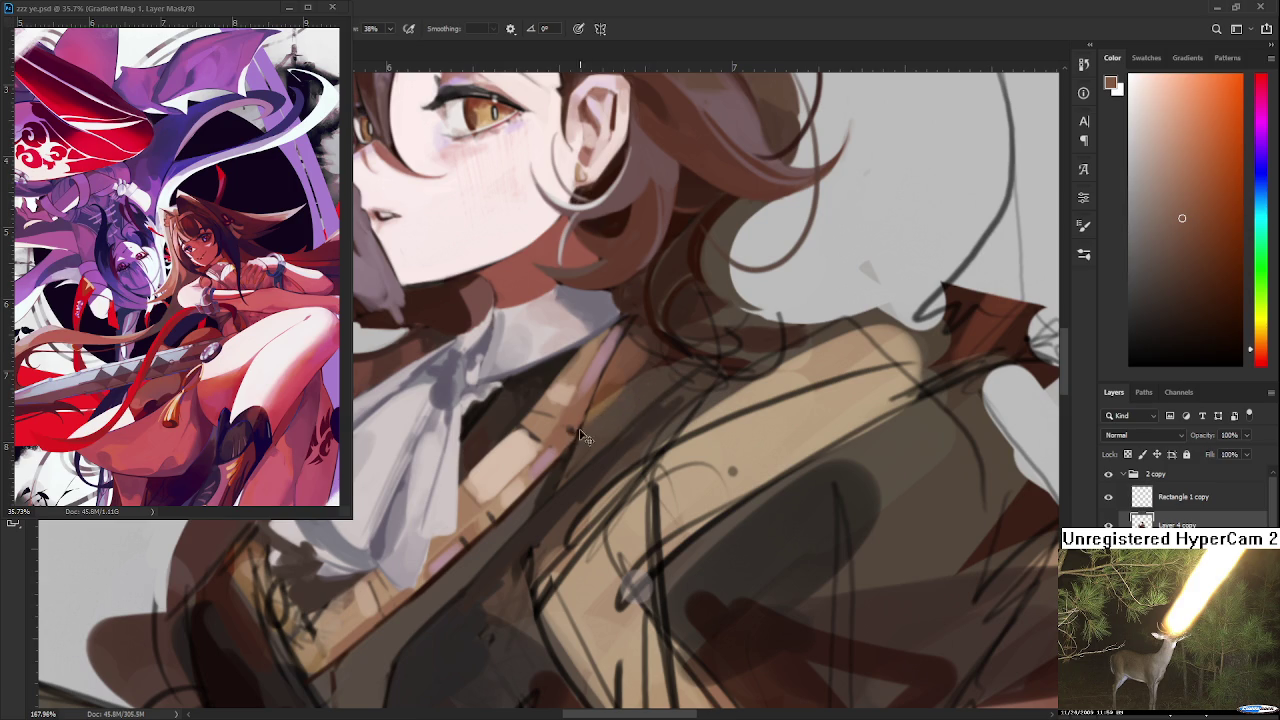
pyautogui.keyDown('alt'); pyautogui.click(651, 396); pyautogui.keyUp('alt')
pyautogui.keyDown('alt'); pyautogui.click(505, 402); pyautogui.keyUp('alt')
# Paint dark brown along the collar edge and sample a lighter reddish brown
pyautogui.moveTo(514, 417); pyautogui.dragTo(618, 346)
pyautogui.moveTo(548, 390)
pyautogui.mouseDown()
pyautogui.moveTo(620, 326)
pyautogui.moveTo(537, 390)
pyautogui.mouseUp()
pyautogui.keyDown('alt'); pyautogui.click(533, 377); pyautogui.keyUp('alt')
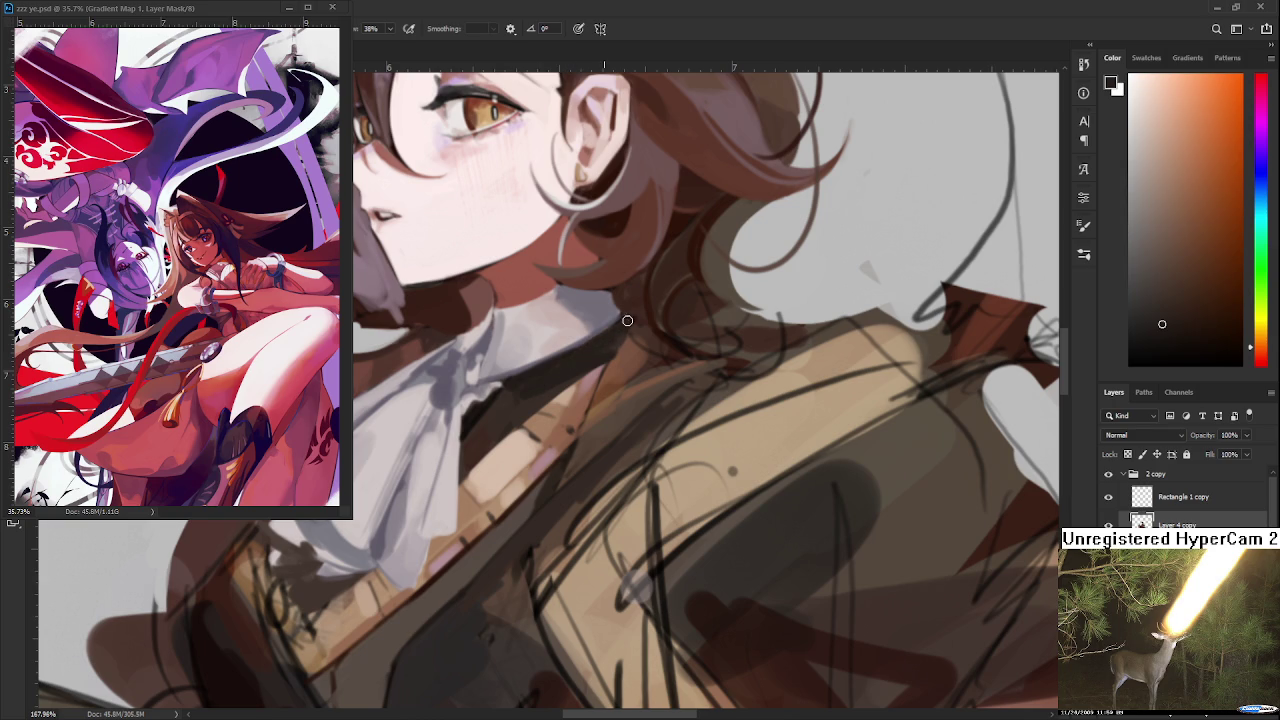
pyautogui.keyDown('alt'); pyautogui.click(600, 372); pyautogui.keyUp('alt')
pyautogui.moveTo(548, 411); pyautogui.dragTo(552, 412)
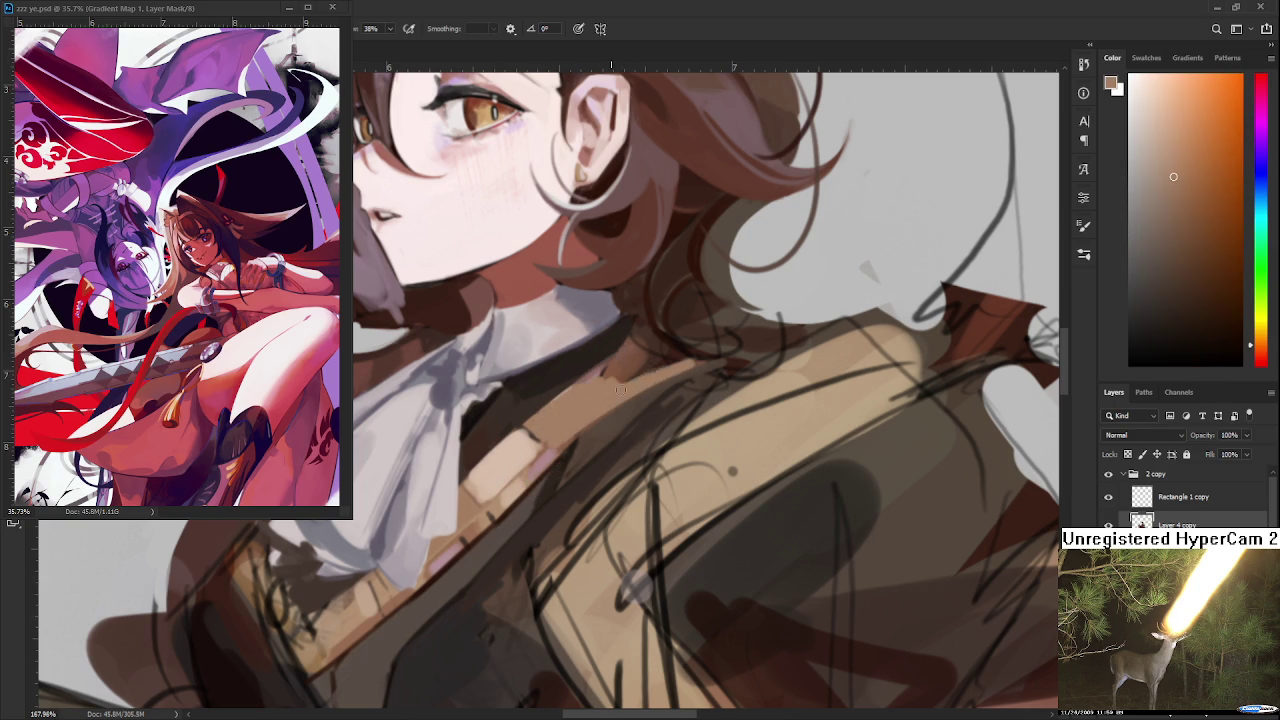
# Add light tan near the hair and shoulder, then resample shoulder browns
pyautogui.moveTo(678, 364)
pyautogui.mouseDown()
pyautogui.moveTo(714, 352)
pyautogui.moveTo(688, 355)
pyautogui.mouseUp()
pyautogui.keyDown('alt'); pyautogui.click(556, 385); pyautogui.keyUp('alt')
pyautogui.keyDown('alt'); pyautogui.click(594, 386); pyautogui.keyUp('alt')
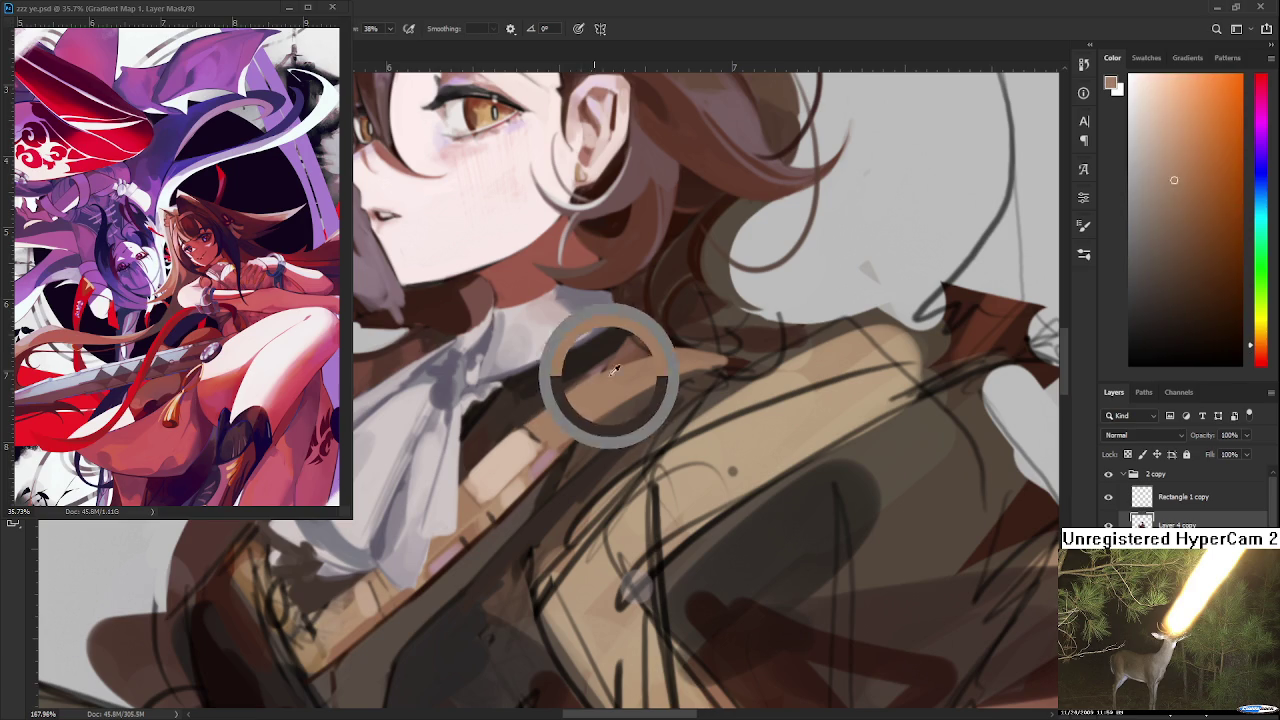
pyautogui.keyDown('alt'); pyautogui.click(626, 372); pyautogui.keyUp('alt')
pyautogui.keyDown('alt'); pyautogui.click(626, 372); pyautogui.keyUp('alt')
pyautogui.keyDown('alt'); pyautogui.click(724, 364); pyautogui.keyUp('alt')
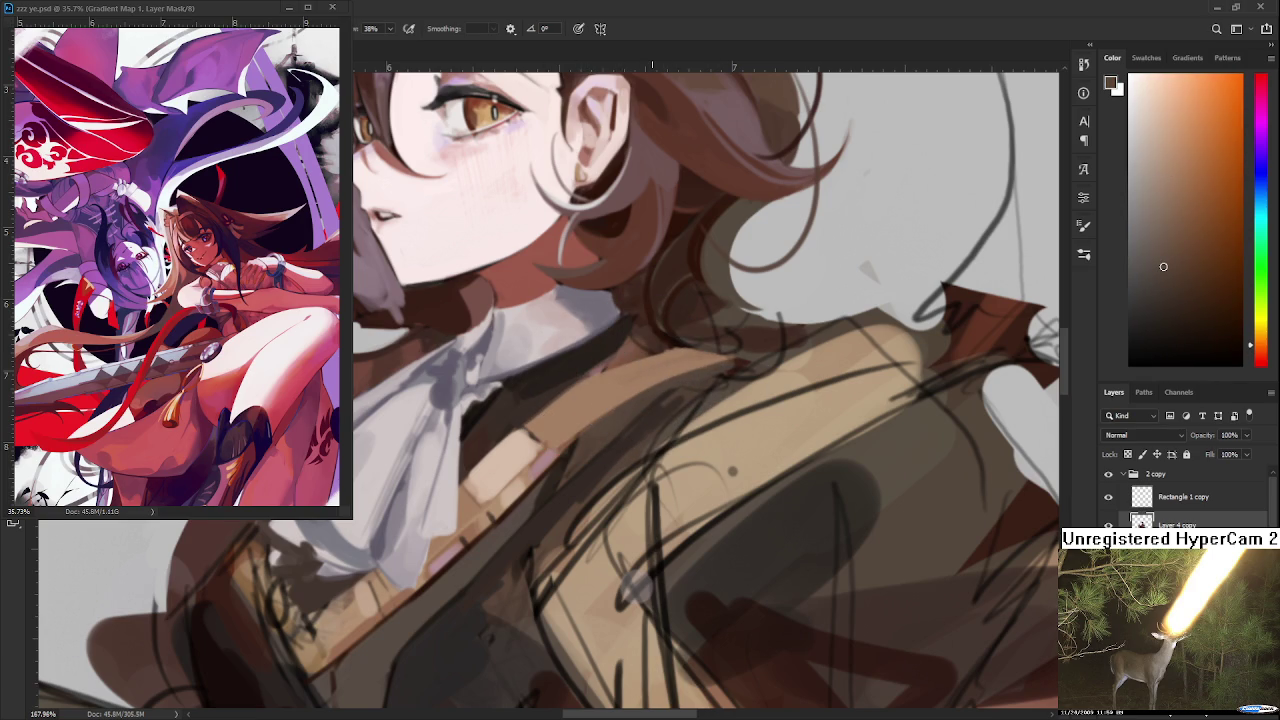
# Zoom onto the collar and sample a darker collar colour and a lighter tan-brown
pyautogui.scroll(-3, 652, 384)
pyautogui.scroll(-3, 652, 384)
pyautogui.scroll(-2, 652, 384)
pyautogui.scroll(2, 653, 384)
pyautogui.scroll(3, 653, 384)
pyautogui.keyDown('alt'); pyautogui.click(570, 426); pyautogui.keyUp('alt')
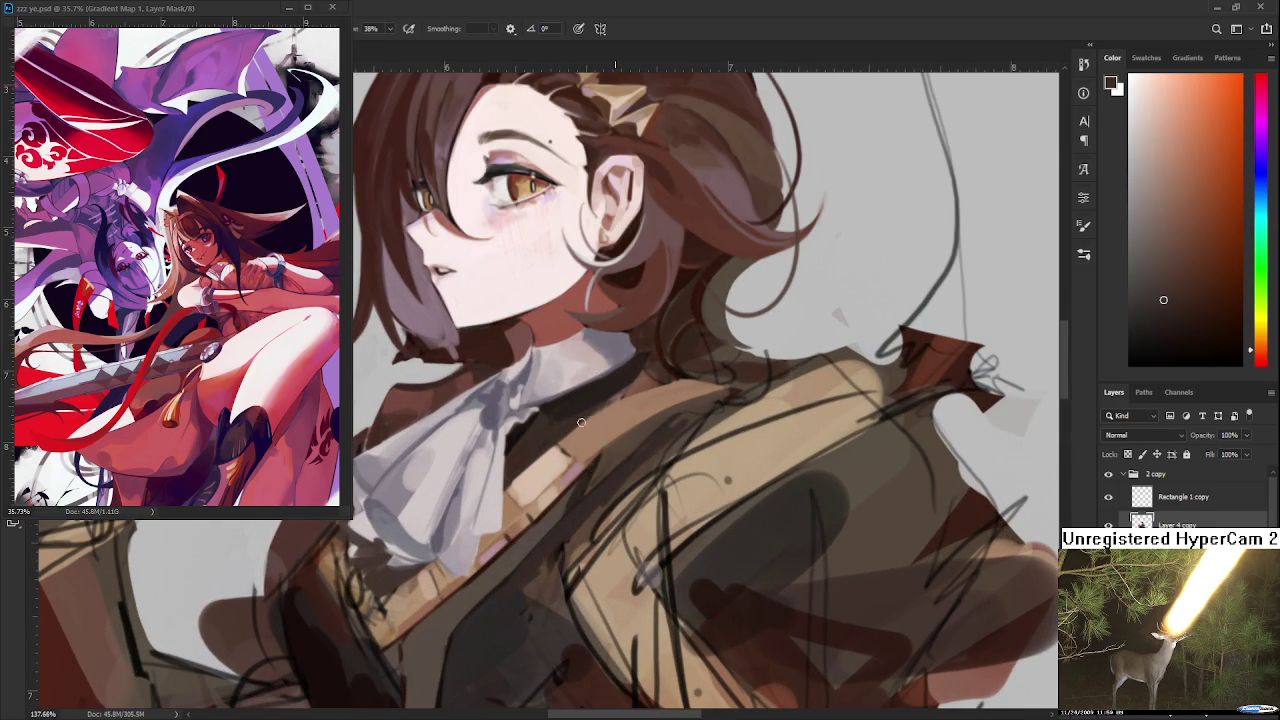
pyautogui.keyDown('alt'); pyautogui.click(639, 398); pyautogui.keyUp('alt')
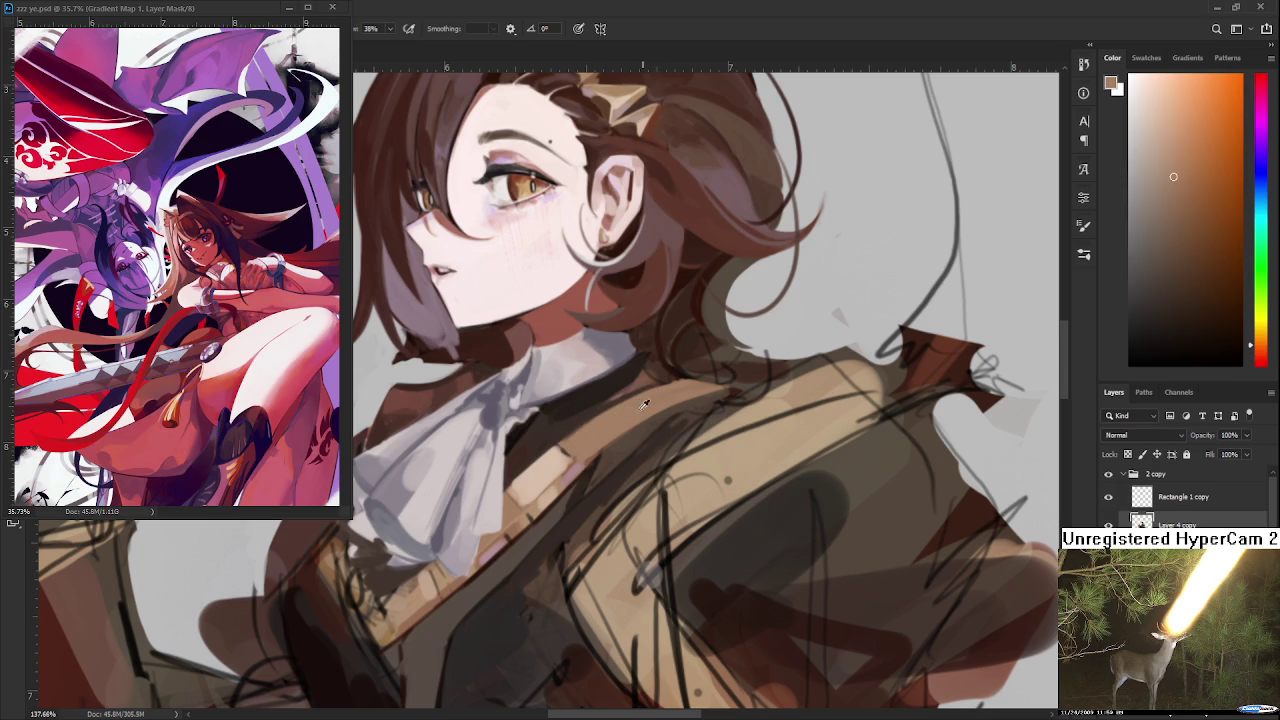
# Sample collar browns and reddish pinks from the cravat
pyautogui.keyDown('alt'); pyautogui.click(590, 400); pyautogui.keyUp('alt')
pyautogui.keyDown('alt'); pyautogui.click(582, 450); pyautogui.keyUp('alt')
pyautogui.keyDown('alt'); pyautogui.click(577, 454); pyautogui.keyUp('alt')
pyautogui.keyDown('alt'); pyautogui.click(570, 458); pyautogui.keyUp('alt')
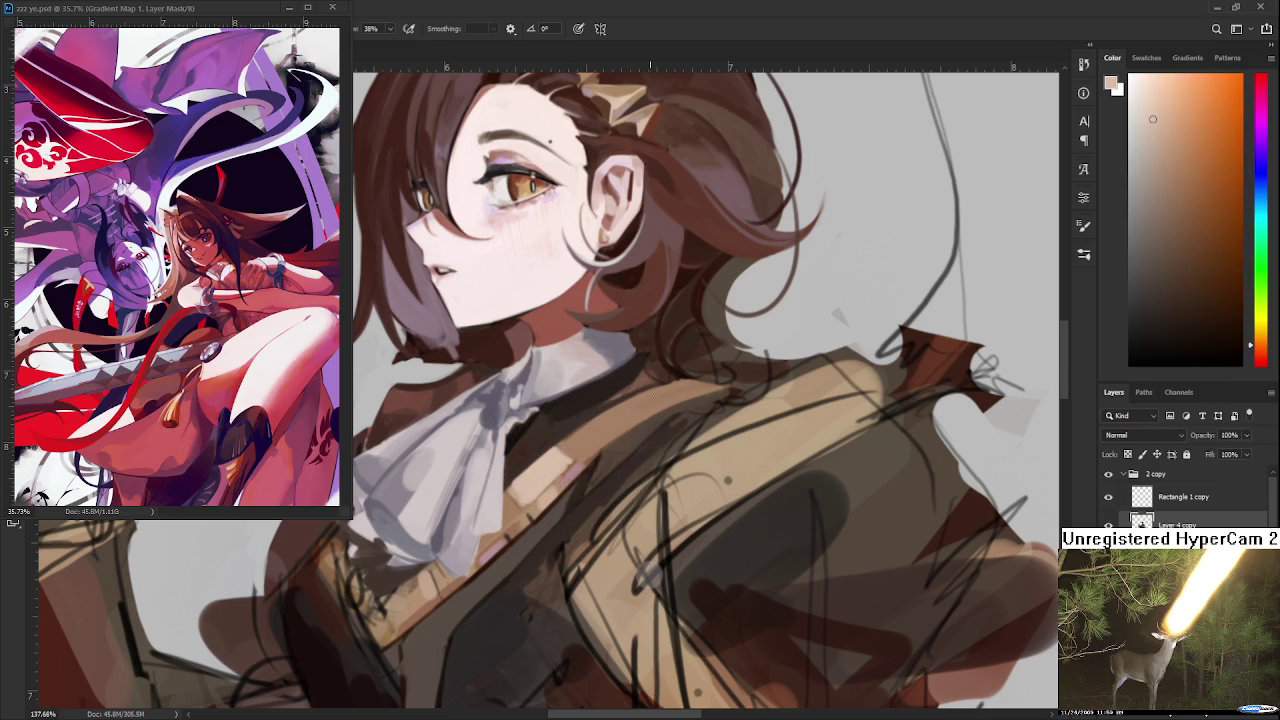
pyautogui.keyDown('alt'); pyautogui.click(632, 418); pyautogui.keyUp('alt')
pyautogui.keyDown('alt'); pyautogui.click(688, 378); pyautogui.keyUp('alt')
pyautogui.keyDown('alt'); pyautogui.click(620, 420); pyautogui.keyUp('alt')
pyautogui.keyDown('alt'); pyautogui.click(685, 387); pyautogui.keyUp('alt')
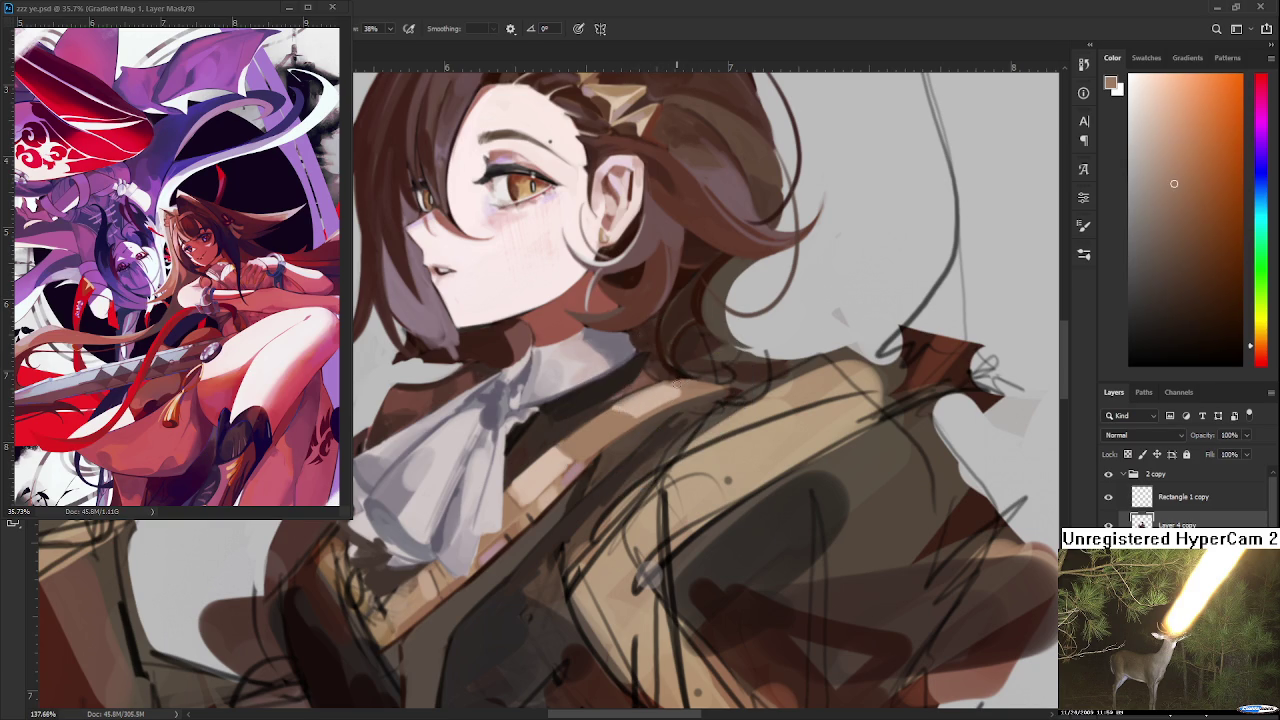
pyautogui.keyDown('alt'); pyautogui.click(570, 476); pyautogui.keyUp('alt')
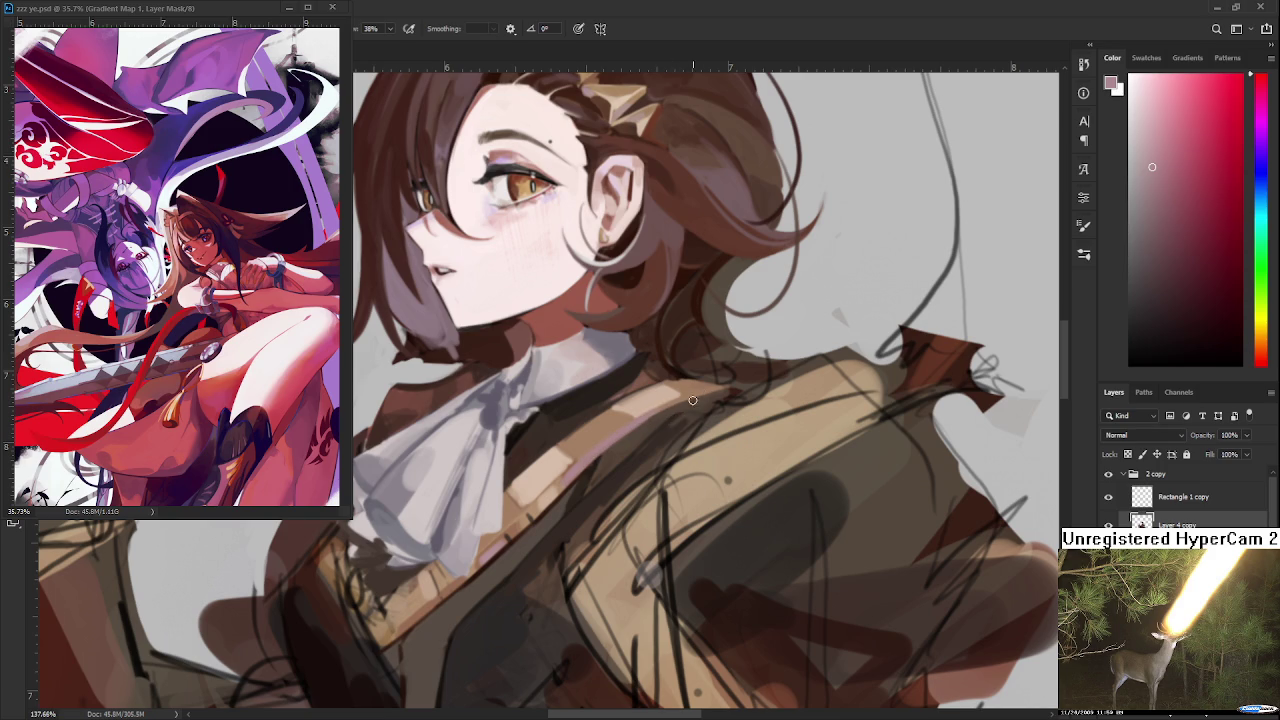
# Sample darker and lighter jacket browns and dab a shadow between jacket and cravat
pyautogui.keyDown('alt'); pyautogui.click(662, 408); pyautogui.keyUp('alt')
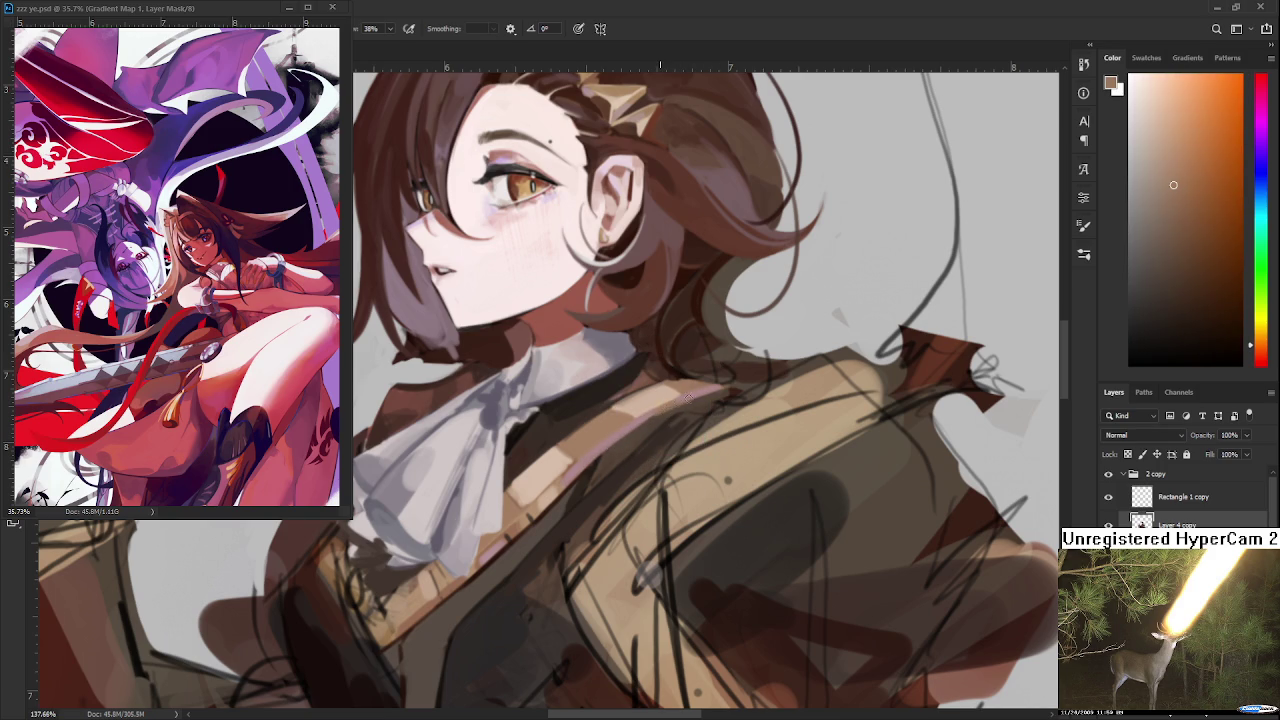
pyautogui.keyDown('alt'); pyautogui.click(652, 421); pyautogui.keyUp('alt')
pyautogui.keyDown('alt'); pyautogui.click(686, 396); pyautogui.keyUp('alt')
pyautogui.keyDown('alt'); pyautogui.click(669, 406); pyautogui.keyUp('alt')
pyautogui.keyDown('alt'); pyautogui.click(632, 412); pyautogui.keyUp('alt')
pyautogui.moveTo(632, 412); pyautogui.dragTo(614, 415)
pyautogui.keyDown('alt'); pyautogui.click(574, 457); pyautogui.keyUp('alt')
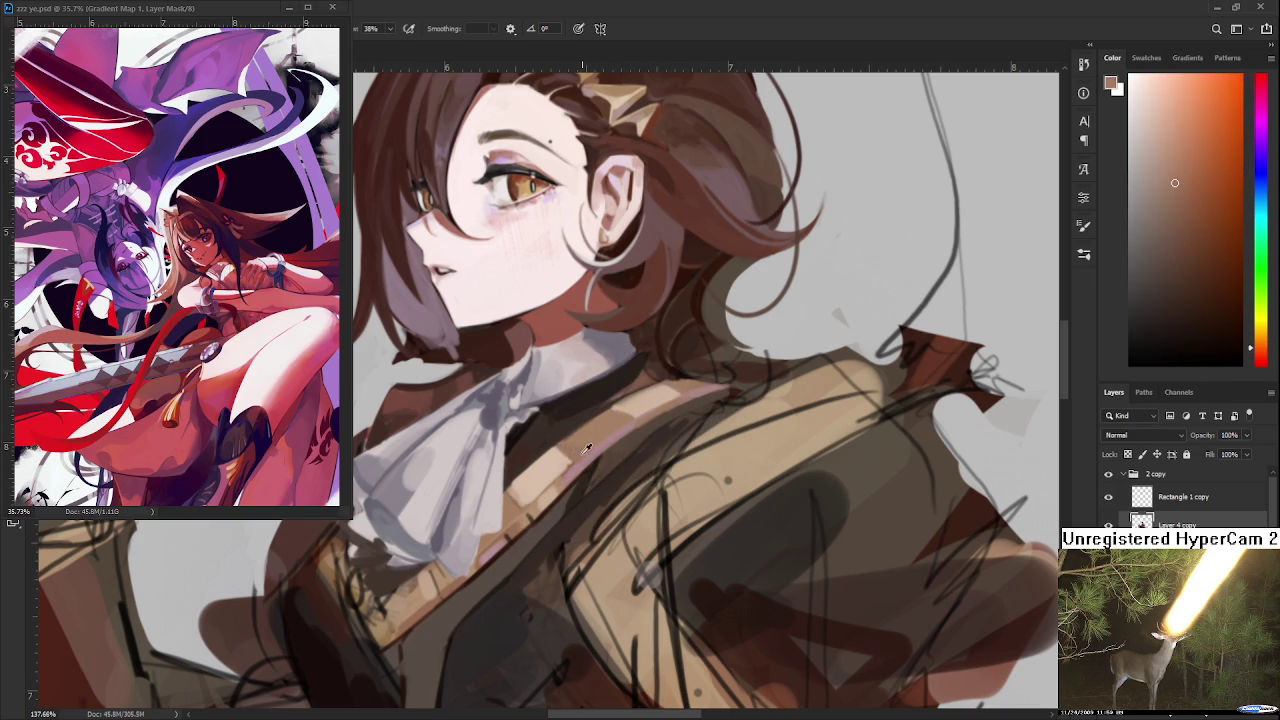
pyautogui.moveTo(575, 455)
pyautogui.mouseDown()
pyautogui.moveTo(523, 440)
pyautogui.moveTo(521, 501)
pyautogui.mouseUp()
pyautogui.moveTo(638, 454); pyautogui.dragTo(612, 492)
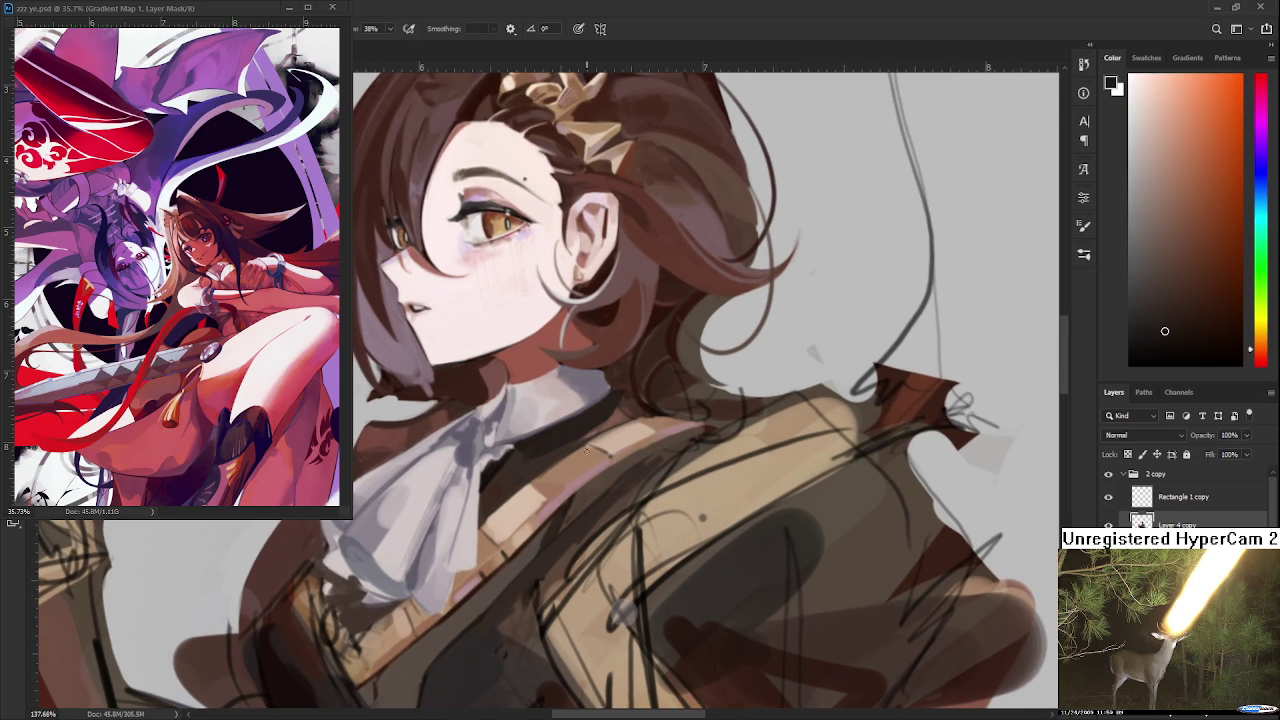
# Paint a short dark stroke on the jacket and sample darker browns from it
pyautogui.moveTo(598, 457); pyautogui.dragTo(588, 452)
pyautogui.keyDown('alt'); pyautogui.click(665, 350); pyautogui.keyUp('alt')
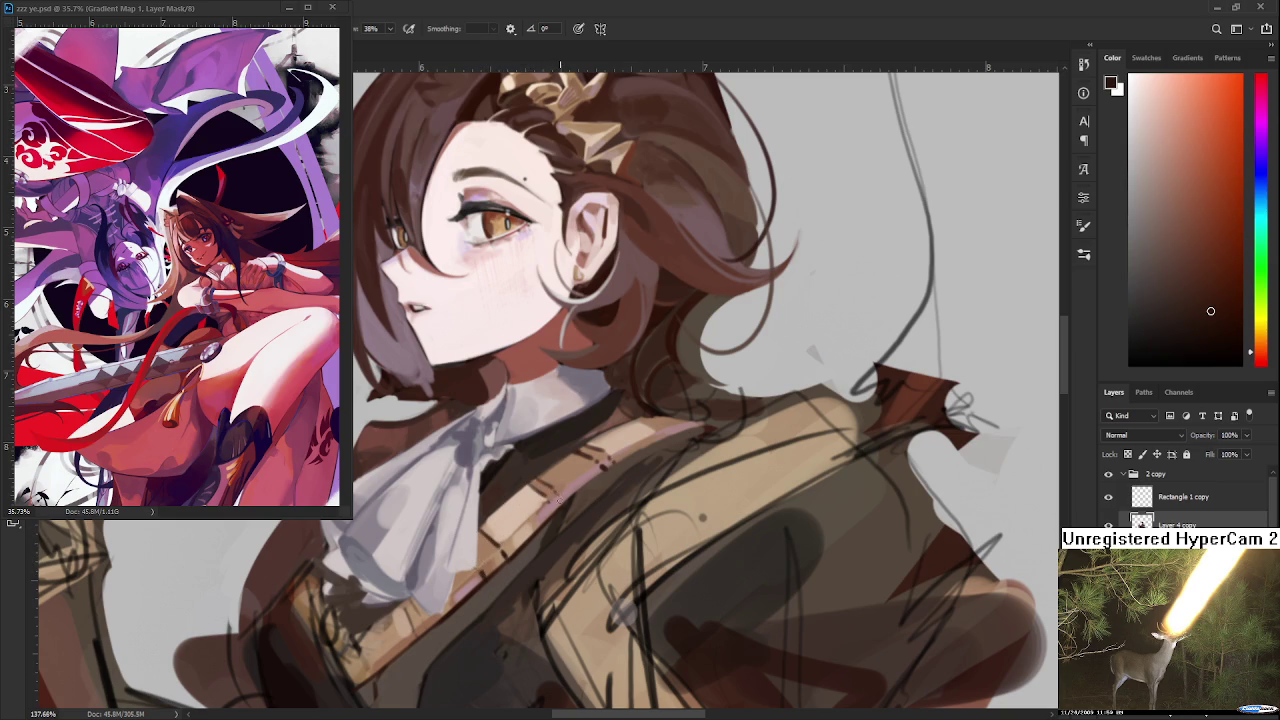
pyautogui.moveTo(681, 431); pyautogui.dragTo(665, 395)
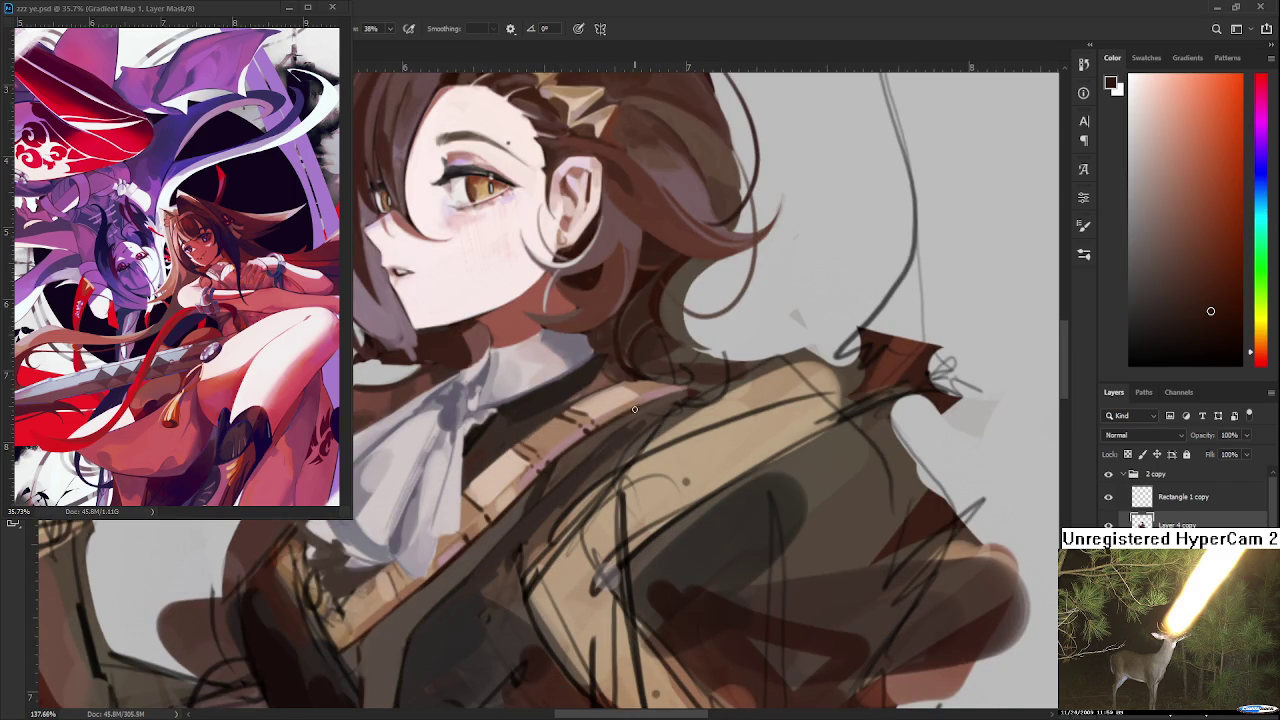
pyautogui.keyDown('alt'); pyautogui.click(603, 430); pyautogui.keyUp('alt')
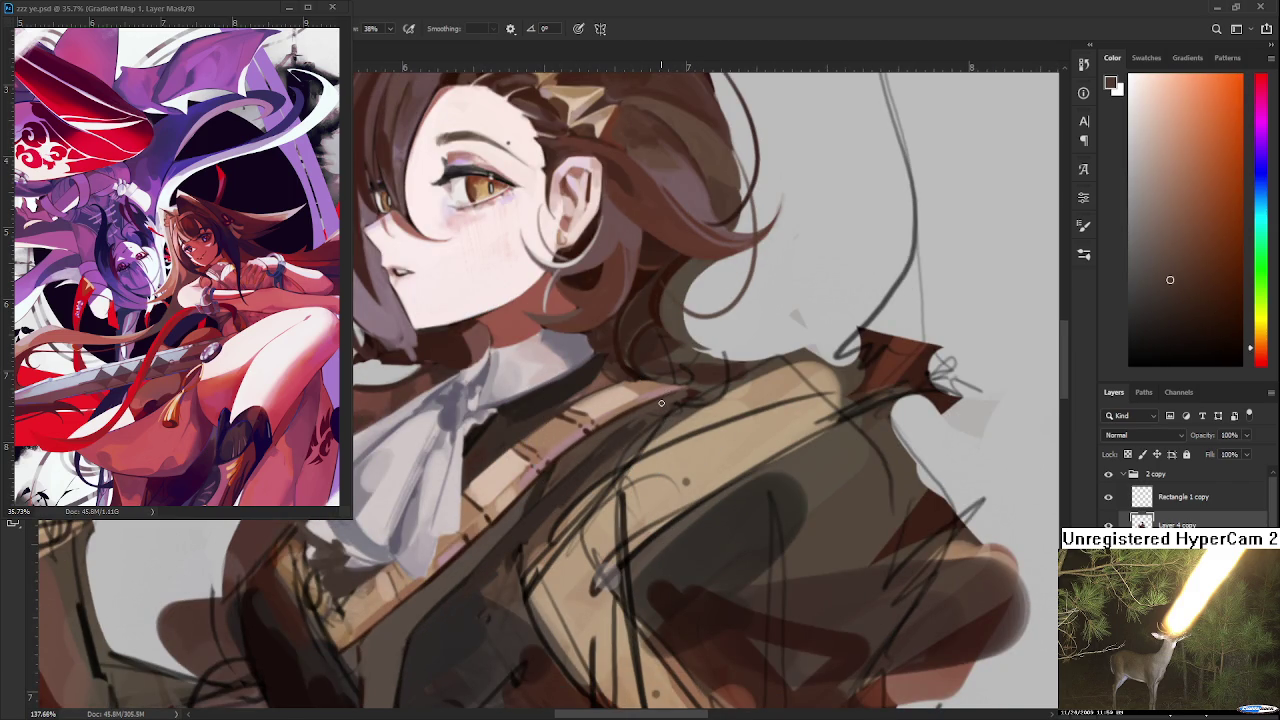
pyautogui.scroll(-2, 661, 407)
# Zoom in and sample darker colours from the jacket
pyautogui.scroll(-2, 661, 407)
pyautogui.scroll(2, 650, 395)
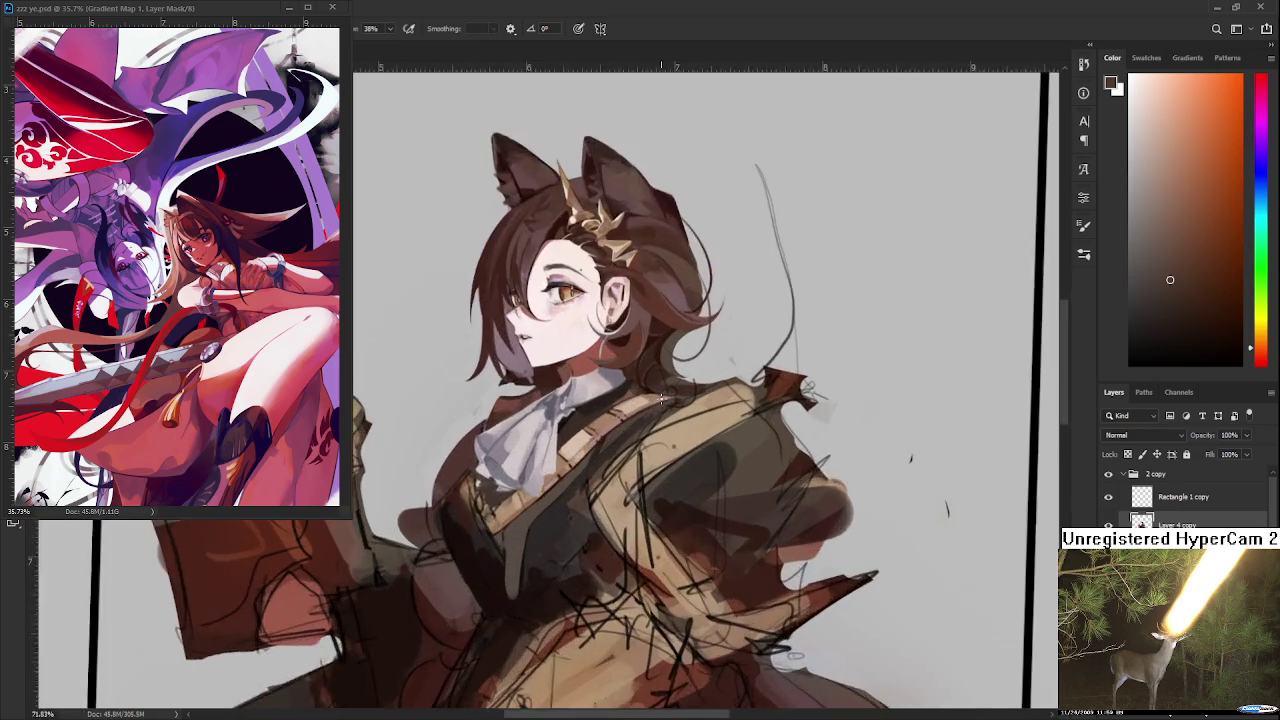
pyautogui.scroll(2, 643, 383)
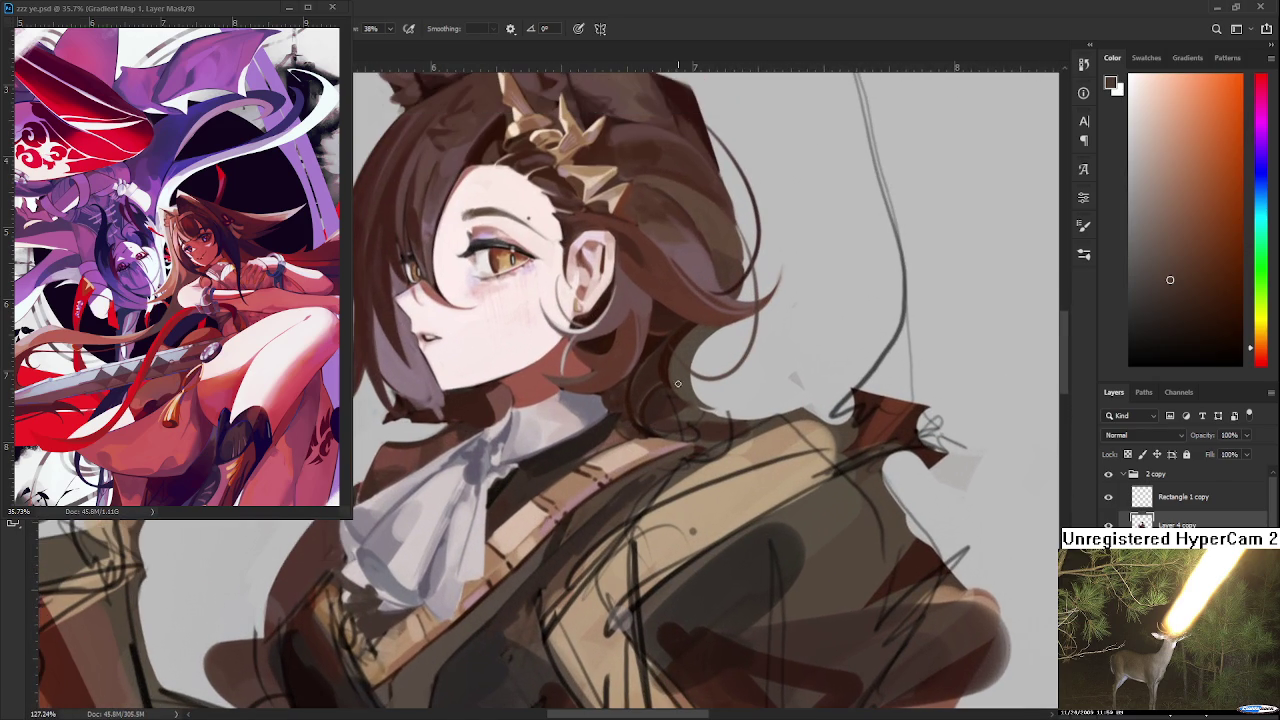
pyautogui.scroll(1, 643, 383)
pyautogui.keyDown('alt'); pyautogui.click(557, 466); pyautogui.keyUp('alt')
pyautogui.keyDown('alt'); pyautogui.click(614, 437); pyautogui.keyUp('alt')
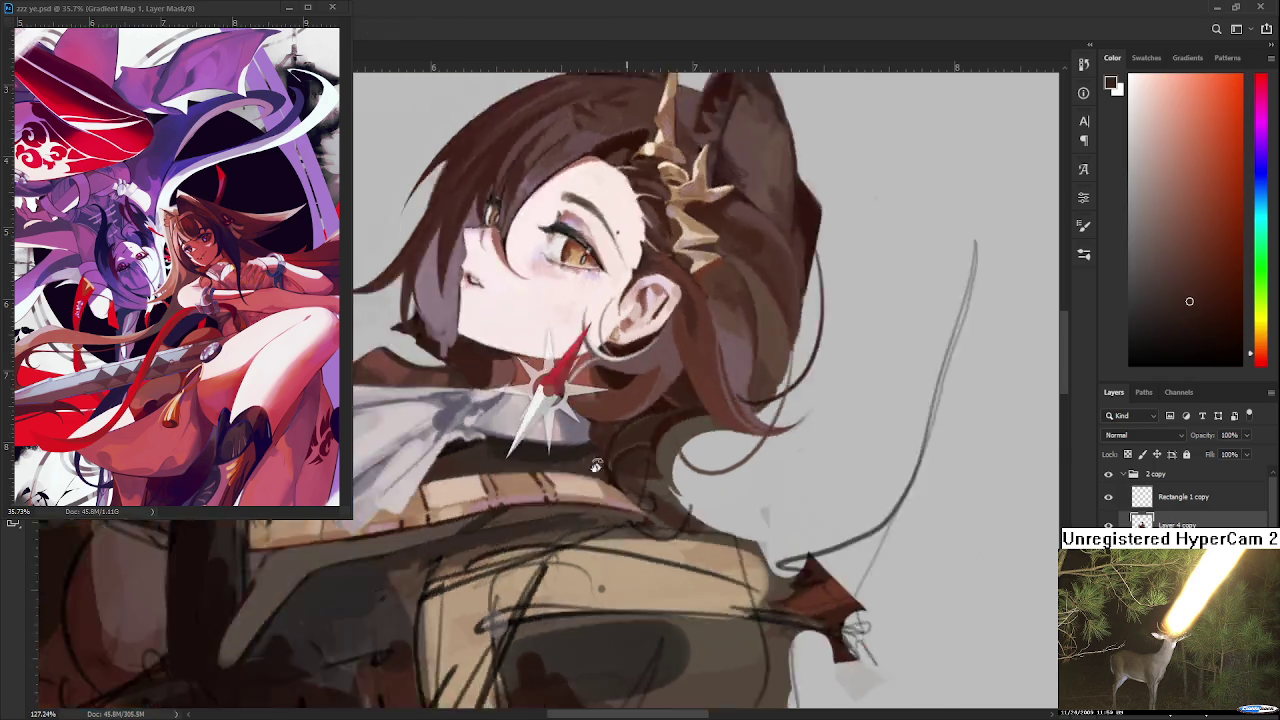
# Rotate the canvas upright and zoom out to see the whole character
pyautogui.moveTo(614, 437); pyautogui.dragTo(560, 450)
pyautogui.keyDown('alt'); pyautogui.click(560, 452); pyautogui.keyUp('alt')
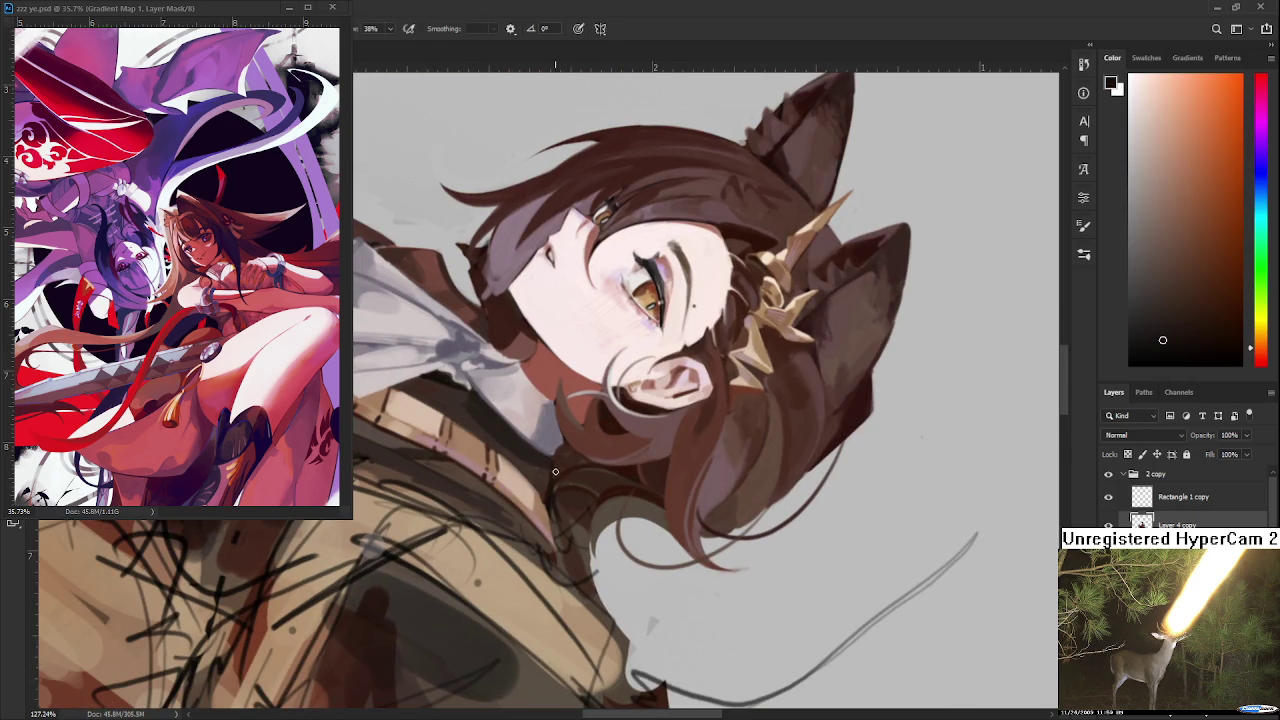
pyautogui.press('Escape')
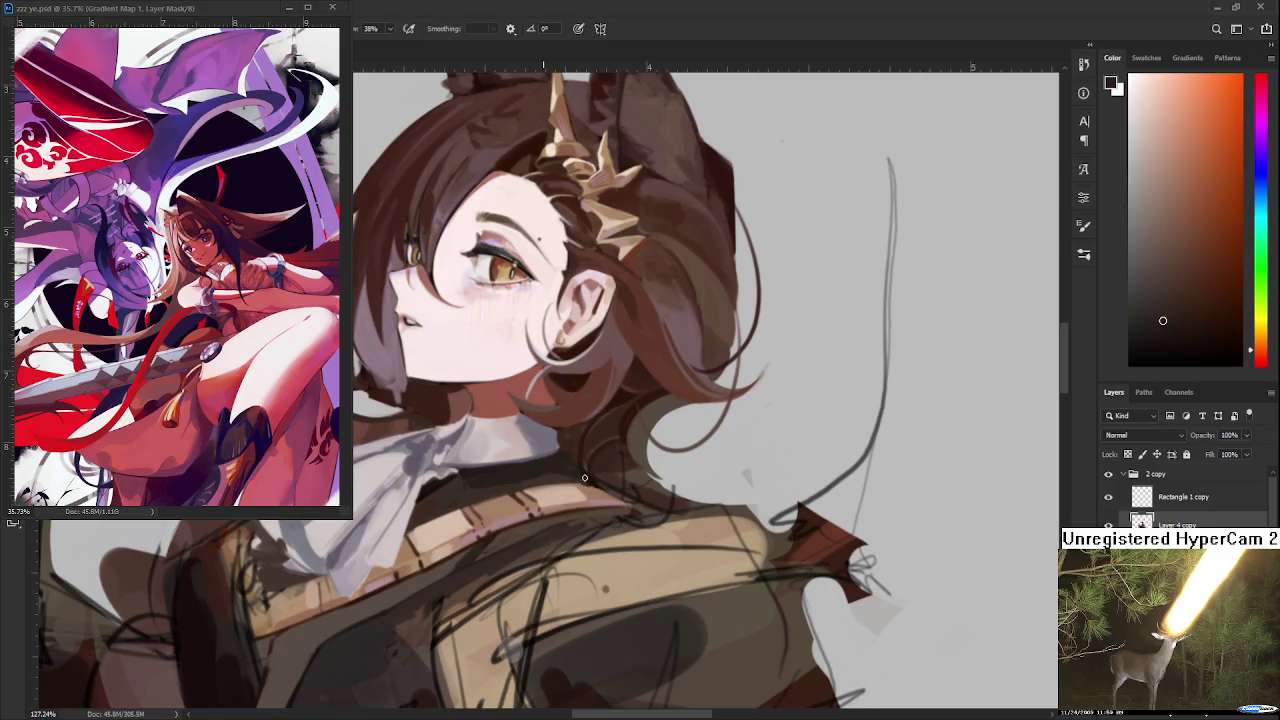
pyautogui.keyDown('alt'); pyautogui.click(576, 466); pyautogui.keyUp('alt')
pyautogui.moveTo(578, 426)
pyautogui.mouseDown()
pyautogui.moveTo(595, 495)
pyautogui.moveTo(527, 549)
pyautogui.moveTo(825, 578)
pyautogui.mouseUp()
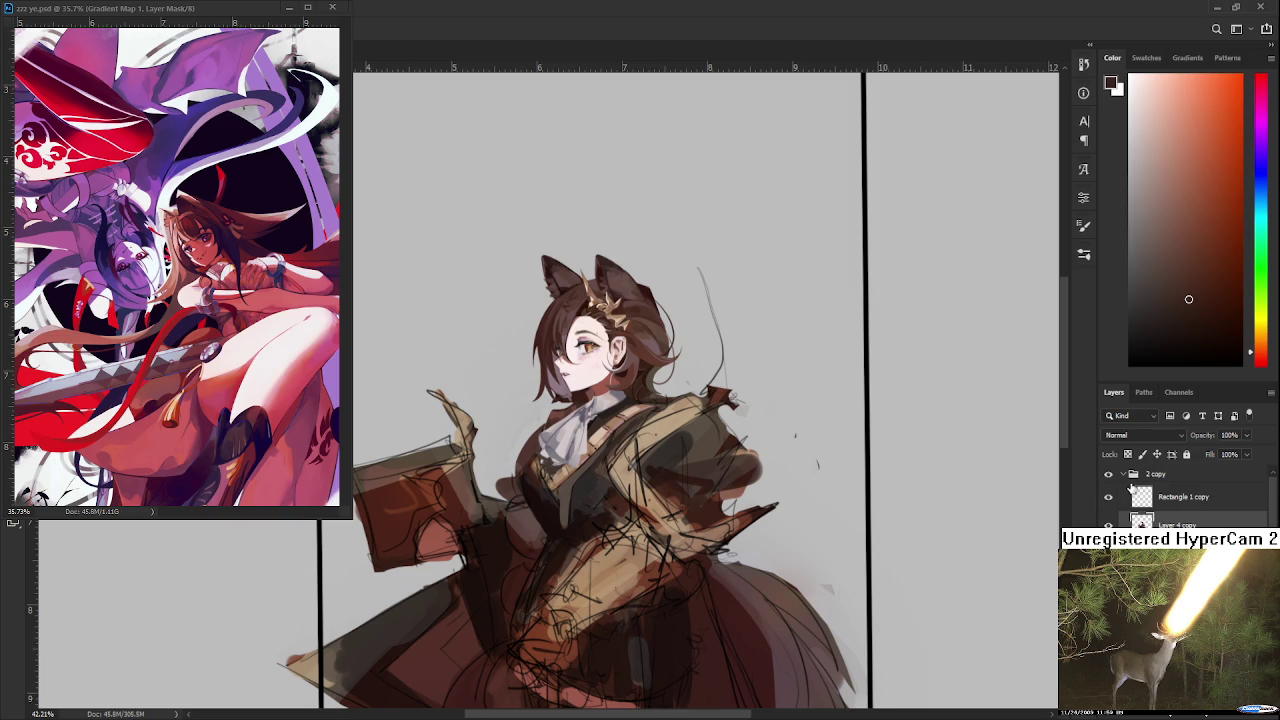
# Add Hue/Saturation 1 above the 2 copy group and toggle it for greyscale value checks
pyautogui.click(1163, 478)
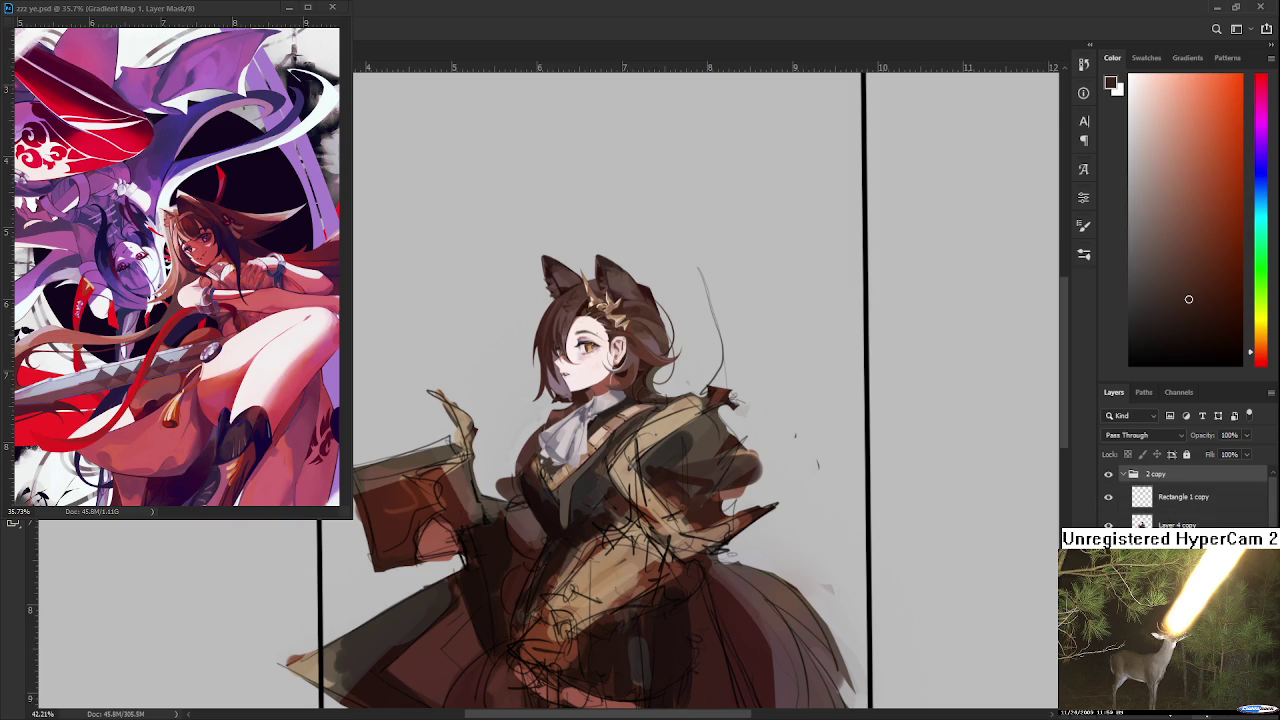
pyautogui.click(1083, 197)
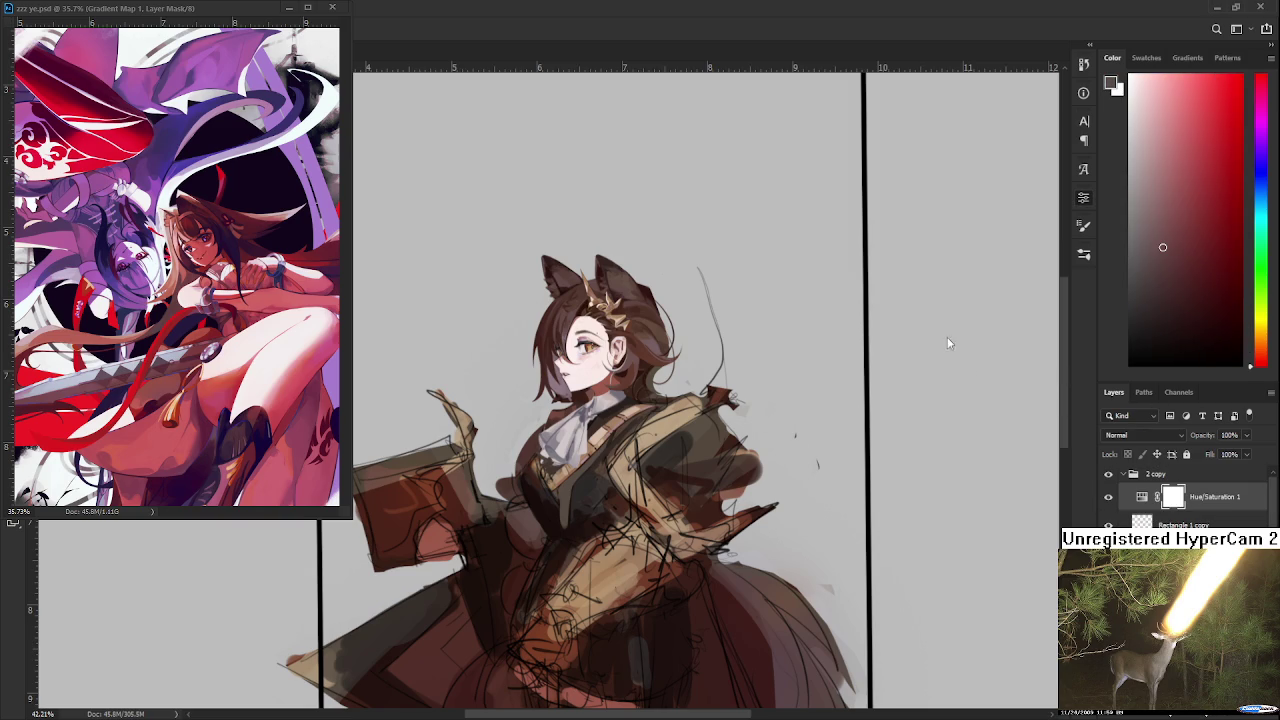
pyautogui.click(1108, 497)
pyautogui.moveTo(1205, 489); pyautogui.dragTo(1200, 470)
pyautogui.click(1108, 479)
pyautogui.click(1108, 480)
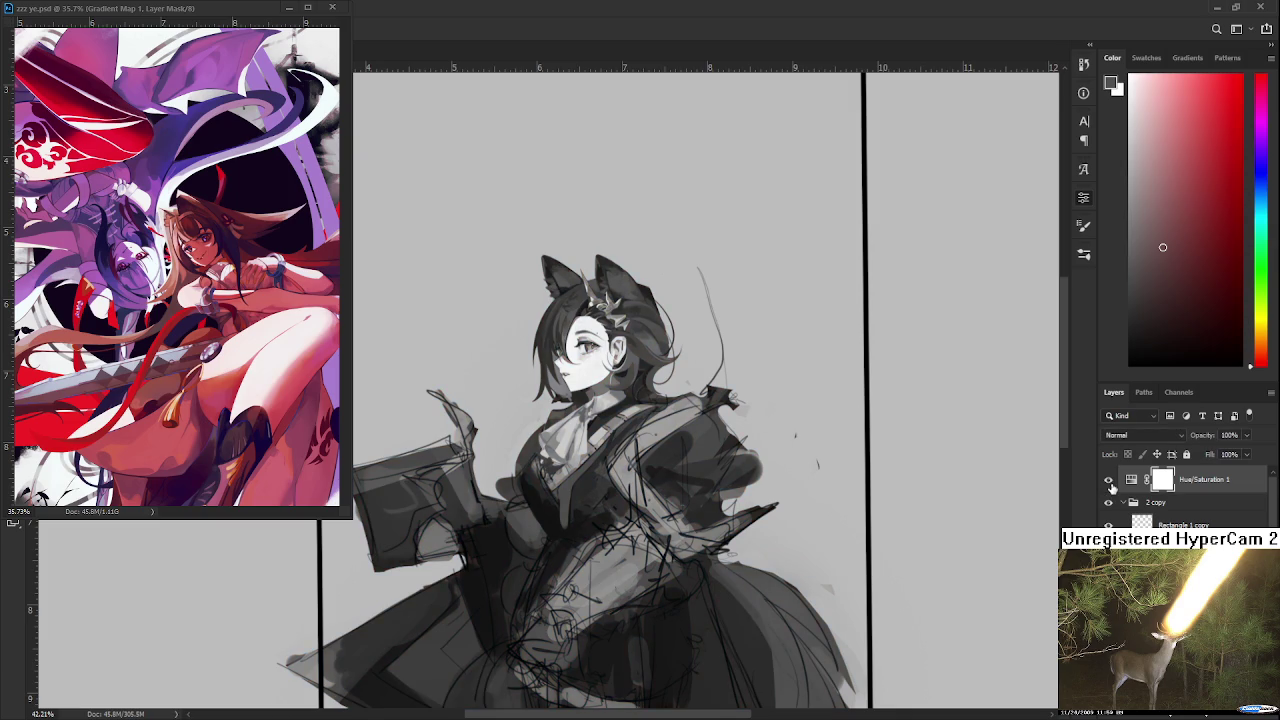
pyautogui.click(1108, 480)
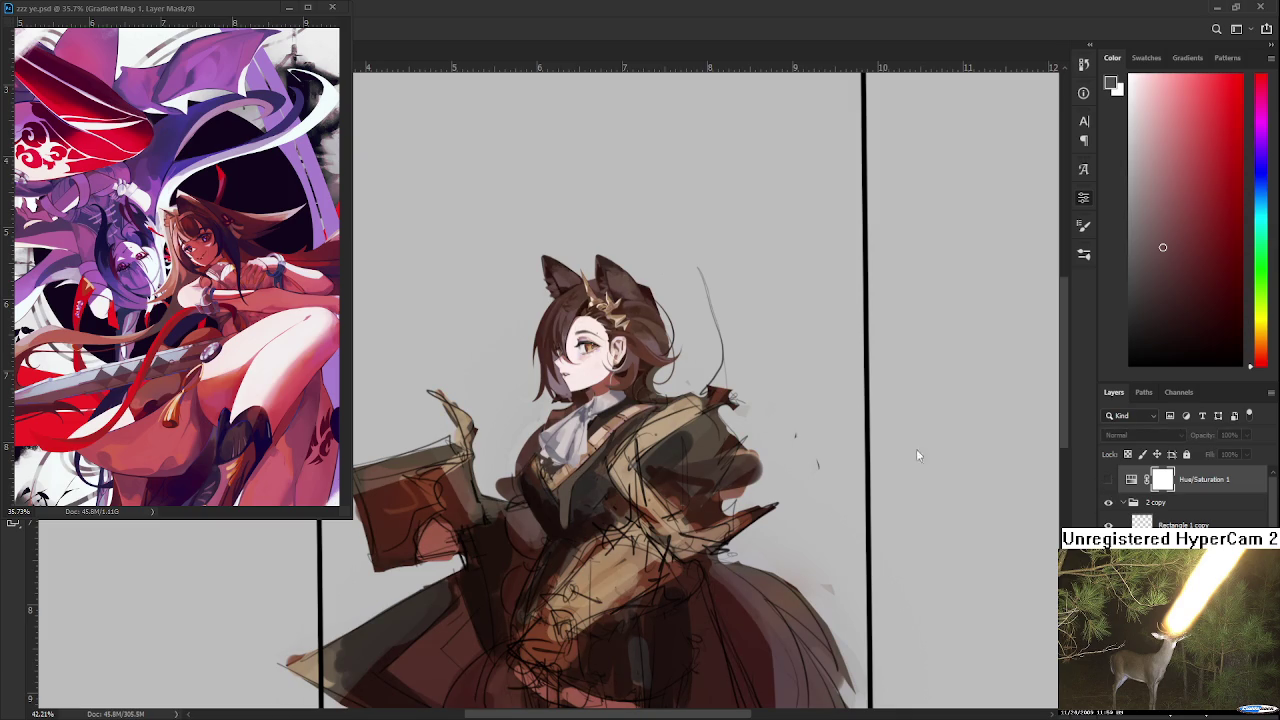
pyautogui.click(1108, 479)
pyautogui.click(1108, 479)
# Sample the face's skin tone and paint a light cream stroke on the collar
pyautogui.scroll(5, 627, 384)
pyautogui.scroll(3, 627, 384)
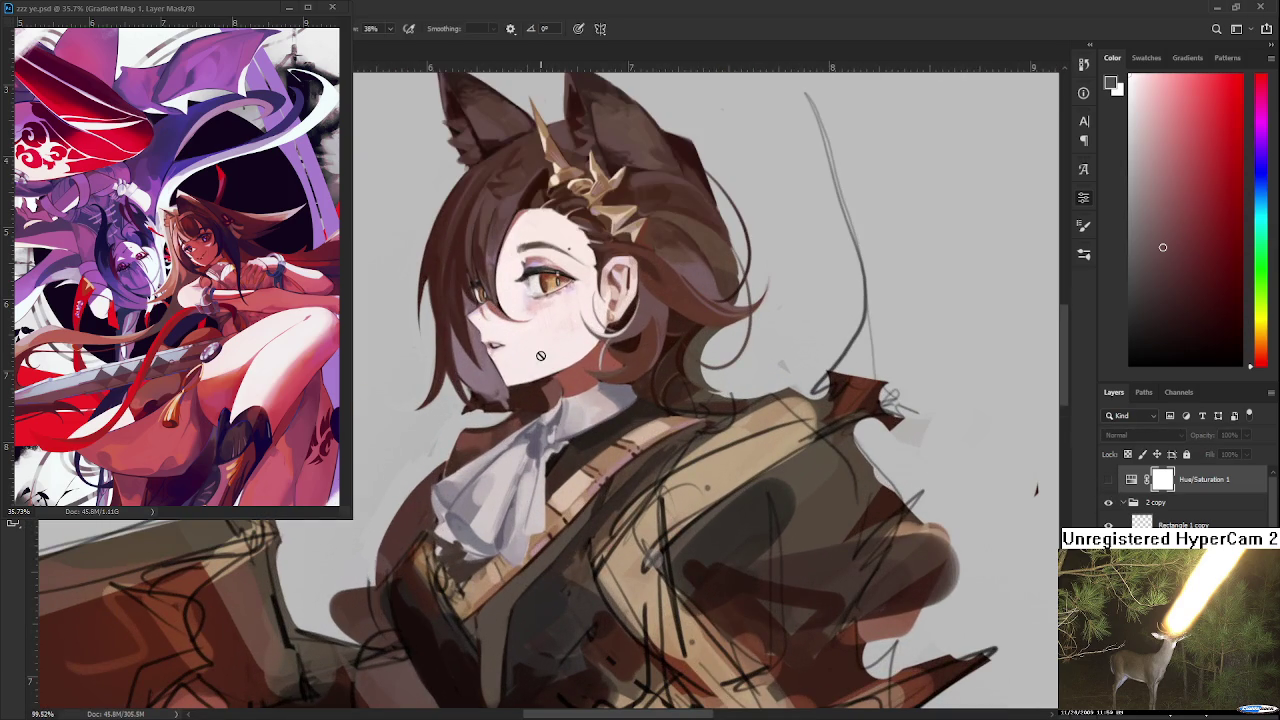
pyautogui.keyDown('alt'); pyautogui.click(640, 330); pyautogui.keyUp('alt')
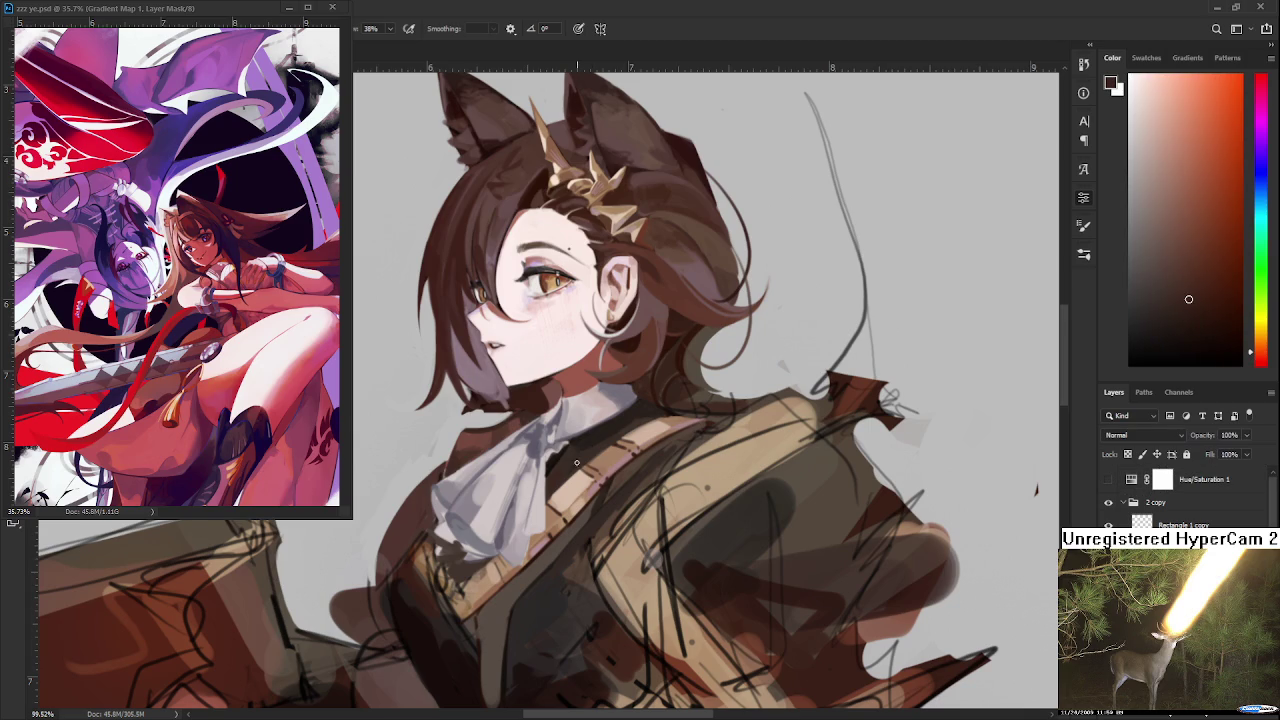
pyautogui.keyDown('alt'); pyautogui.click(548, 370); pyautogui.keyUp('alt')
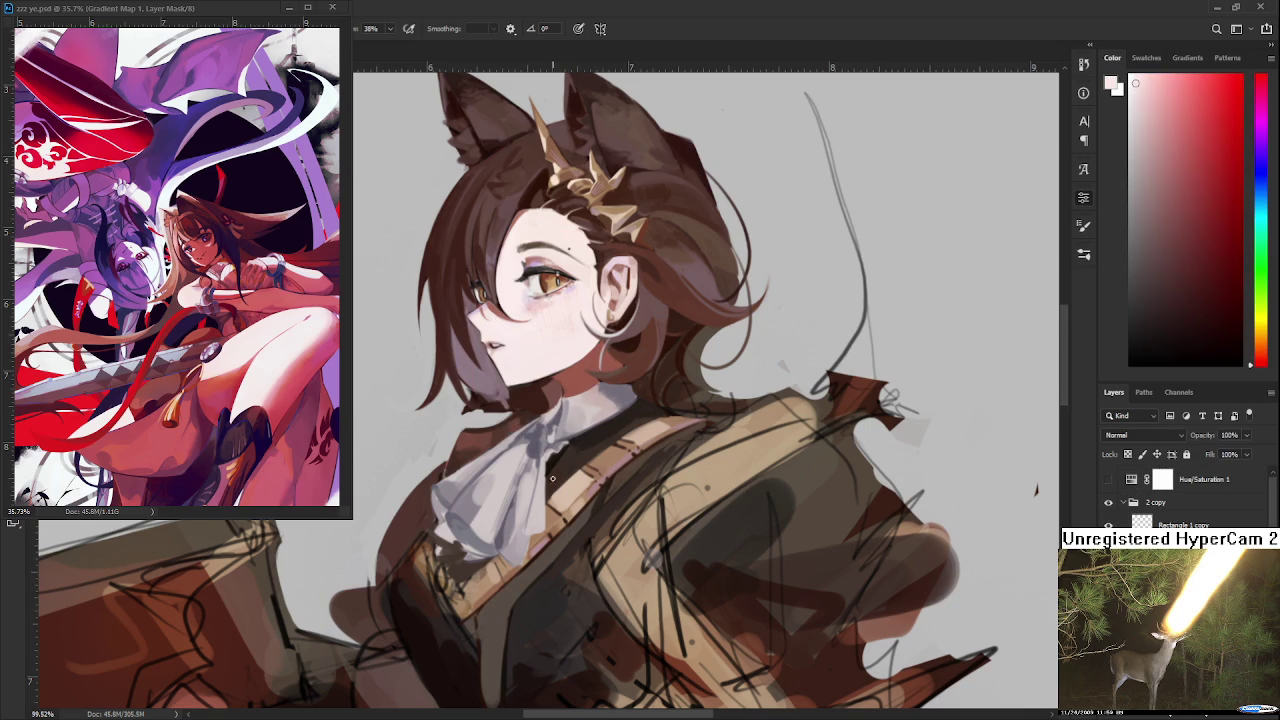
pyautogui.moveTo(558, 500); pyautogui.dragTo(576, 512)
pyautogui.moveTo(640, 448)
pyautogui.mouseDown()
pyautogui.moveTo(617, 482)
pyautogui.moveTo(654, 462)
pyautogui.mouseUp()
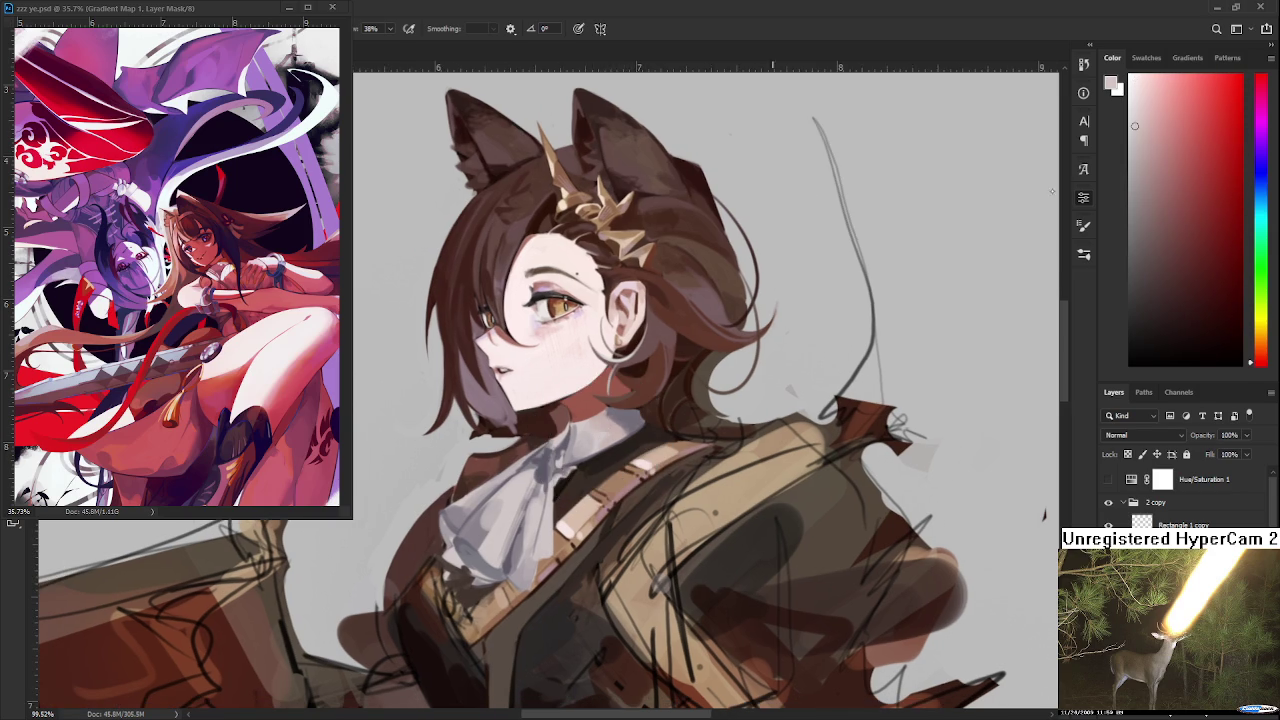
# Brighten the neck and collar with near-white, then sample collar shades
pyautogui.click(1142, 89)
pyautogui.click(1130, 91)
pyautogui.moveTo(585, 430); pyautogui.dragTo(608, 442)
pyautogui.keyDown('alt'); pyautogui.click(610, 436); pyautogui.keyUp('alt')
pyautogui.keyDown('alt'); pyautogui.click(605, 428); pyautogui.keyUp('alt')
pyautogui.keyDown('alt'); pyautogui.click(601, 420); pyautogui.keyUp('alt')
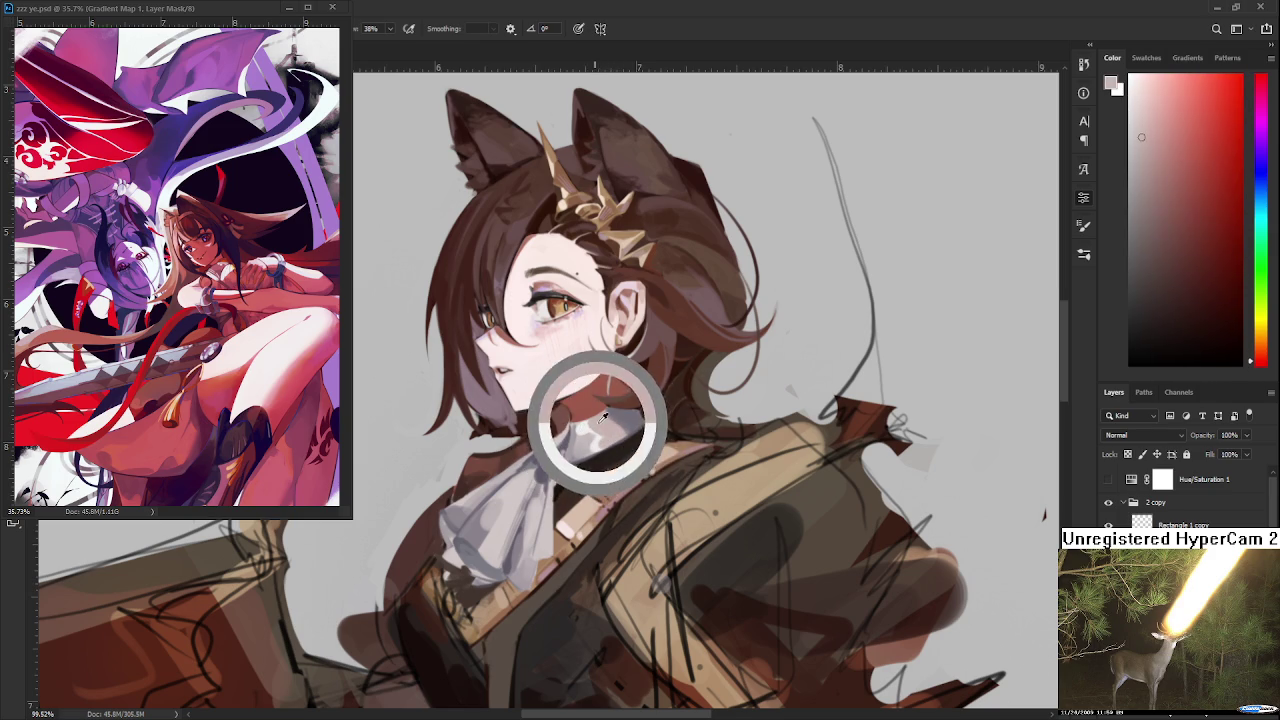
pyautogui.keyDown('alt'); pyautogui.click(589, 425); pyautogui.keyUp('alt')
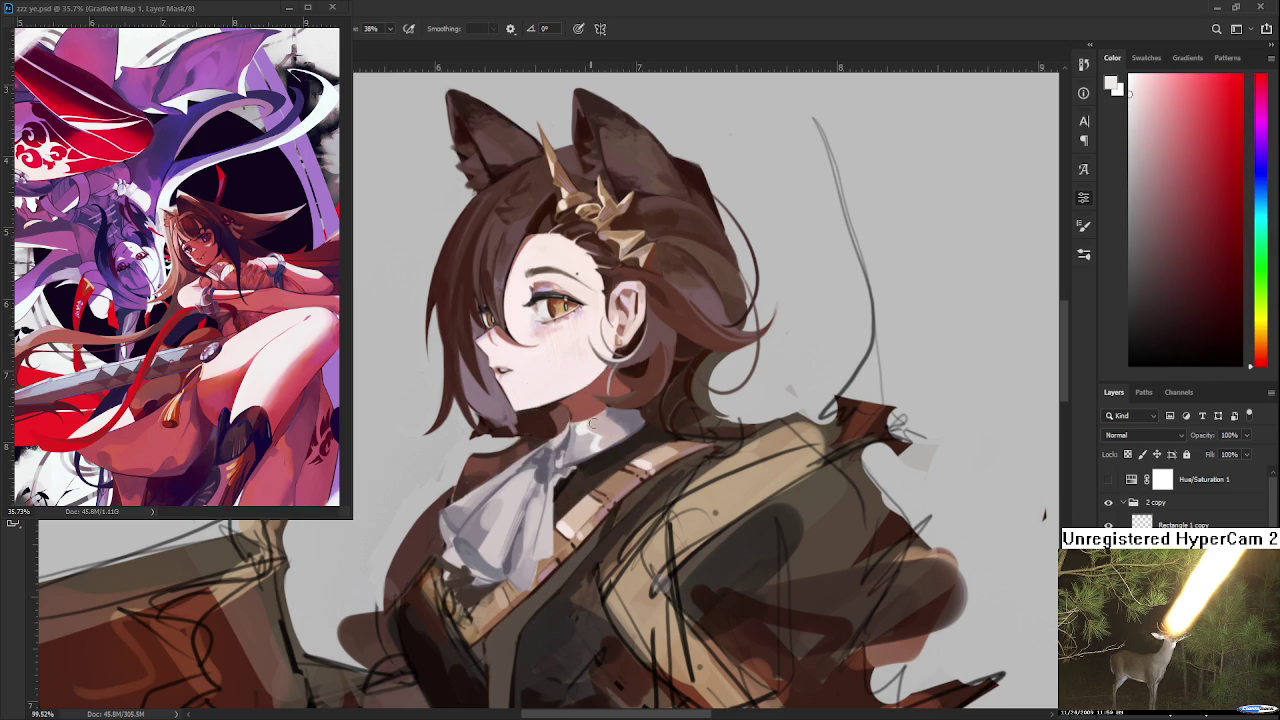
pyautogui.keyDown('alt'); pyautogui.click(590, 428); pyautogui.keyUp('alt')
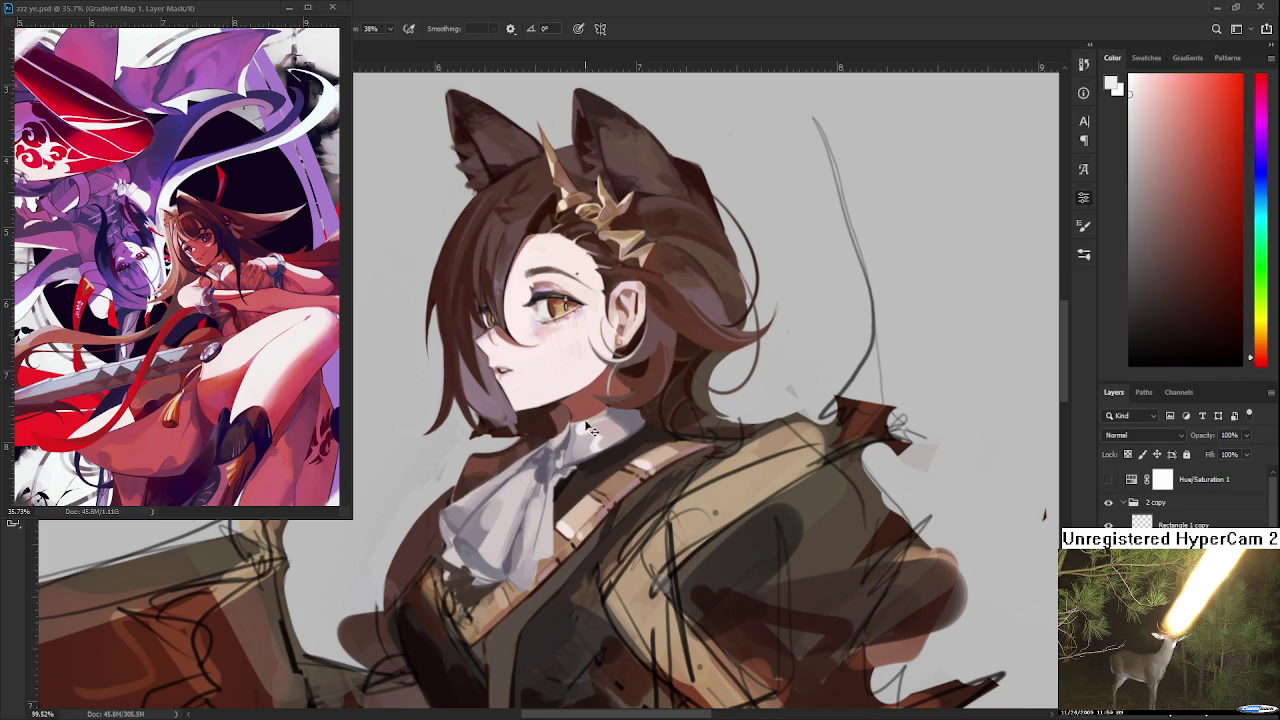
# Paint light strokes across the middle folds of the white cravat
pyautogui.moveTo(486, 560); pyautogui.dragTo(502, 530)
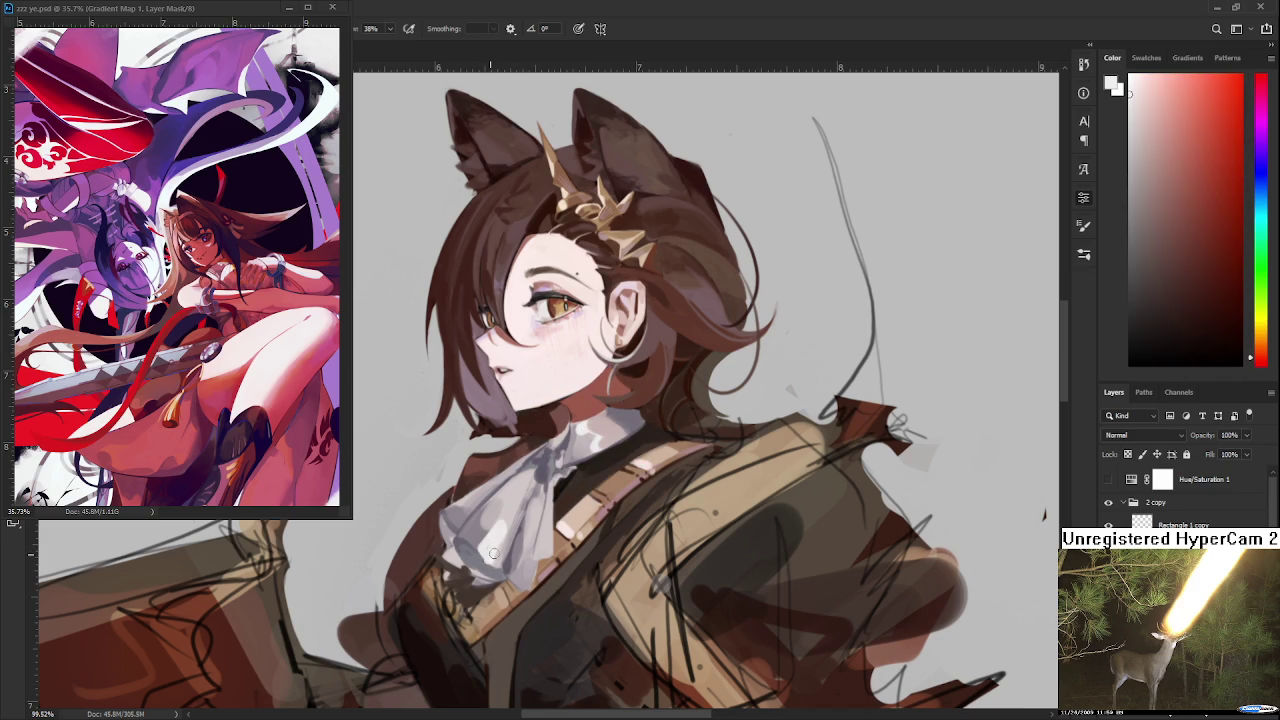
pyautogui.keyDown('alt'); pyautogui.click(515, 508); pyautogui.keyUp('alt')
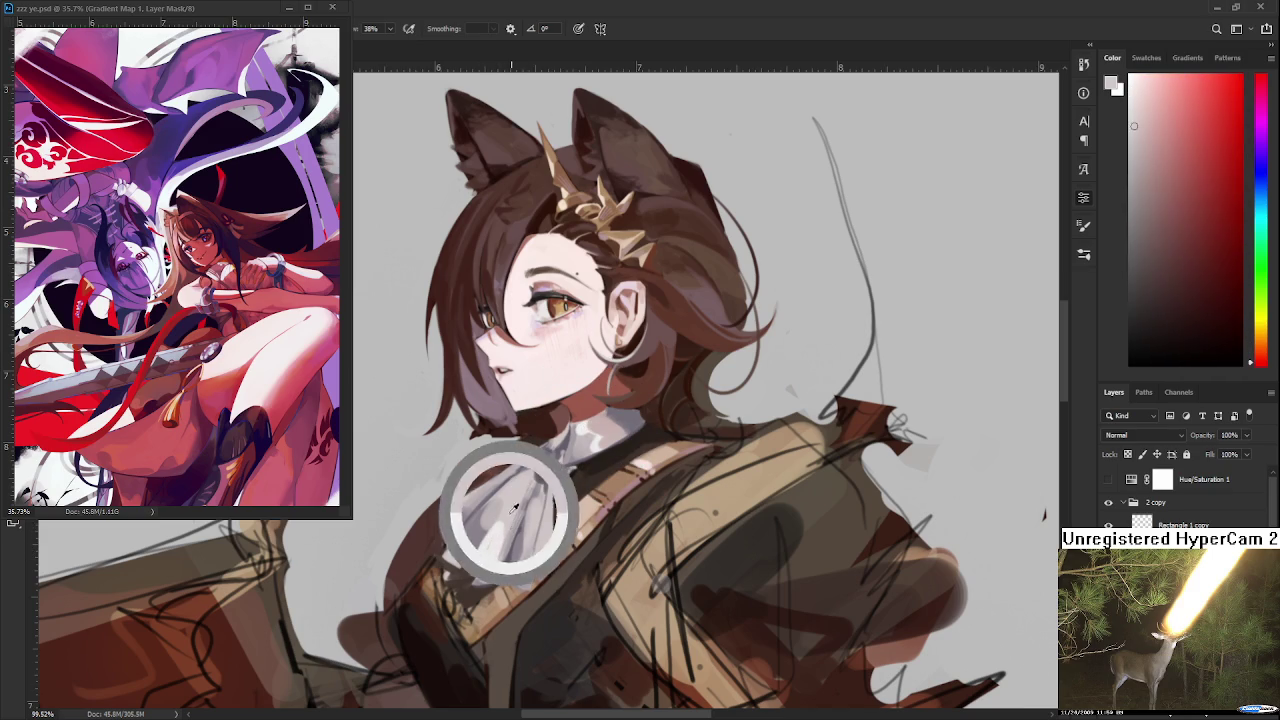
pyautogui.moveTo(495, 545); pyautogui.dragTo(517, 476)
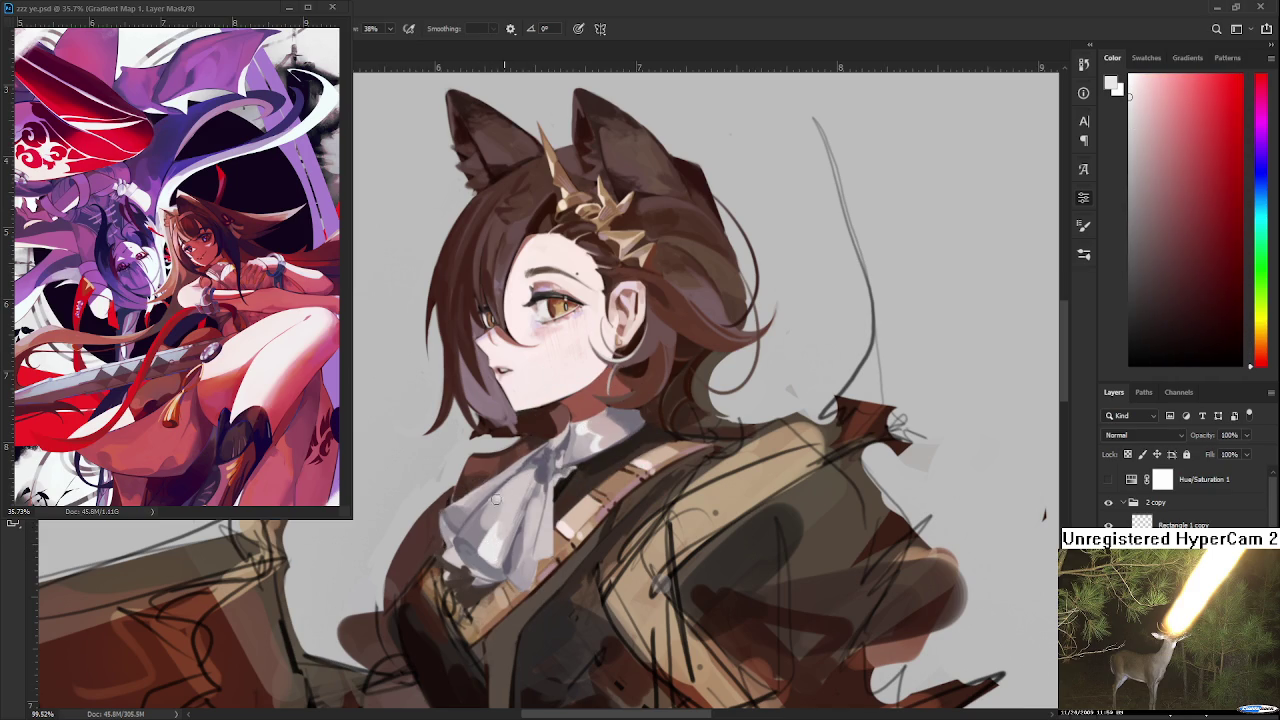
pyautogui.keyDown('alt'); pyautogui.click(528, 481); pyautogui.keyUp('alt')
pyautogui.keyDown('alt'); pyautogui.click(600, 445); pyautogui.keyUp('alt')
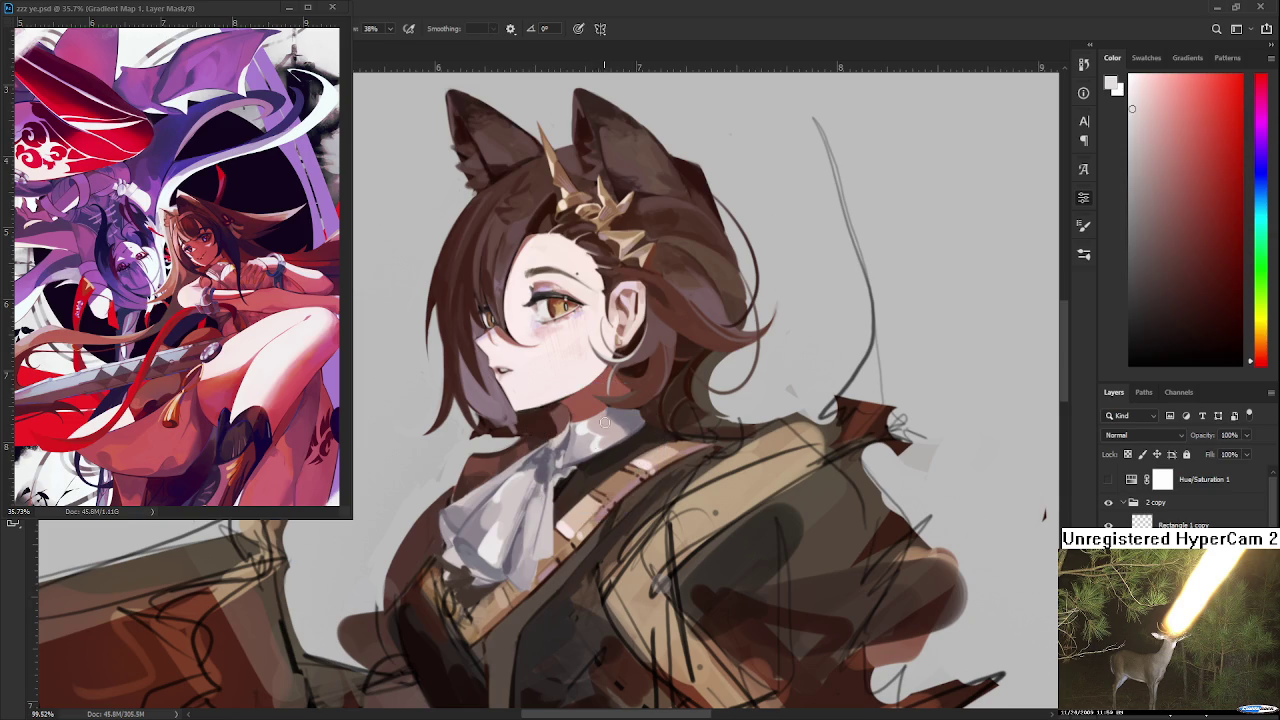
pyautogui.moveTo(540, 500); pyautogui.dragTo(526, 540)
pyautogui.keyDown('alt'); pyautogui.click(487, 544); pyautogui.keyUp('alt')
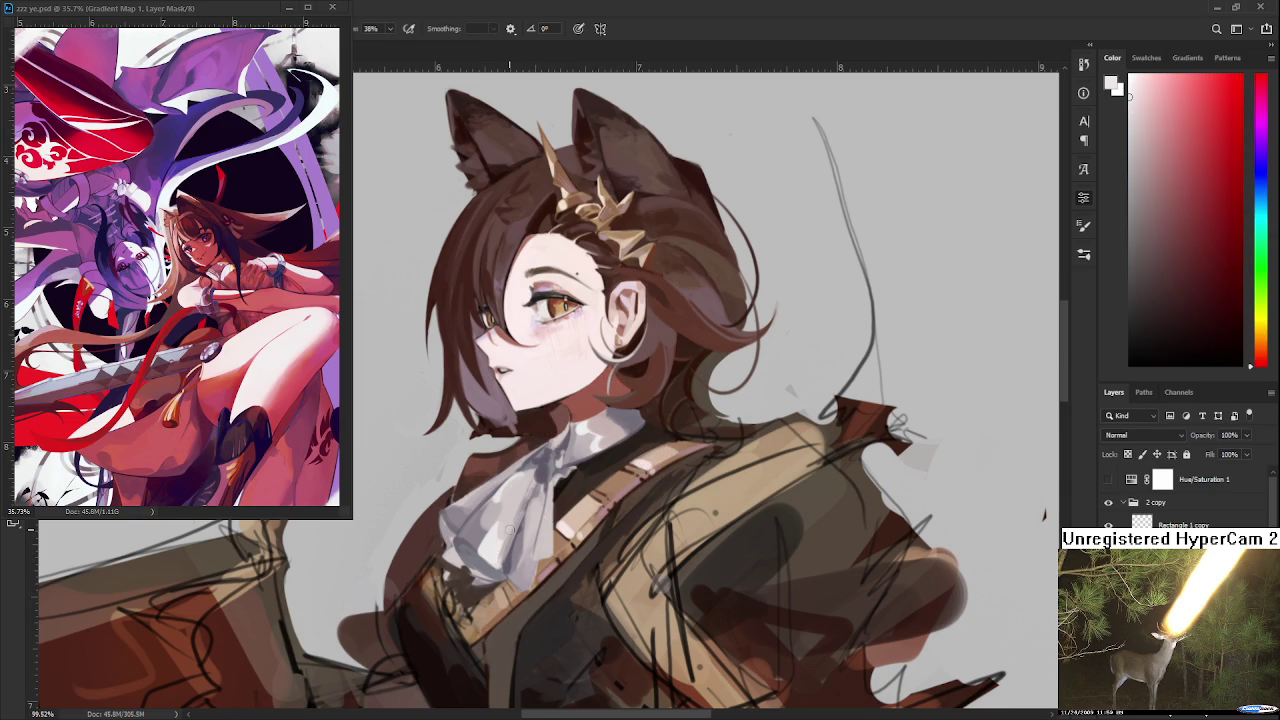
# Save the painting with Ctrl+S
pyautogui.scroll(-5, 576, 506)
pyautogui.hotkey('ctrl', 's')
pyautogui.scroll(4, 576, 506)
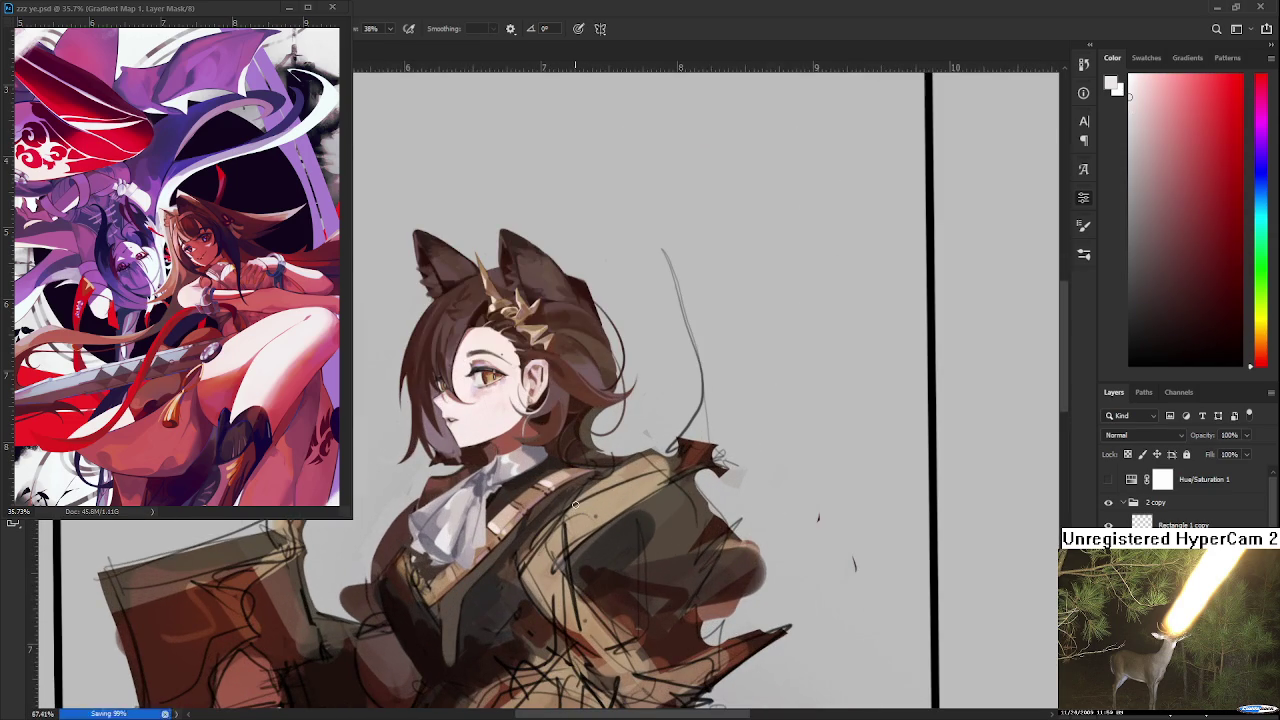
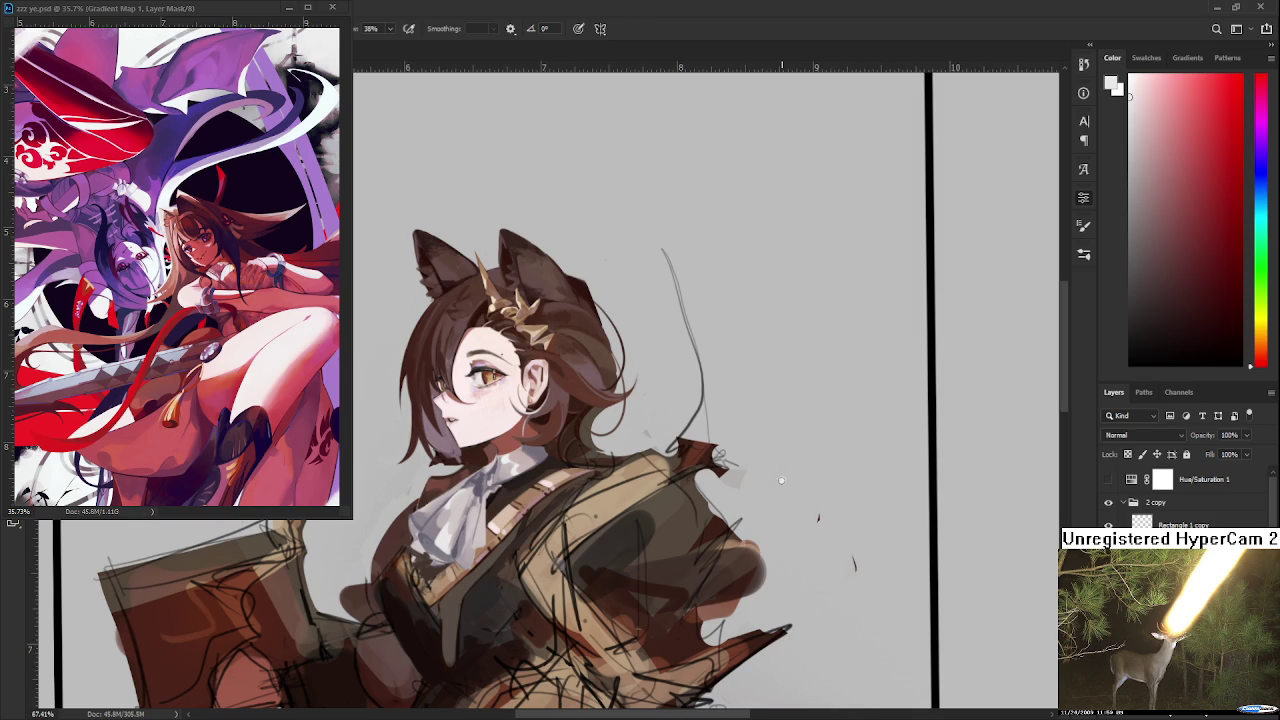
# Zoom in on the face and shoulder and sample dark orange-brown coat colours
pyautogui.scroll(1, 780, 480)
pyautogui.scroll(1, 650, 468)
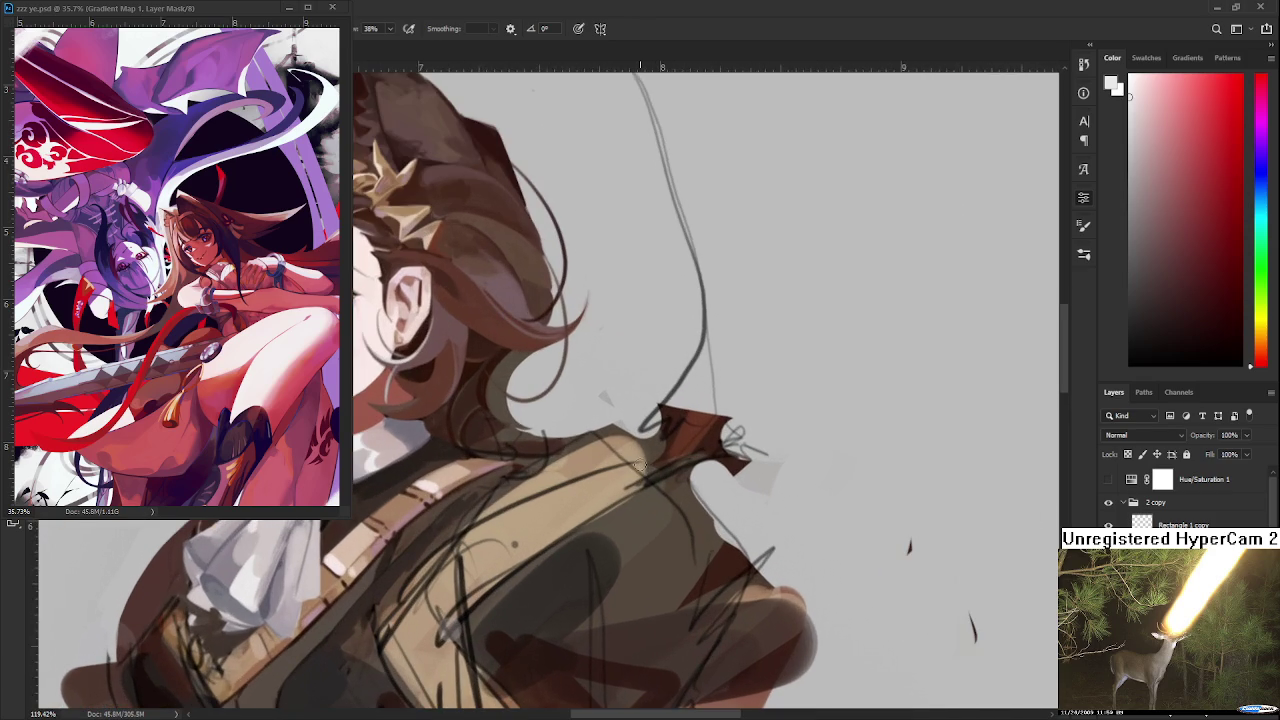
pyautogui.moveTo(534, 459); pyautogui.dragTo(604, 461)
pyautogui.moveTo(636, 501); pyautogui.dragTo(664, 458)
pyautogui.moveTo(501, 486); pyautogui.dragTo(528, 428)
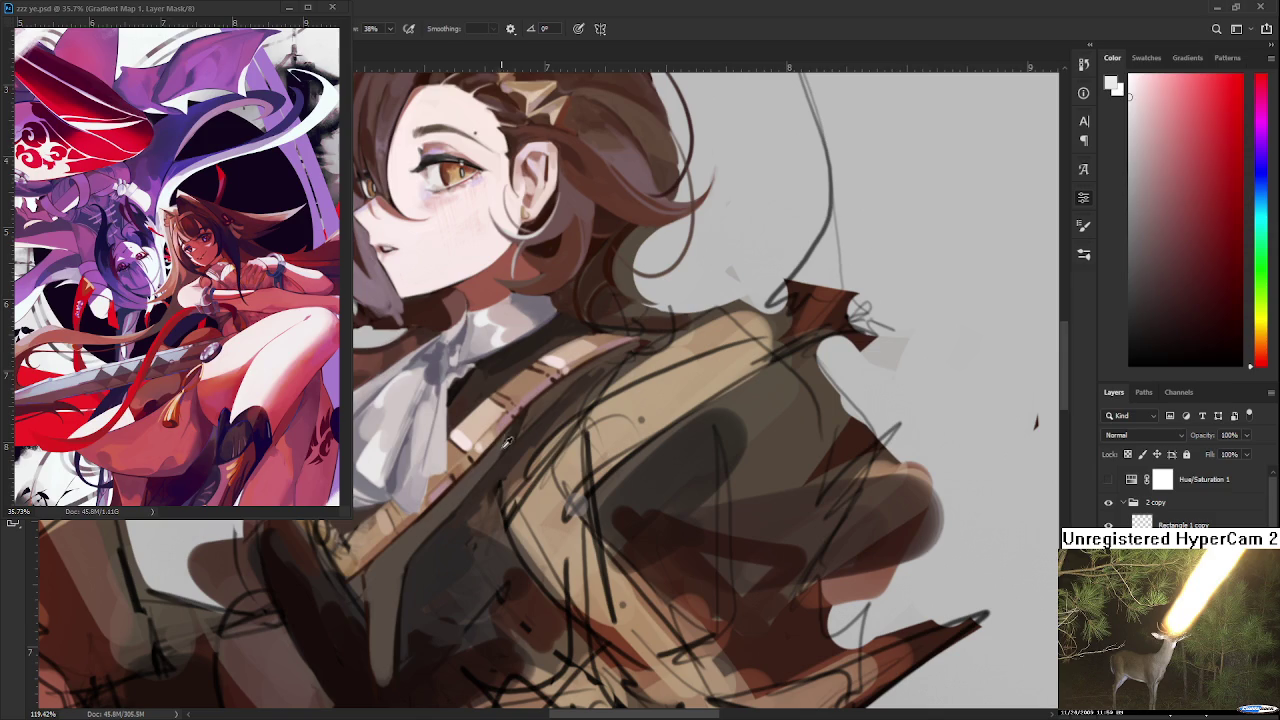
pyautogui.keyDown('alt'); pyautogui.click(511, 440); pyautogui.keyUp('alt')
pyautogui.keyDown('alt'); pyautogui.click(518, 428); pyautogui.keyUp('alt')
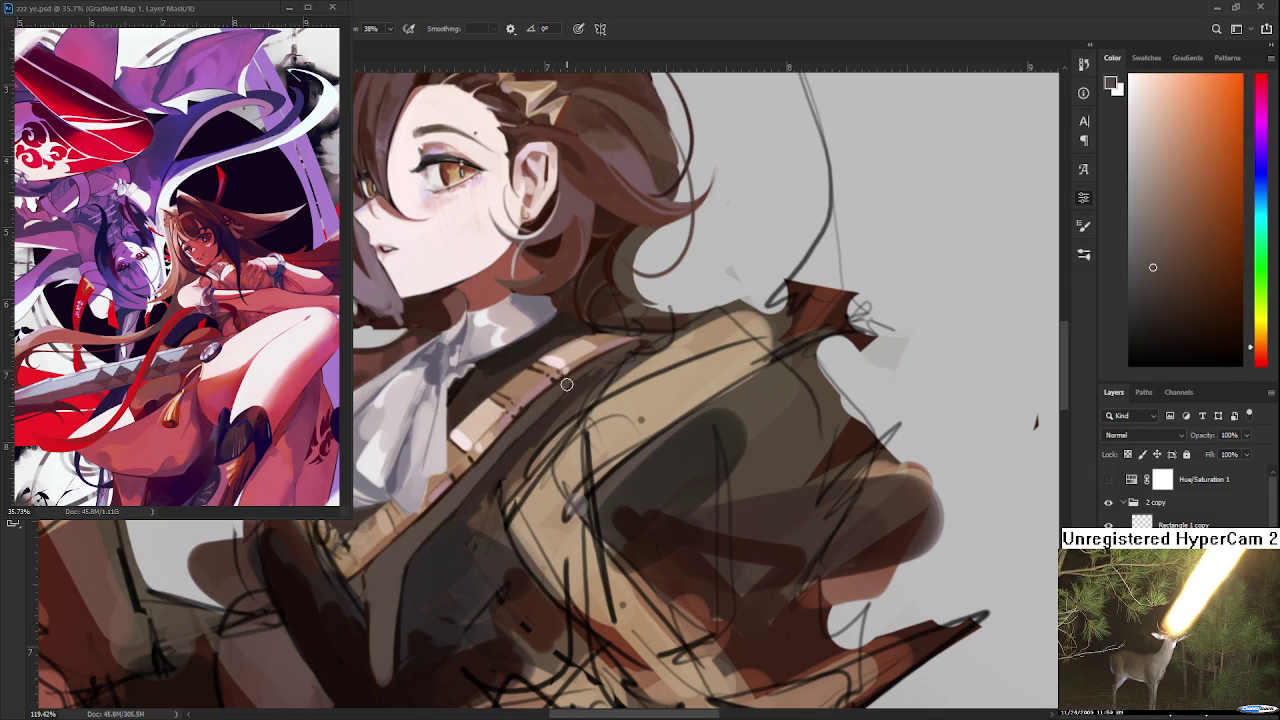
pyautogui.keyDown('alt'); pyautogui.click(528, 418); pyautogui.keyUp('alt')
pyautogui.keyDown('alt'); pyautogui.click(555, 410); pyautogui.keyUp('alt')
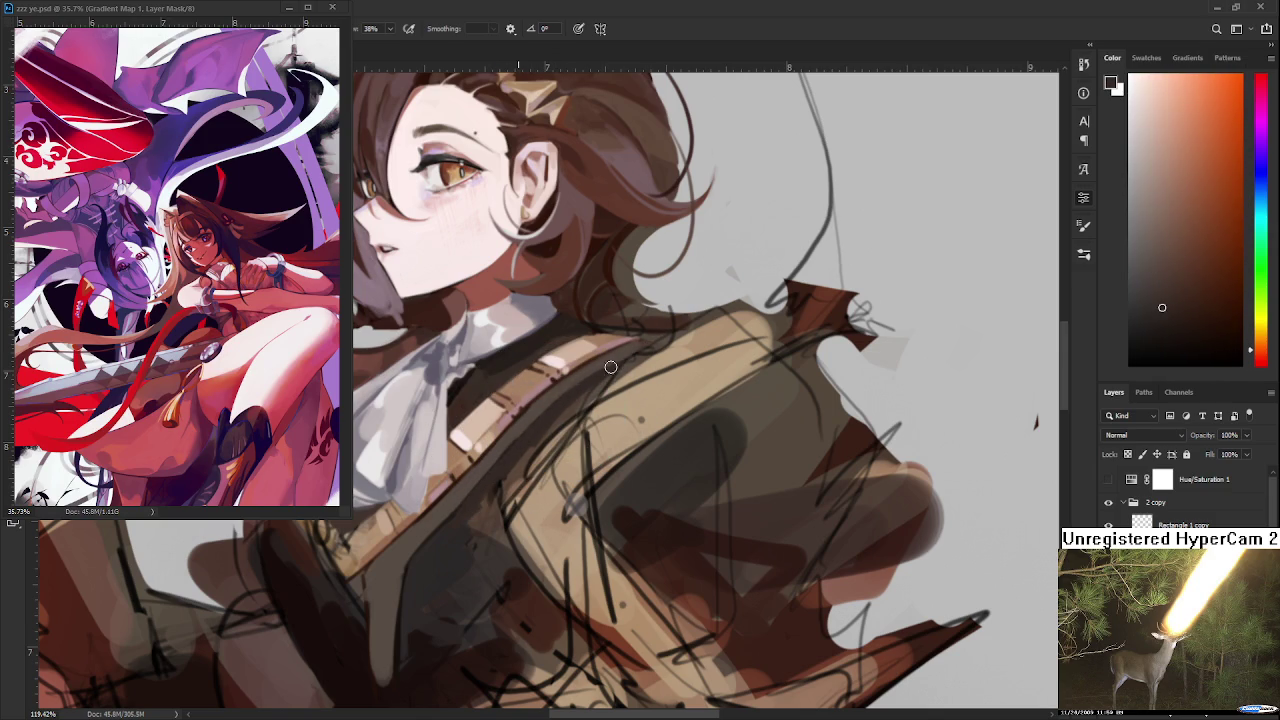
# Reframe the head and shoulder and shade it with colours sampled from the lower coat
pyautogui.moveTo(597, 380); pyautogui.dragTo(534, 480)
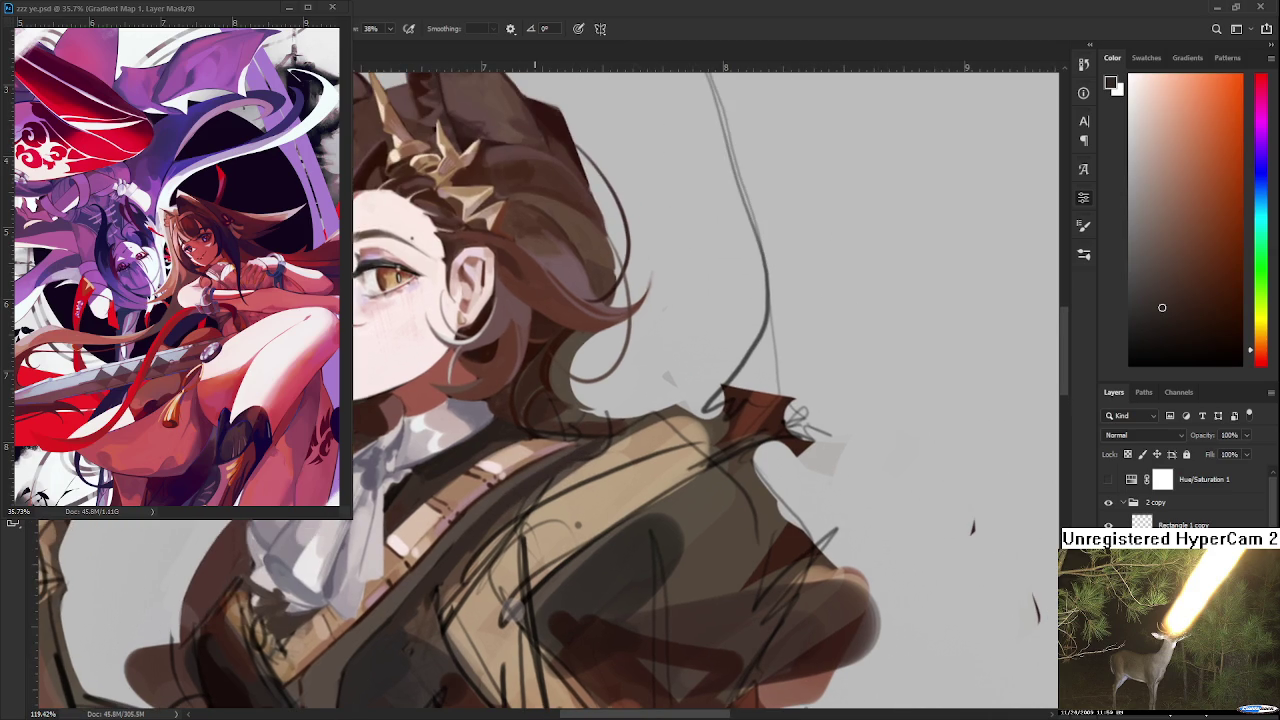
pyautogui.scroll(-1, 534, 491)
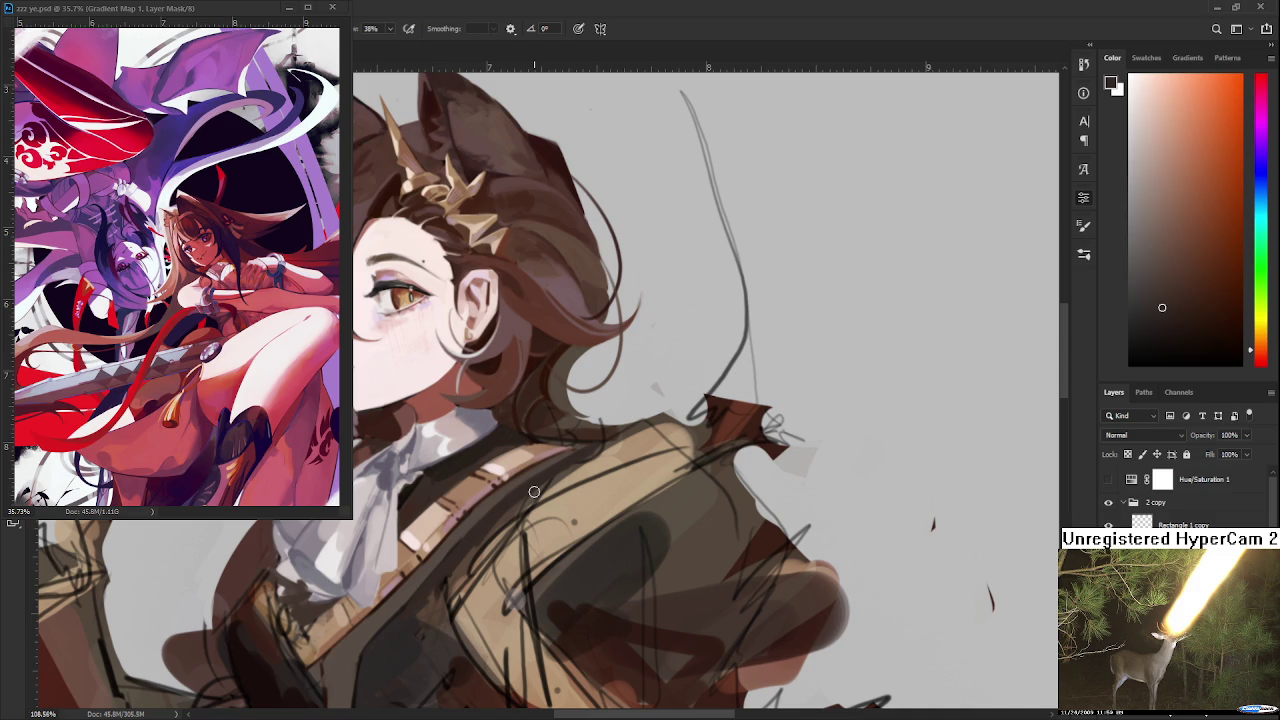
pyautogui.keyDown('alt'); pyautogui.click(515, 497); pyautogui.keyUp('alt')
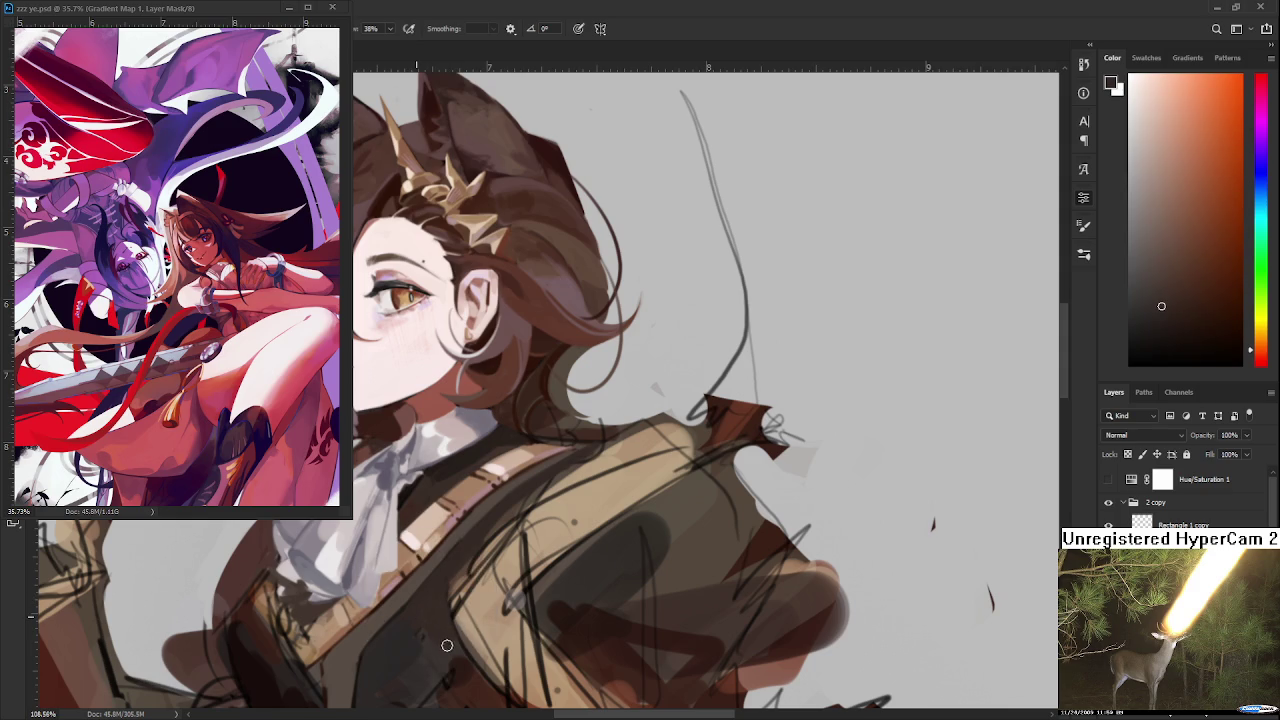
pyautogui.keyDown('alt'); pyautogui.click(452, 569); pyautogui.keyUp('alt')
pyautogui.keyDown('alt'); pyautogui.click(455, 571); pyautogui.keyUp('alt')
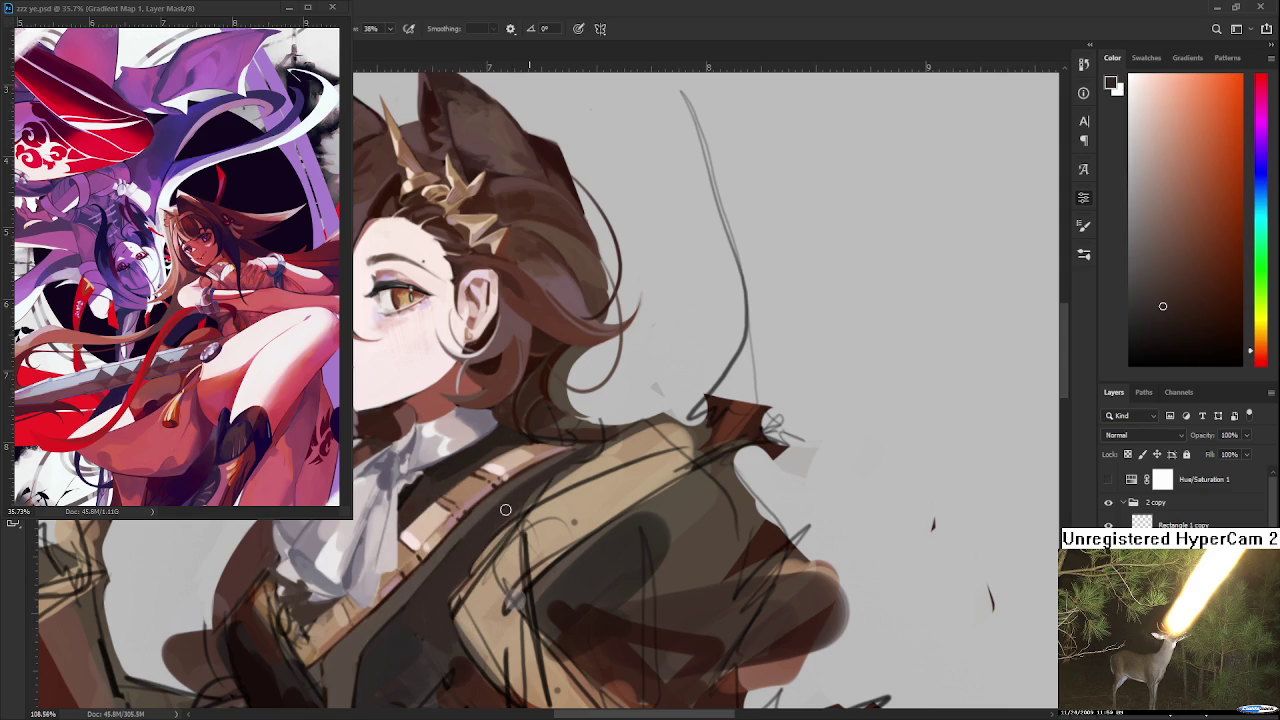
pyautogui.scroll(-2, 598, 452)
# Zoom out to the torso, sample a red from the coat and centre the chest
pyautogui.scroll(-3, 598, 452)
pyautogui.scroll(2, 598, 452)
pyautogui.scroll(1, 605, 459)
pyautogui.scroll(1, 605, 459)
pyautogui.scroll(1, 605, 459)
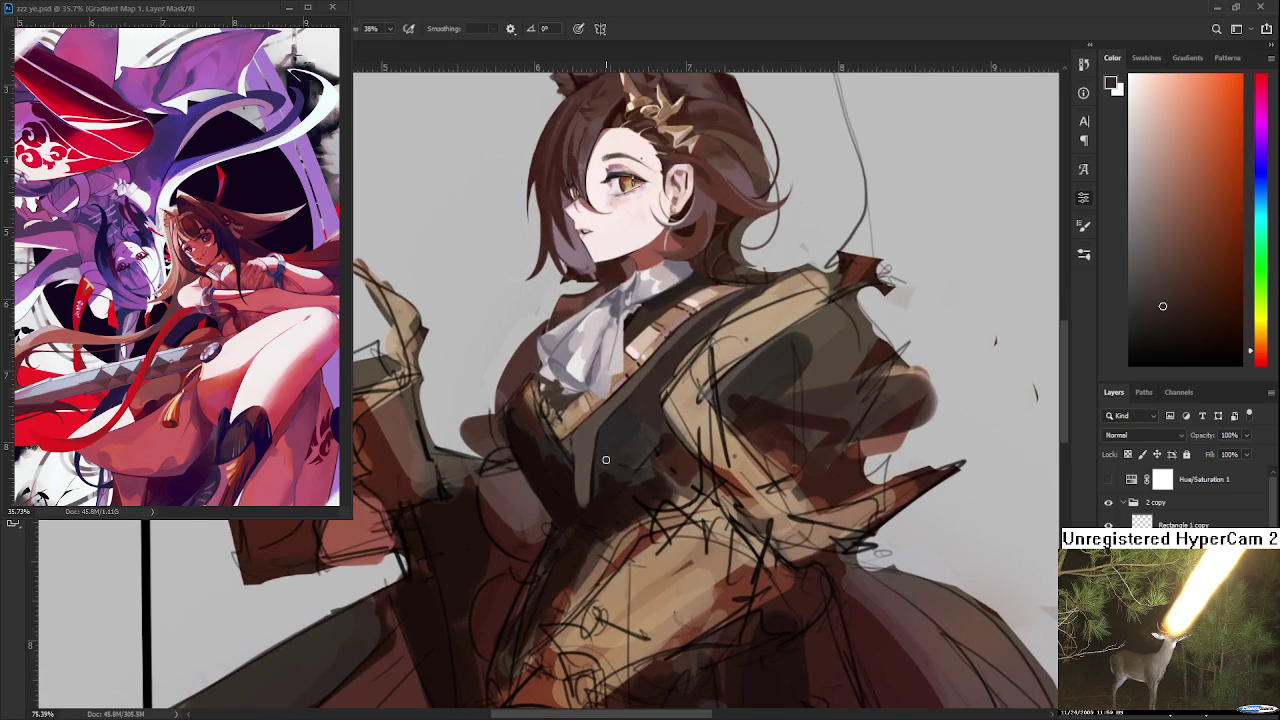
pyautogui.keyDown('alt'); pyautogui.click(607, 490); pyautogui.keyUp('alt')
pyautogui.moveTo(632, 457)
pyautogui.mouseDown()
pyautogui.moveTo(618, 487)
pyautogui.moveTo(552, 515)
pyautogui.moveTo(570, 532)
pyautogui.mouseUp()
# Shade the vest with warm browns and red-browns sampled from the chest
pyautogui.keyDown('alt'); pyautogui.click(600, 490); pyautogui.keyUp('alt')
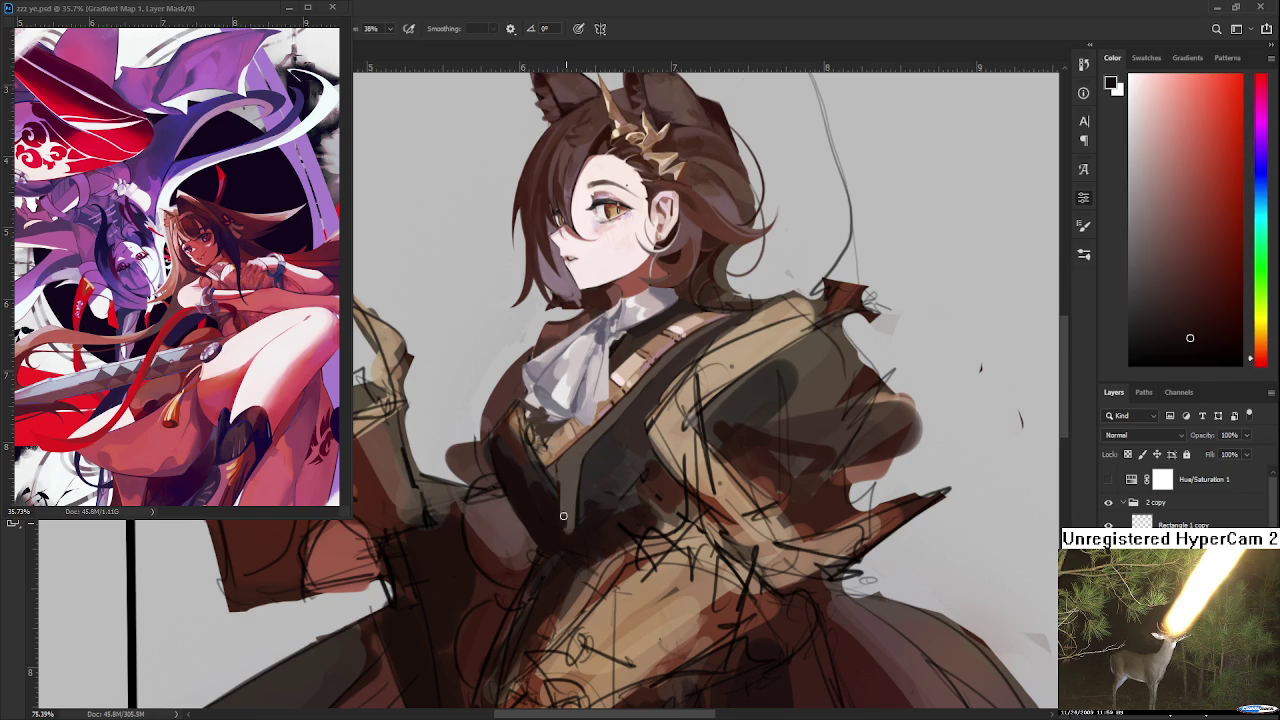
pyautogui.keyDown('alt'); pyautogui.click(568, 495); pyautogui.keyUp('alt')
pyautogui.keyDown('alt'); pyautogui.click(567, 480); pyautogui.keyUp('alt')
pyautogui.keyDown('alt'); pyautogui.click(569, 479); pyautogui.keyUp('alt')
pyautogui.keyDown('alt'); pyautogui.click(563, 487); pyautogui.keyUp('alt')
pyautogui.keyDown('alt'); pyautogui.click(575, 482); pyautogui.keyUp('alt')
pyautogui.keyDown('alt'); pyautogui.click(572, 487); pyautogui.keyUp('alt')
pyautogui.keyDown('alt'); pyautogui.click(574, 482); pyautogui.keyUp('alt')
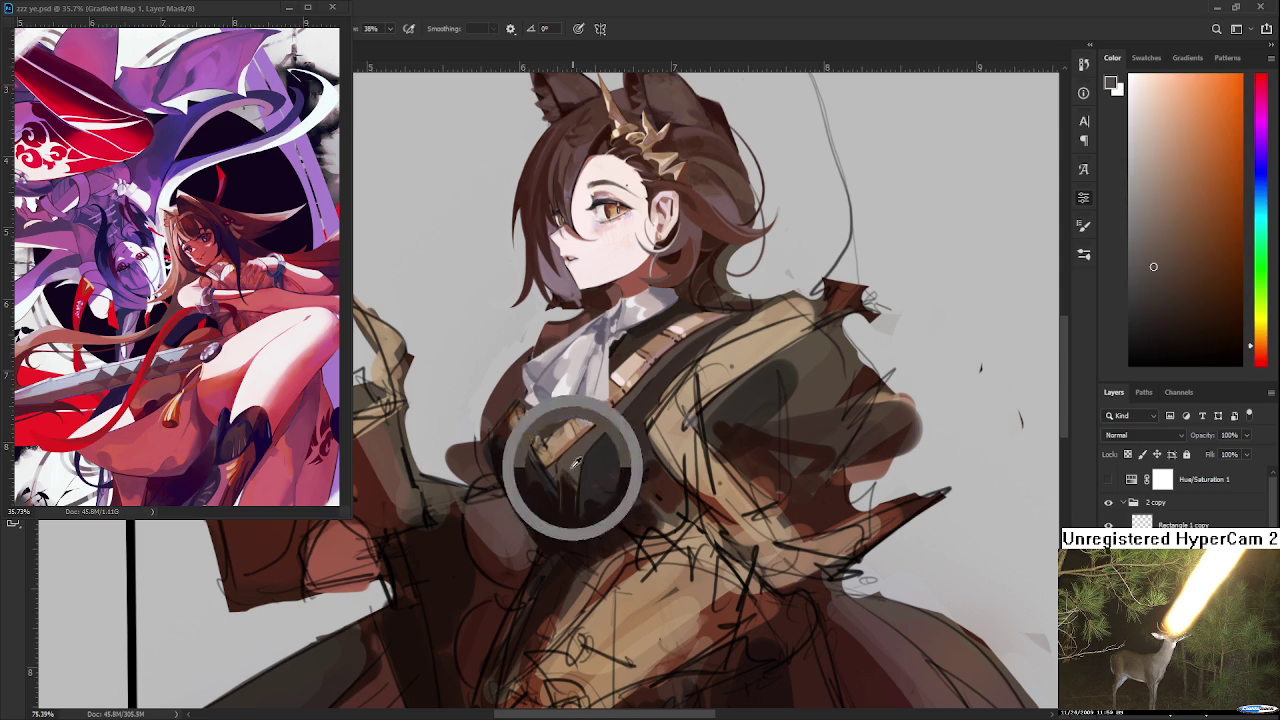
pyautogui.keyDown('alt'); pyautogui.click(564, 472); pyautogui.keyUp('alt')
pyautogui.keyDown('alt'); pyautogui.click(567, 482); pyautogui.keyUp('alt')
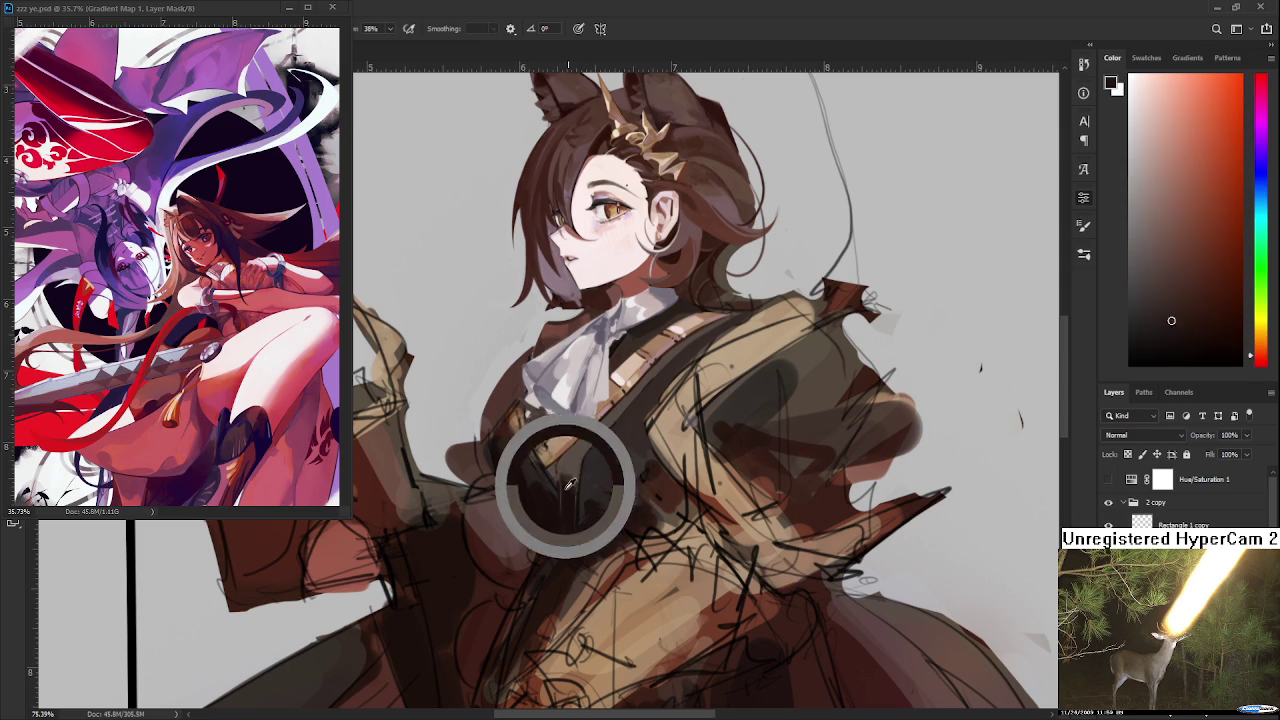
pyautogui.keyDown('alt'); pyautogui.click(570, 479); pyautogui.keyUp('alt')
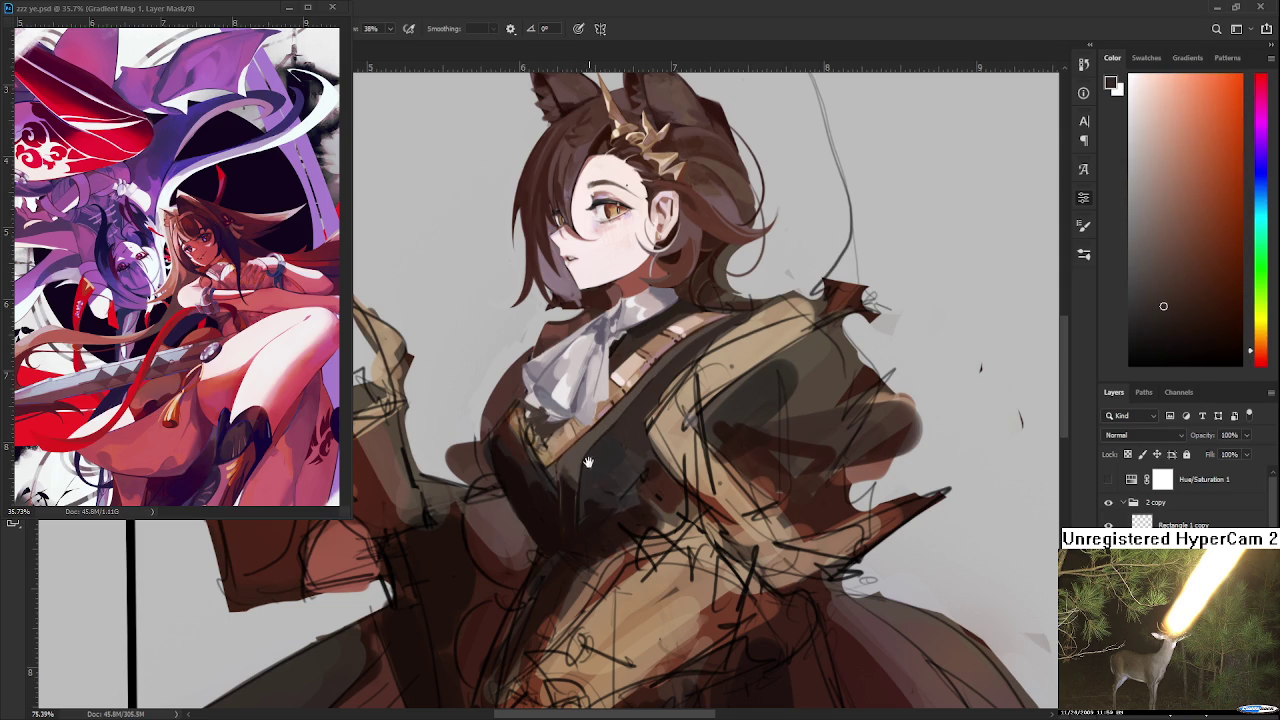
# Deepen the vest shading with a near-black sampled from the vest
pyautogui.scroll(1, 570, 474)
pyautogui.keyDown('alt'); pyautogui.click(567, 485); pyautogui.keyUp('alt')
pyautogui.keyDown('alt'); pyautogui.click(567, 485); pyautogui.keyUp('alt')
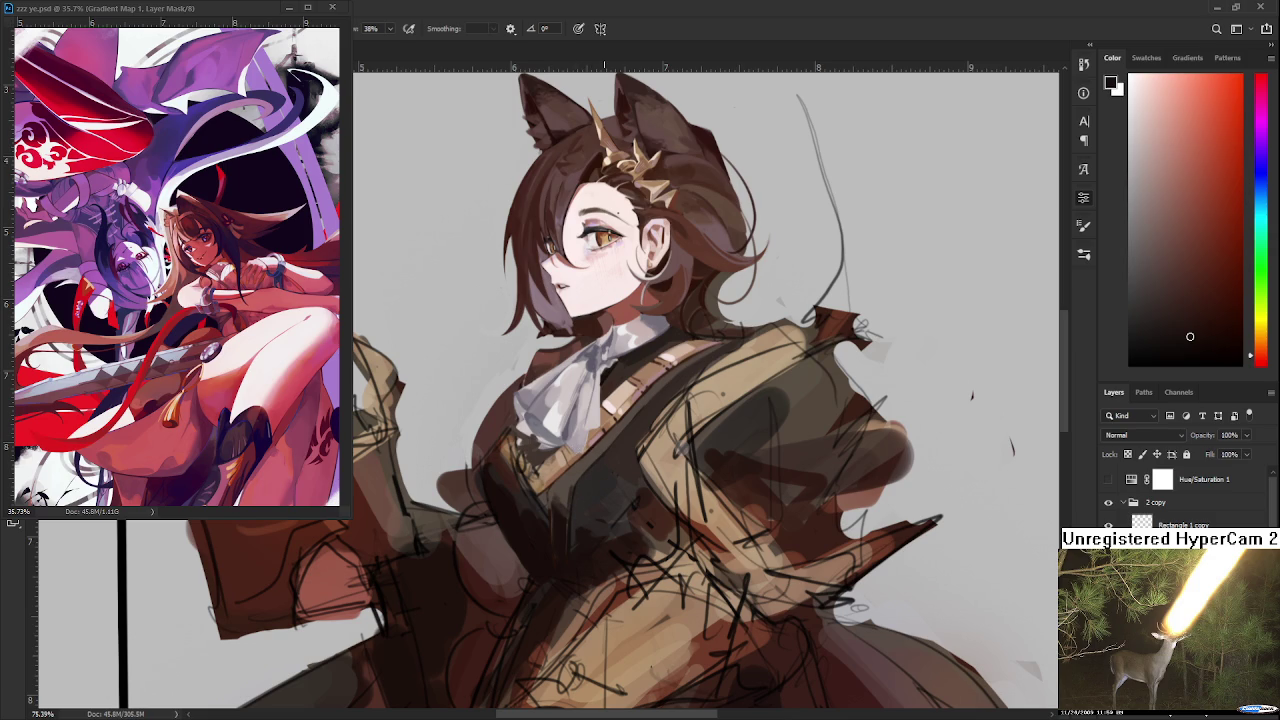
pyautogui.scroll(-2, 603, 505)
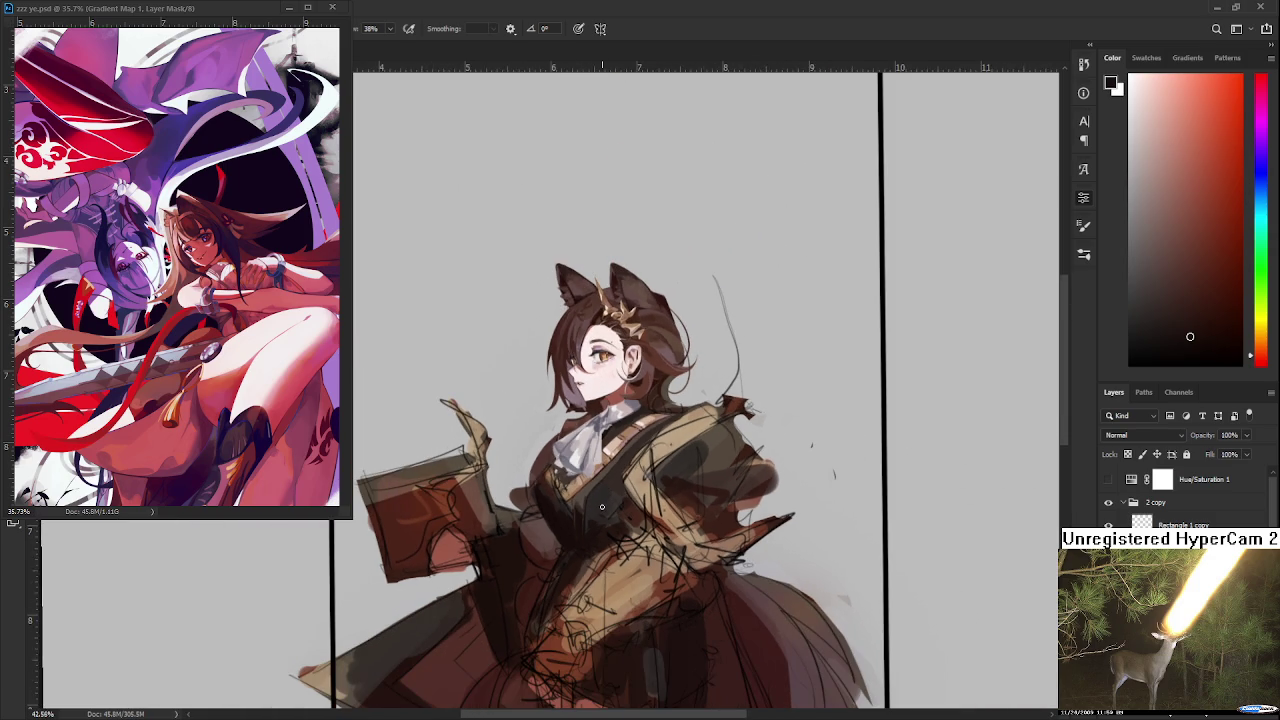
pyautogui.scroll(1, 602, 507)
pyautogui.scroll(1, 601, 507)
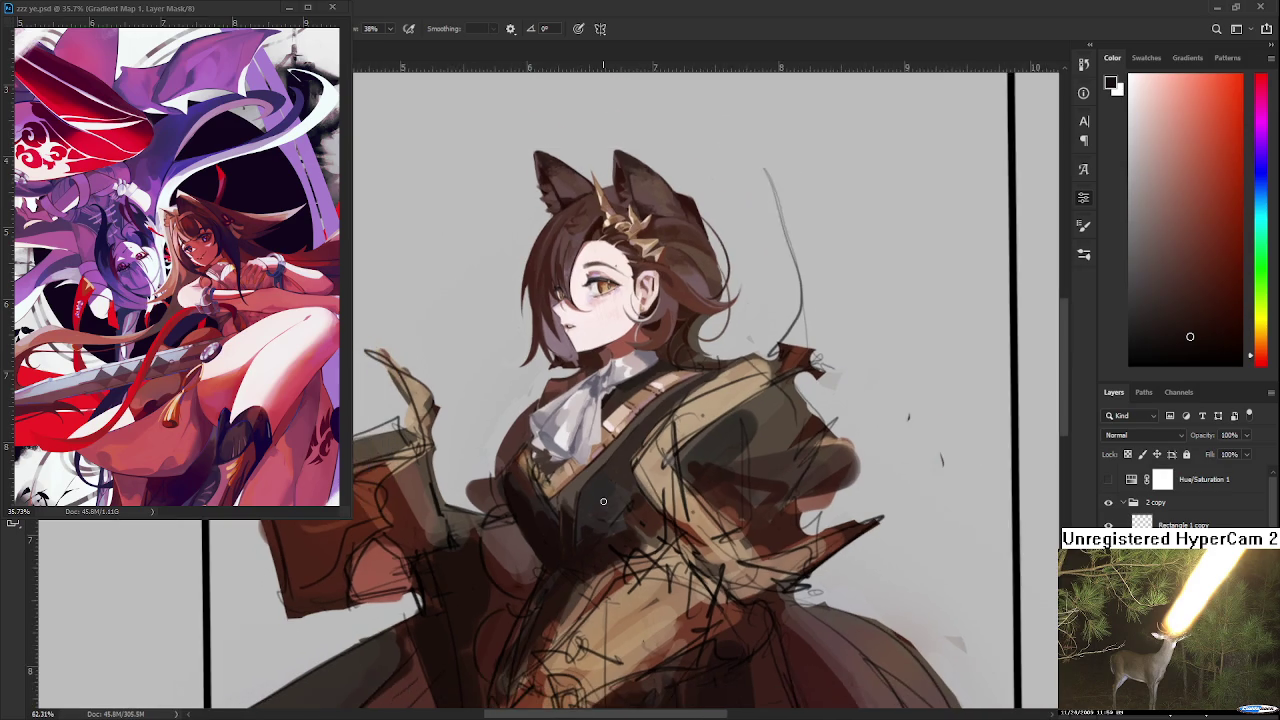
pyautogui.scroll(1, 585, 490)
pyautogui.keyDown('alt'); pyautogui.click(558, 510); pyautogui.keyUp('alt')
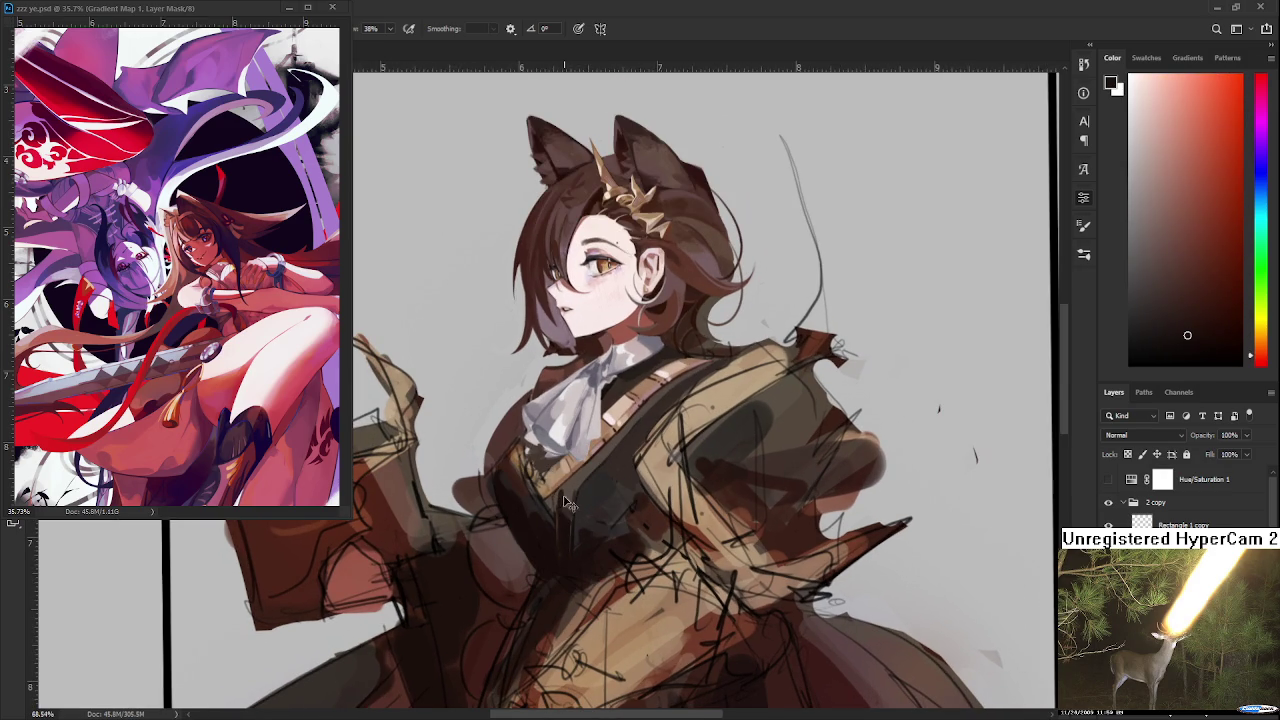
# Blend the upper vest with orange-brown and near-black tones sampled from the chest
pyautogui.keyDown('alt'); pyautogui.click(560, 493); pyautogui.keyUp('alt')
pyautogui.keyDown('alt'); pyautogui.click(570, 510); pyautogui.keyUp('alt')
pyautogui.keyDown('alt'); pyautogui.click(571, 510); pyautogui.keyUp('alt')
pyautogui.keyDown('alt'); pyautogui.click(568, 512); pyautogui.keyUp('alt')
pyautogui.keyDown('alt'); pyautogui.click(571, 494); pyautogui.keyUp('alt')
pyautogui.keyDown('alt'); pyautogui.click(565, 493); pyautogui.keyUp('alt')
pyautogui.keyDown('alt'); pyautogui.click(569, 508); pyautogui.keyUp('alt')
pyautogui.moveTo(587, 472); pyautogui.dragTo(575, 486)
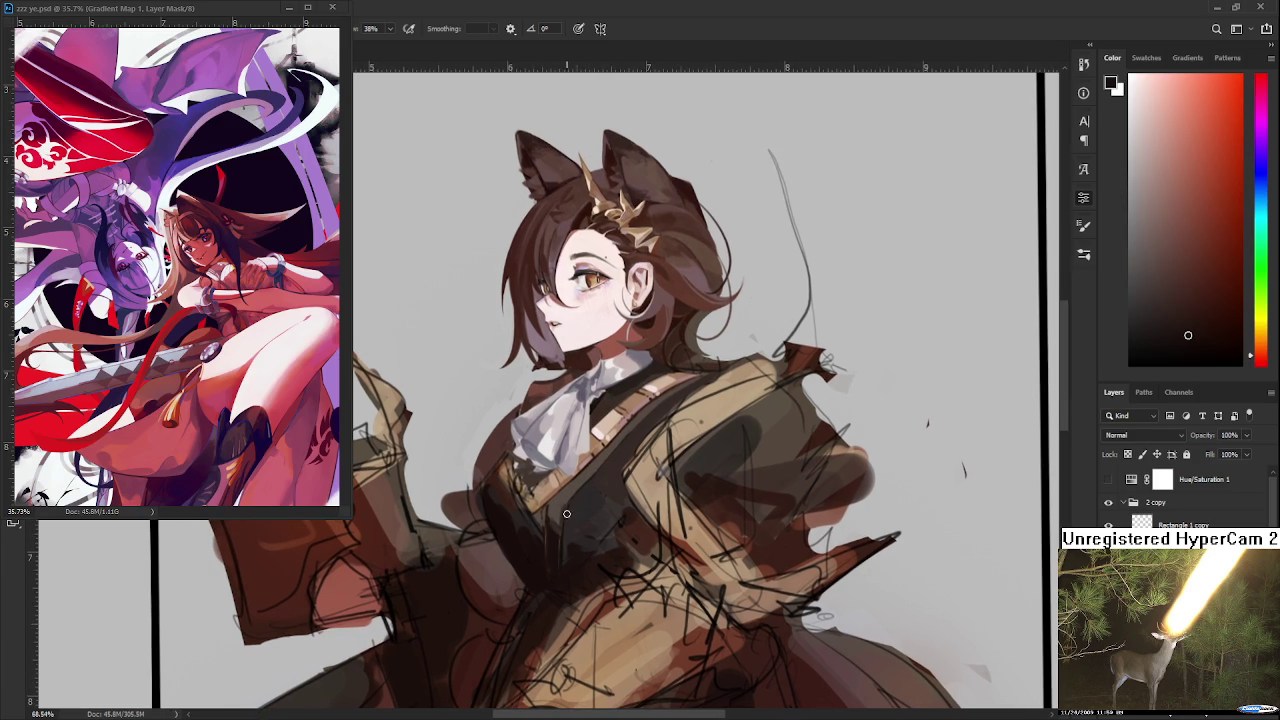
# Smooth the chest shading using dark brown and red-brown tones picked nearby
pyautogui.keyDown('alt'); pyautogui.click(563, 516); pyautogui.keyUp('alt')
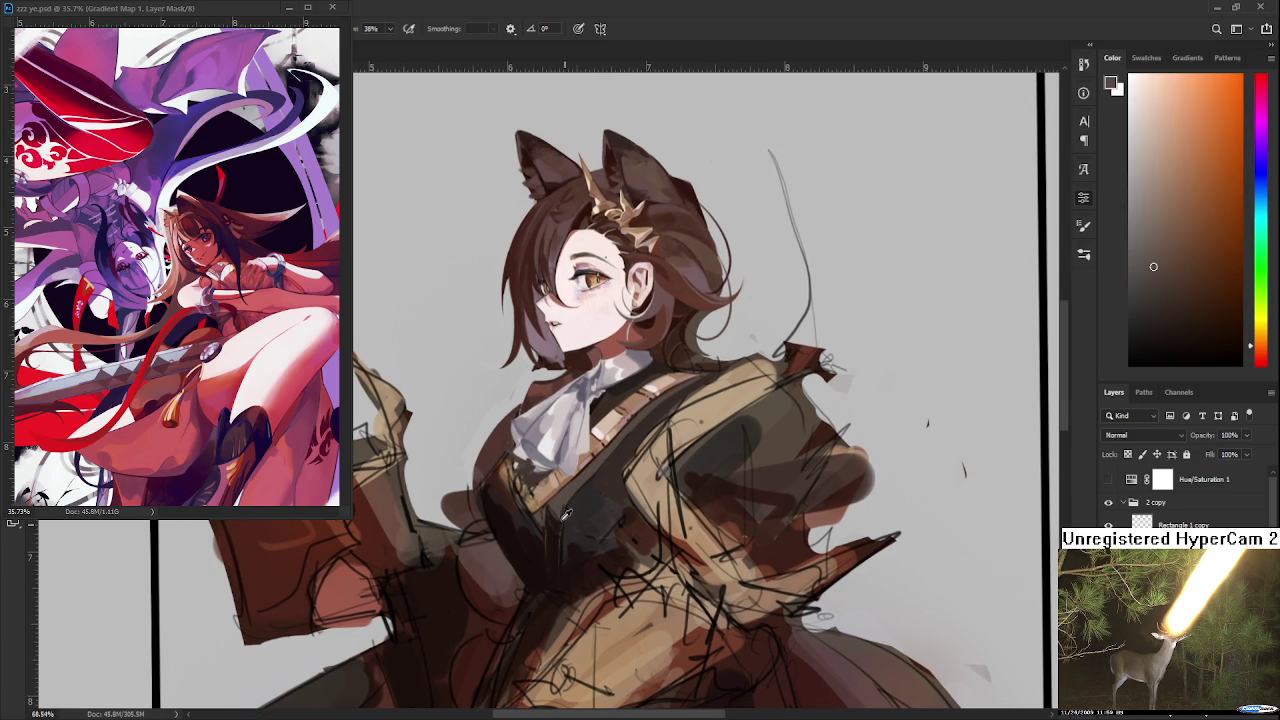
pyautogui.keyDown('alt'); pyautogui.click(558, 515); pyautogui.keyUp('alt')
pyautogui.keyDown('alt'); pyautogui.click(558, 525); pyautogui.keyUp('alt')
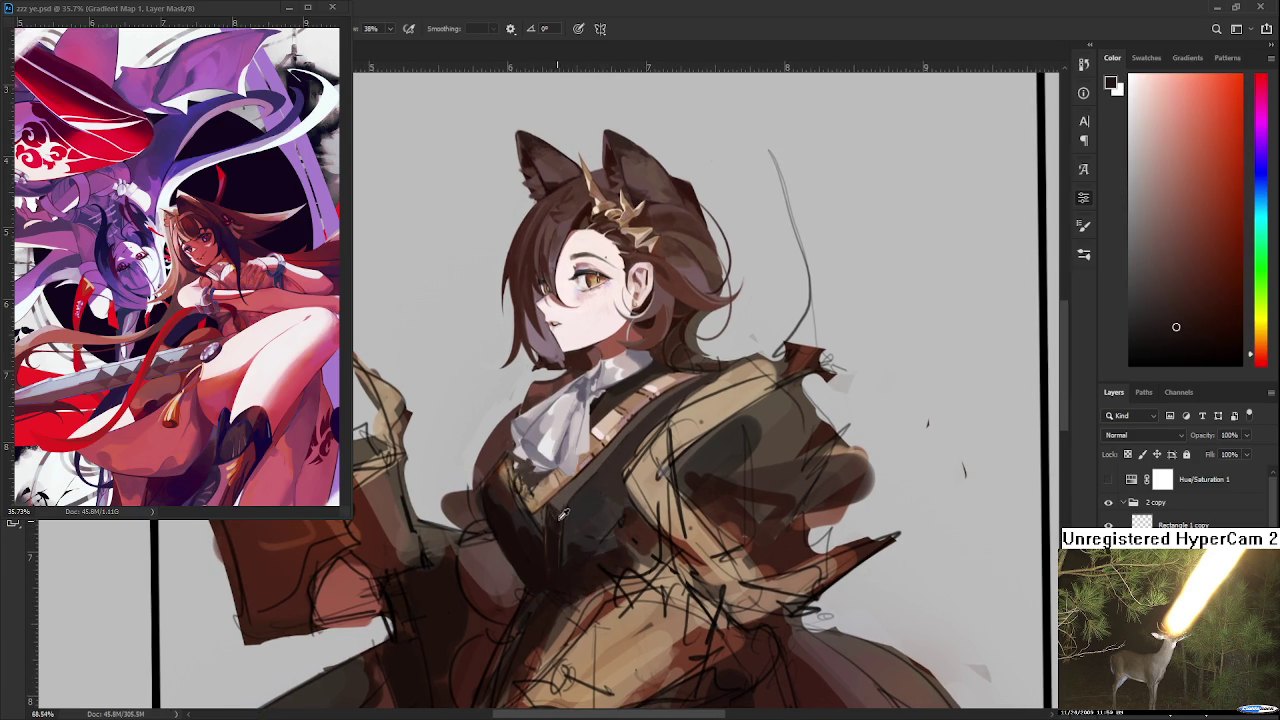
pyautogui.keyDown('alt'); pyautogui.click(562, 507); pyautogui.keyUp('alt')
pyautogui.keyDown('alt'); pyautogui.click(561, 506); pyautogui.keyUp('alt')
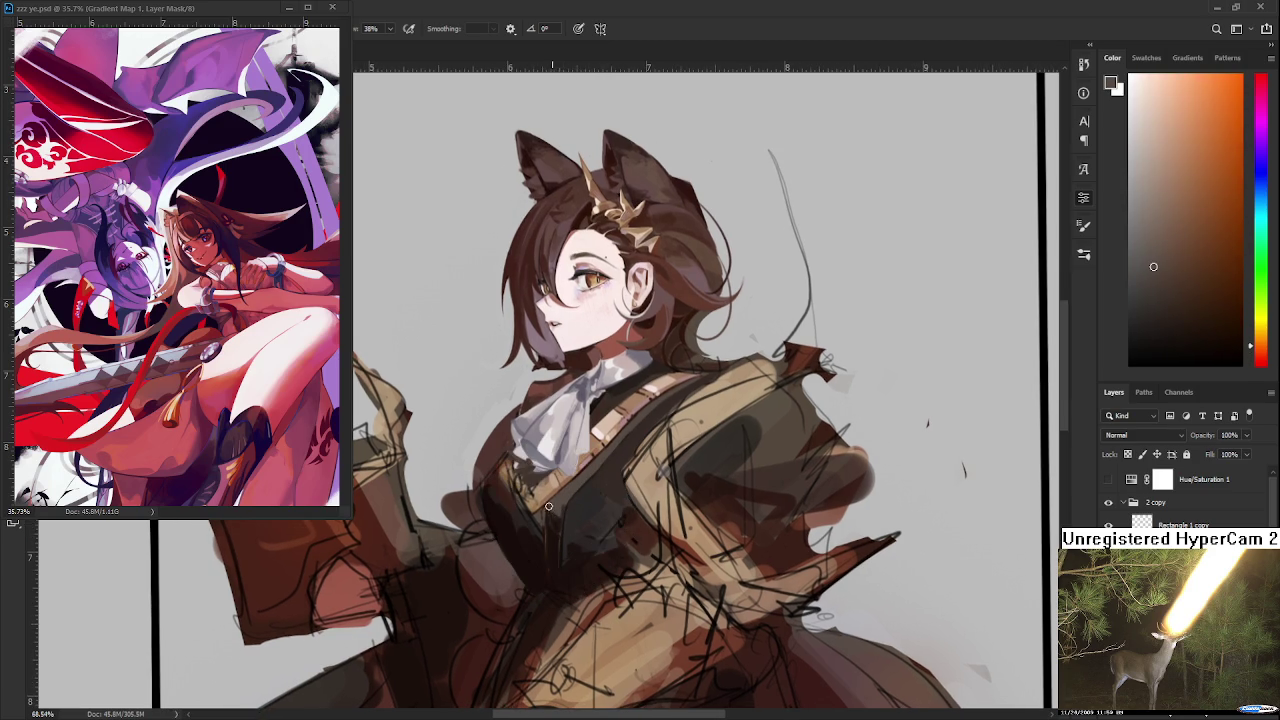
pyautogui.keyDown('alt'); pyautogui.click(558, 518); pyautogui.keyUp('alt')
pyautogui.keyDown('alt'); pyautogui.click(556, 512); pyautogui.keyUp('alt')
# Deepen the lower vest folds with darker shades sampled from the vest and chest
pyautogui.keyDown('alt'); pyautogui.click(553, 540); pyautogui.keyUp('alt')
pyautogui.moveTo(553, 540); pyautogui.dragTo(554, 549)
pyautogui.keyDown('alt'); pyautogui.click(554, 549); pyautogui.keyUp('alt')
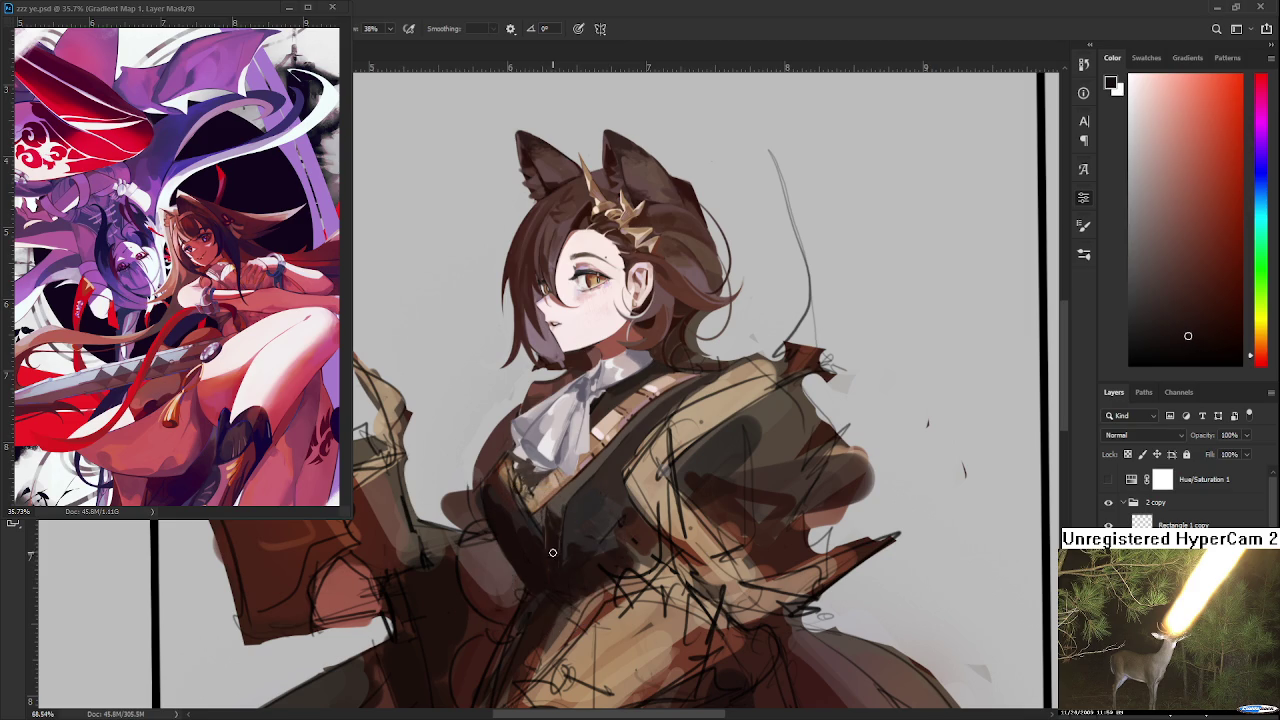
pyautogui.keyDown('alt'); pyautogui.click(557, 548); pyautogui.keyUp('alt')
pyautogui.keyDown('alt'); pyautogui.click(597, 485); pyautogui.keyUp('alt')
pyautogui.keyDown('alt'); pyautogui.click(580, 495); pyautogui.keyUp('alt')
# Sample orange-brown vest tones from just below the cravat
pyautogui.keyDown('alt'); pyautogui.click(552, 508); pyautogui.keyUp('alt')
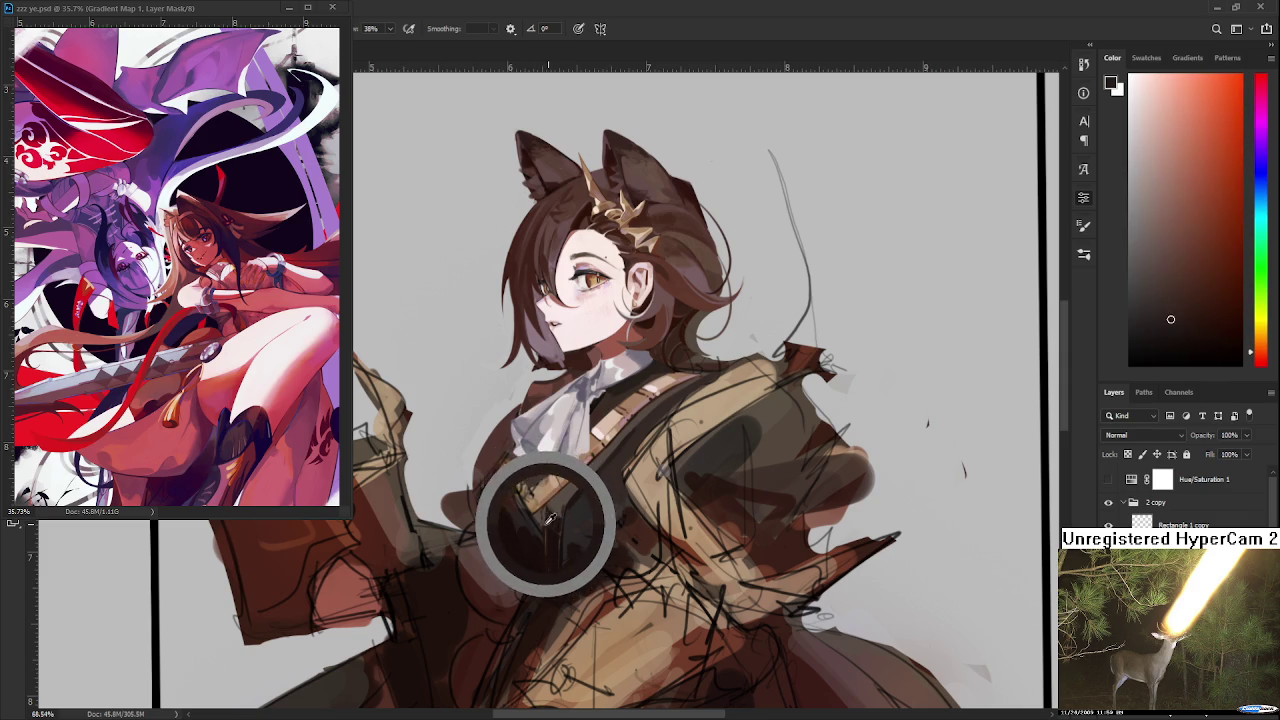
pyautogui.moveTo(552, 508); pyautogui.dragTo(553, 513)
pyautogui.keyDown('alt'); pyautogui.click(553, 513); pyautogui.keyUp('alt')
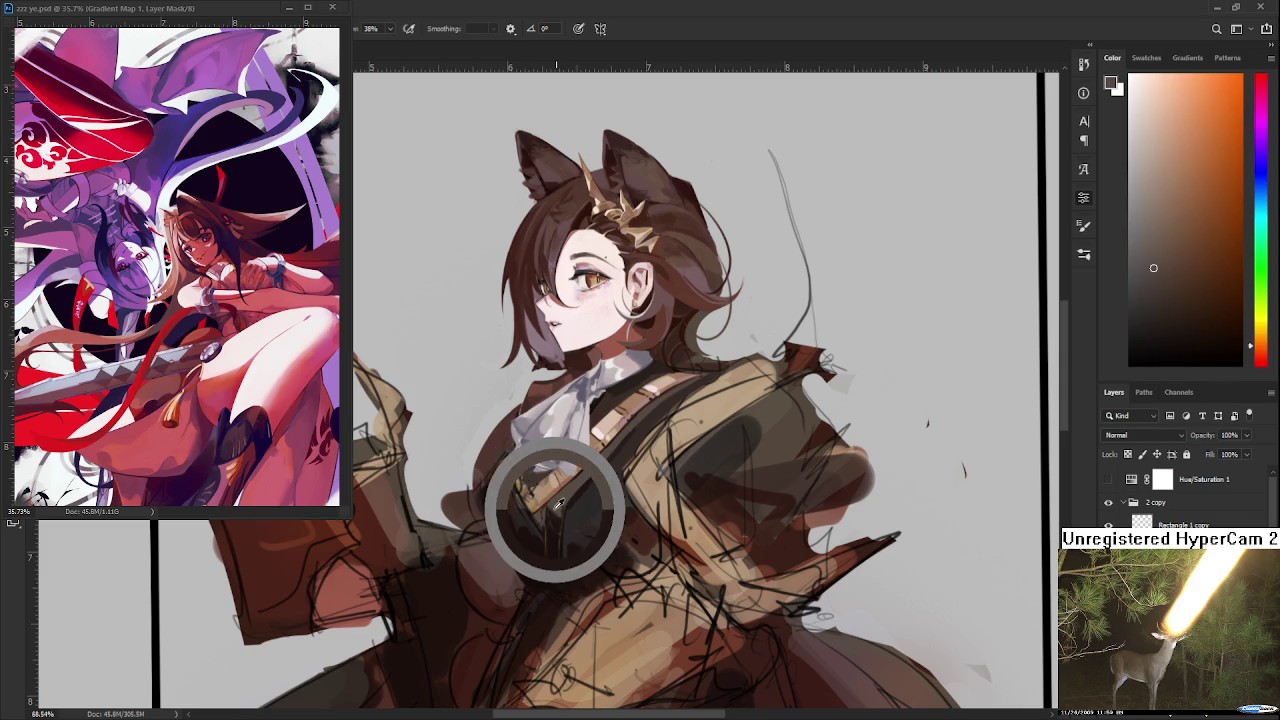
pyautogui.keyDown('alt'); pyautogui.click(555, 514); pyautogui.keyUp('alt')
pyautogui.keyDown('alt'); pyautogui.click(556, 514); pyautogui.keyUp('alt')
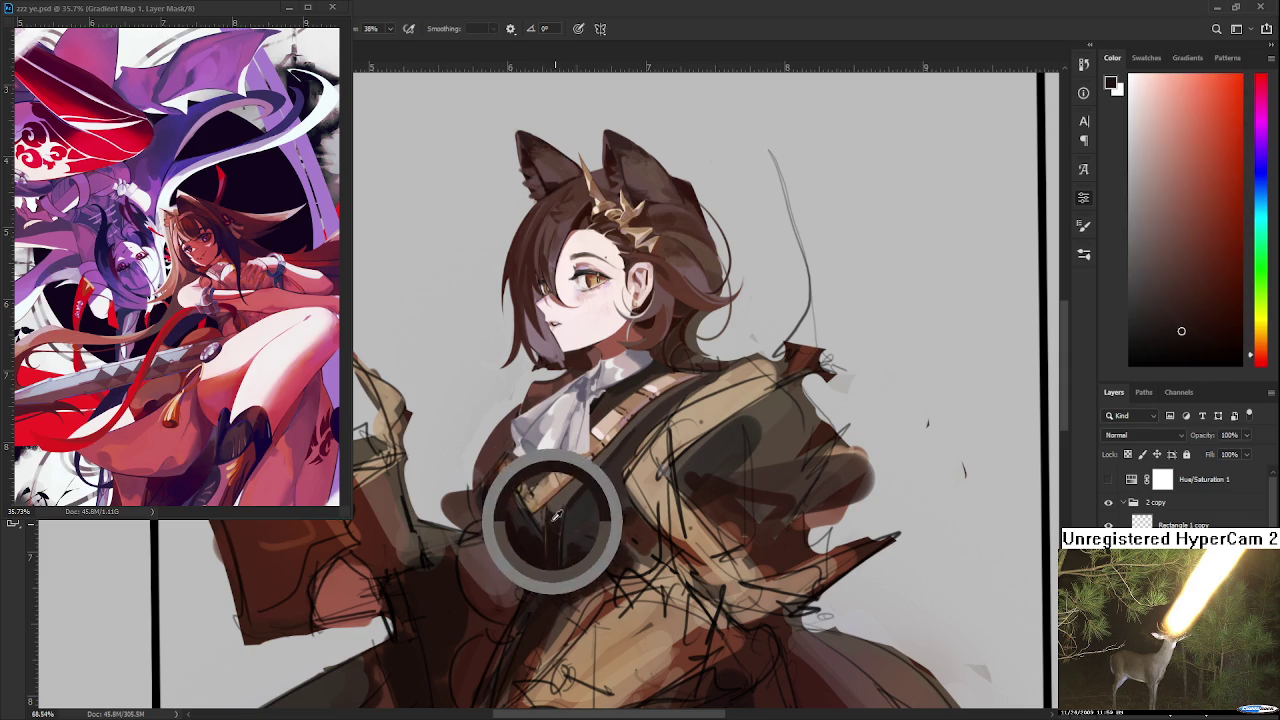
pyautogui.keyDown('alt'); pyautogui.click(558, 501); pyautogui.keyUp('alt')
pyautogui.keyDown('alt'); pyautogui.click(556, 524); pyautogui.keyUp('alt')
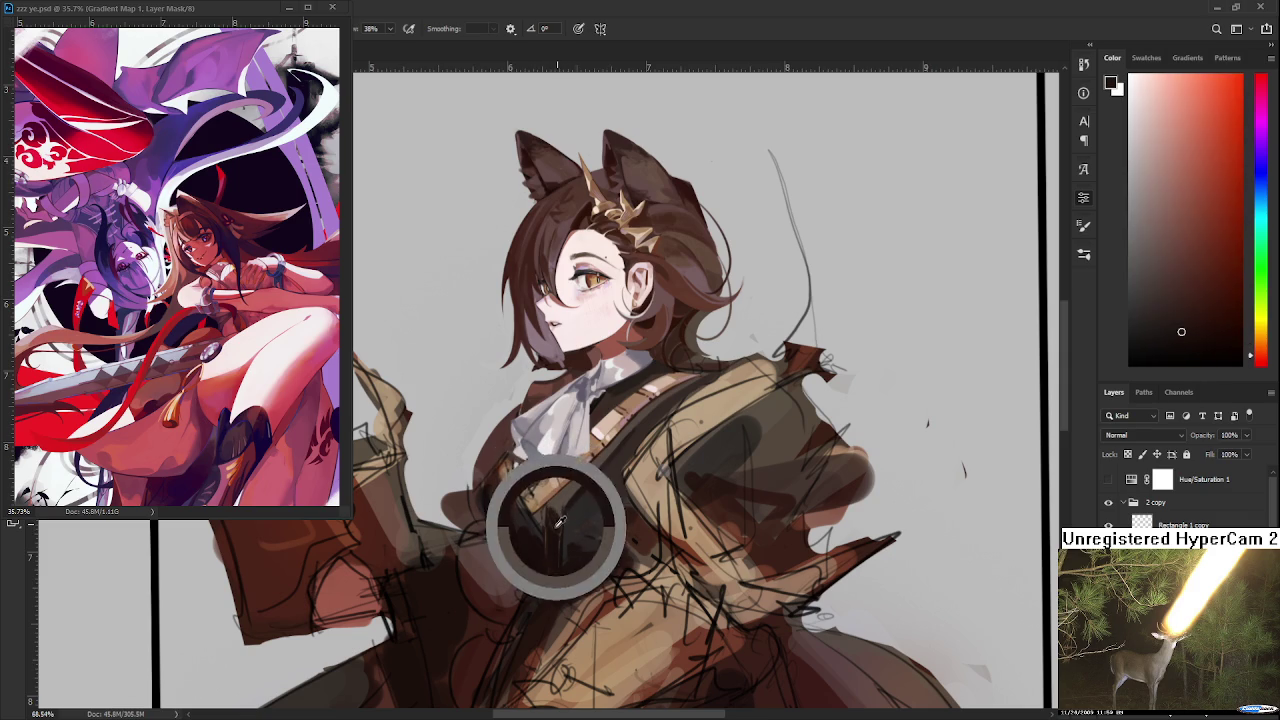
pyautogui.keyDown('alt'); pyautogui.click(556, 504); pyautogui.keyUp('alt')
pyautogui.keyDown('alt'); pyautogui.click(556, 505); pyautogui.keyUp('alt')
pyautogui.keyDown('alt'); pyautogui.click(556, 505); pyautogui.keyUp('alt')
# Shade along the vest below the cravat with darker and redder browns
pyautogui.keyDown('alt'); pyautogui.click(548, 506); pyautogui.keyUp('alt')
pyautogui.keyDown('alt'); pyautogui.click(556, 505); pyautogui.keyUp('alt')
pyautogui.keyDown('alt'); pyautogui.click(563, 510); pyautogui.keyUp('alt')
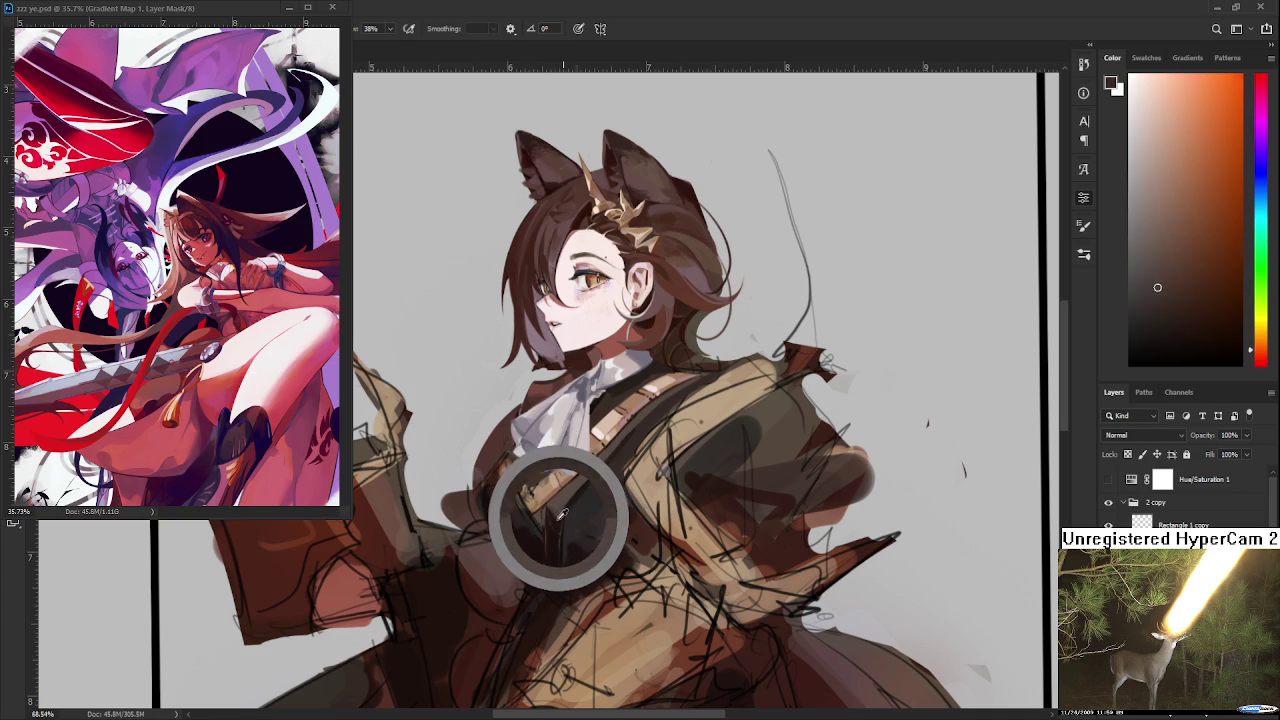
pyautogui.keyDown('alt'); pyautogui.click(562, 515); pyautogui.keyUp('alt')
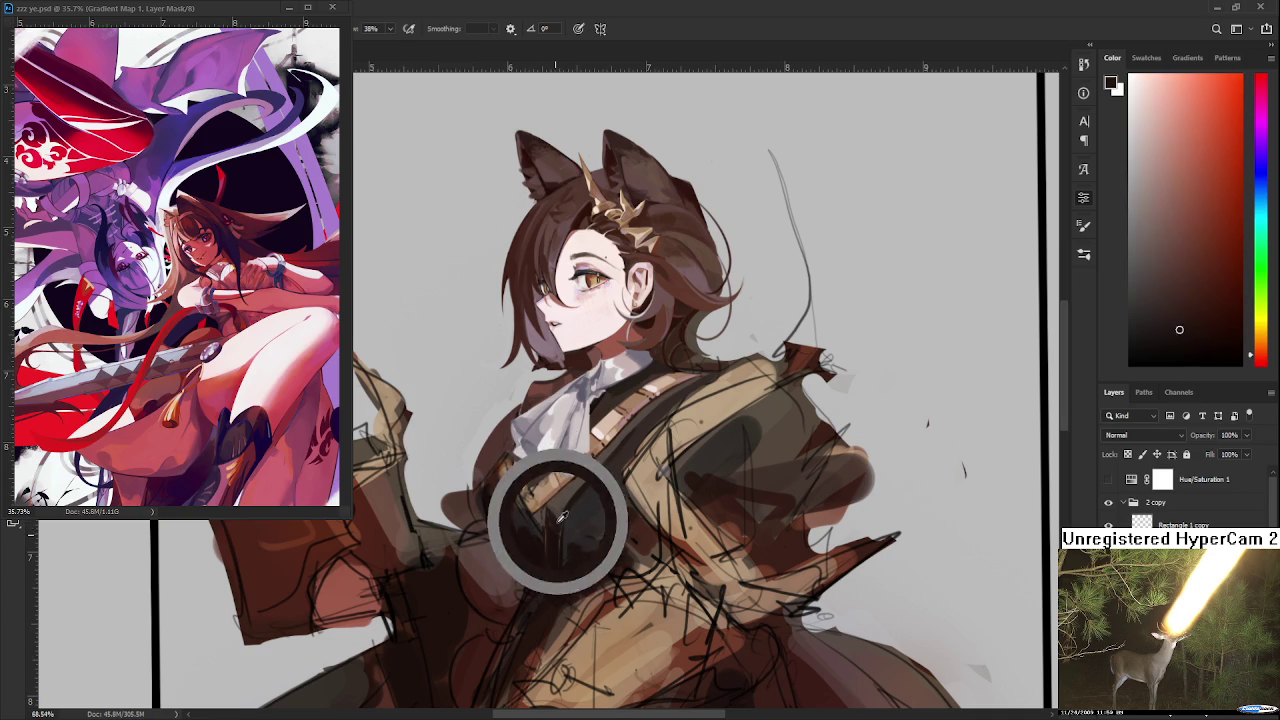
pyautogui.keyDown('alt'); pyautogui.click(560, 520); pyautogui.keyUp('alt')
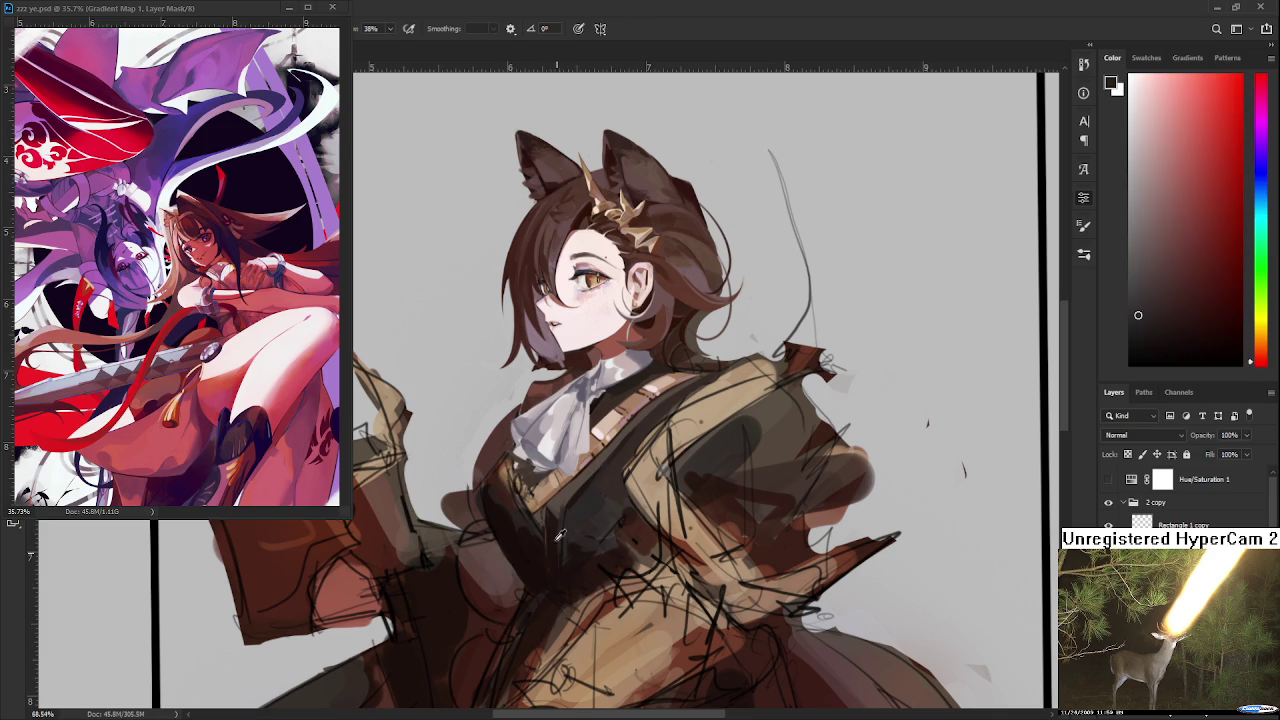
pyautogui.keyDown('alt'); pyautogui.click(569, 506); pyautogui.keyUp('alt')
pyautogui.keyDown('alt'); pyautogui.click(573, 511); pyautogui.keyUp('alt')
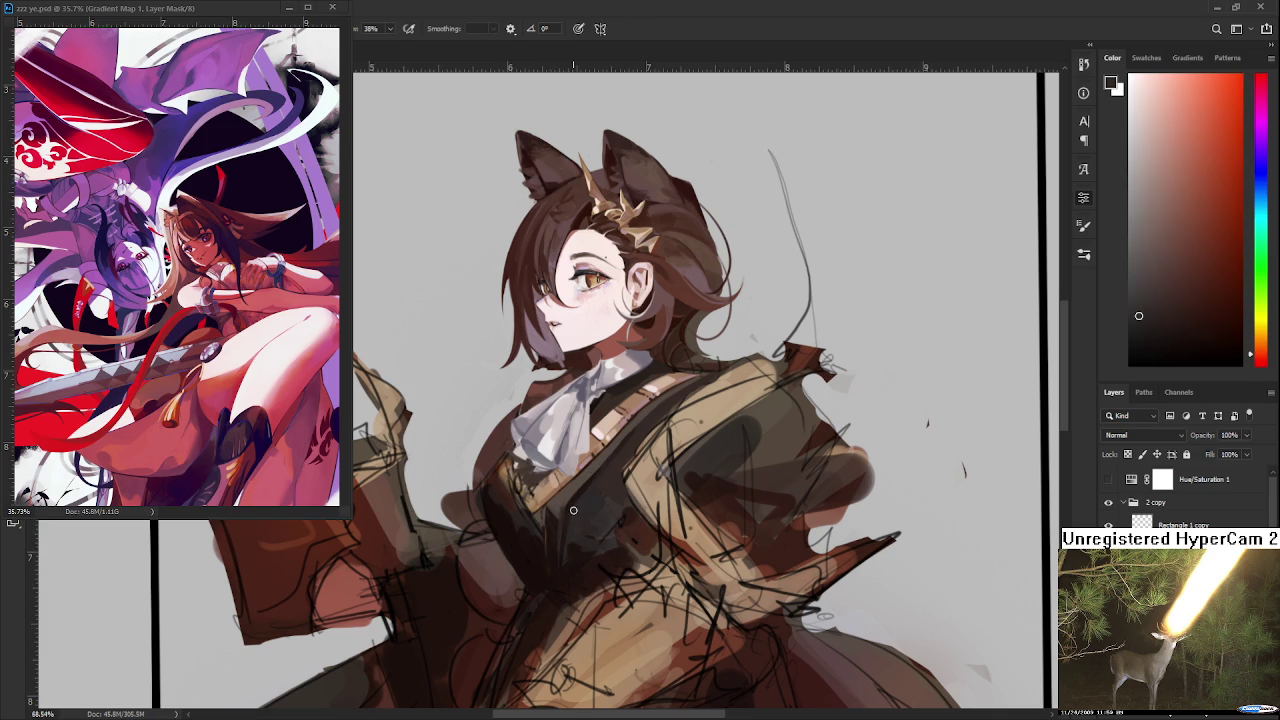
pyautogui.keyDown('alt'); pyautogui.click(575, 514); pyautogui.keyUp('alt')
pyautogui.keyDown('alt'); pyautogui.moveTo(594, 505); pyautogui.dragTo(554, 520); pyautogui.keyUp('alt')
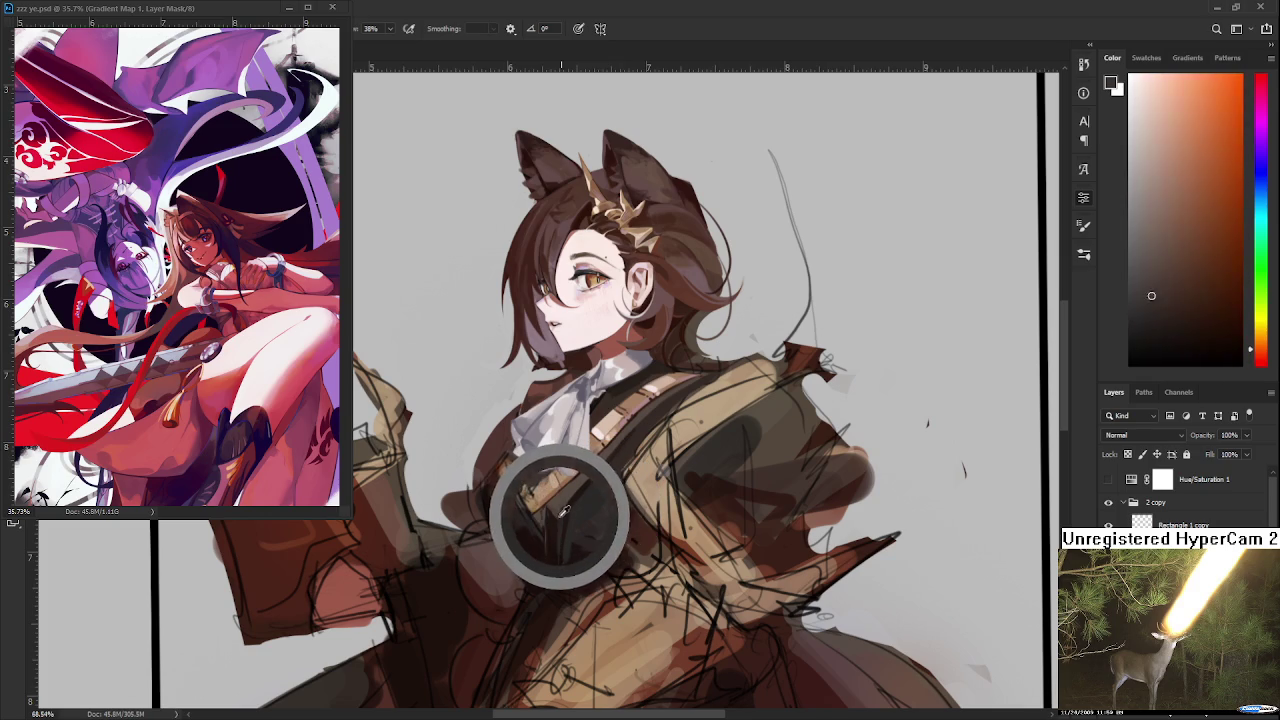
# Dab dark vest shading and paint a lighter brown along the coat edge
pyautogui.keyDown('alt'); pyautogui.click(551, 512); pyautogui.keyUp('alt')
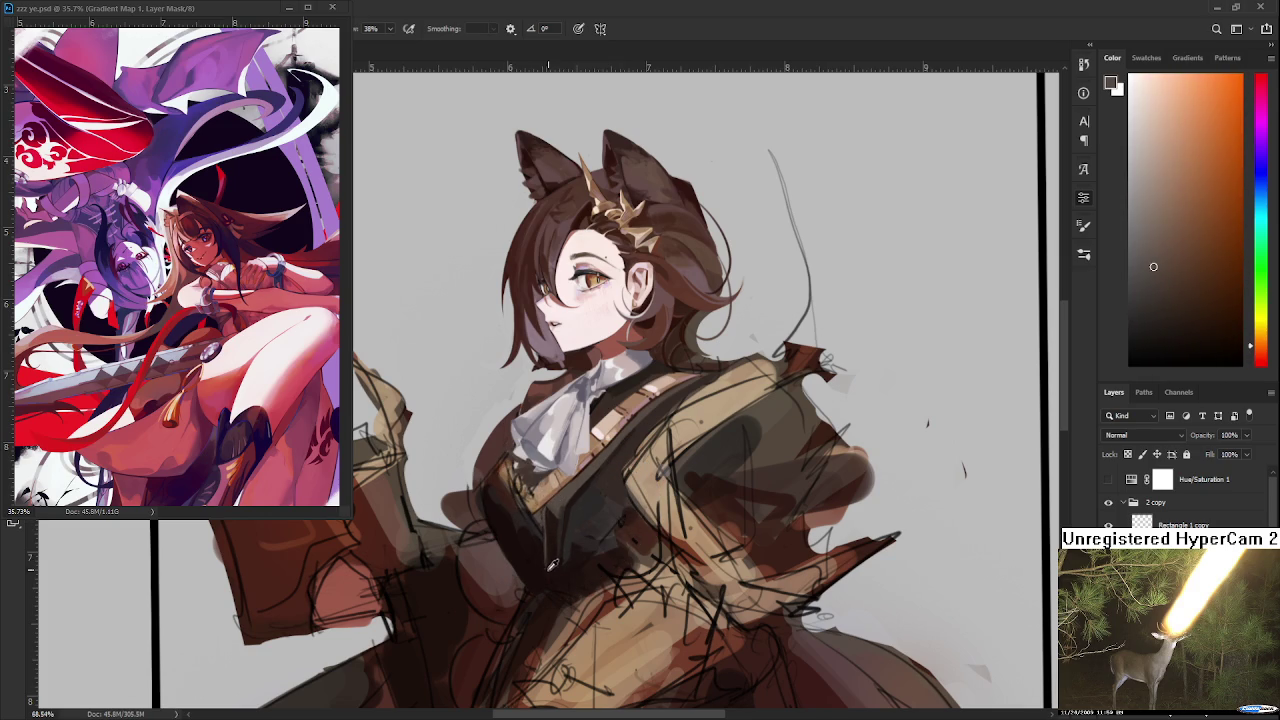
pyautogui.keyDown('alt'); pyautogui.click(548, 538); pyautogui.keyUp('alt')
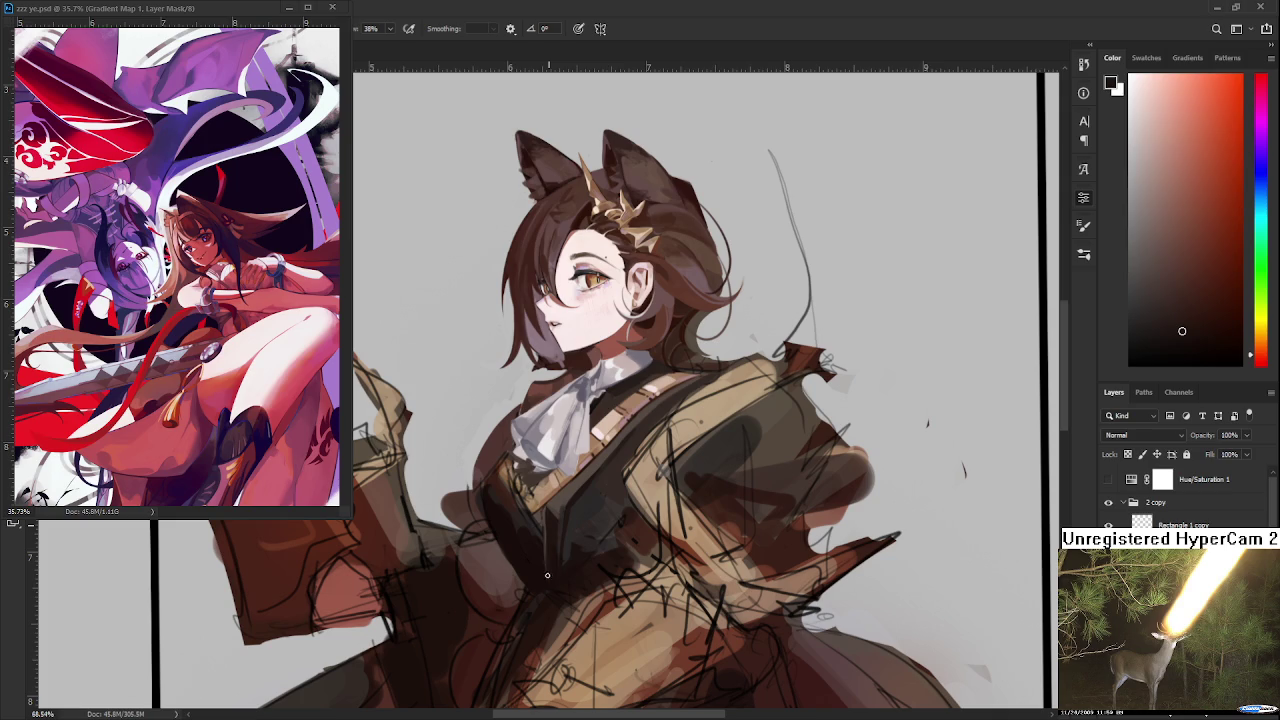
pyautogui.keyDown('alt'); pyautogui.click(549, 541); pyautogui.keyUp('alt')
pyautogui.keyDown('alt'); pyautogui.click(551, 520); pyautogui.keyUp('alt')
pyautogui.moveTo(551, 518); pyautogui.dragTo(556, 512)
pyautogui.keyDown('alt'); pyautogui.click(553, 503); pyautogui.keyUp('alt')
pyautogui.keyDown('alt'); pyautogui.click(553, 508); pyautogui.keyUp('alt')
pyautogui.keyDown('alt'); pyautogui.click(560, 506); pyautogui.keyUp('alt')
pyautogui.keyDown('alt'); pyautogui.click(569, 503); pyautogui.keyUp('alt')
# Paint dark shading on the vest beside the lighter brown coat strap
pyautogui.press('h')
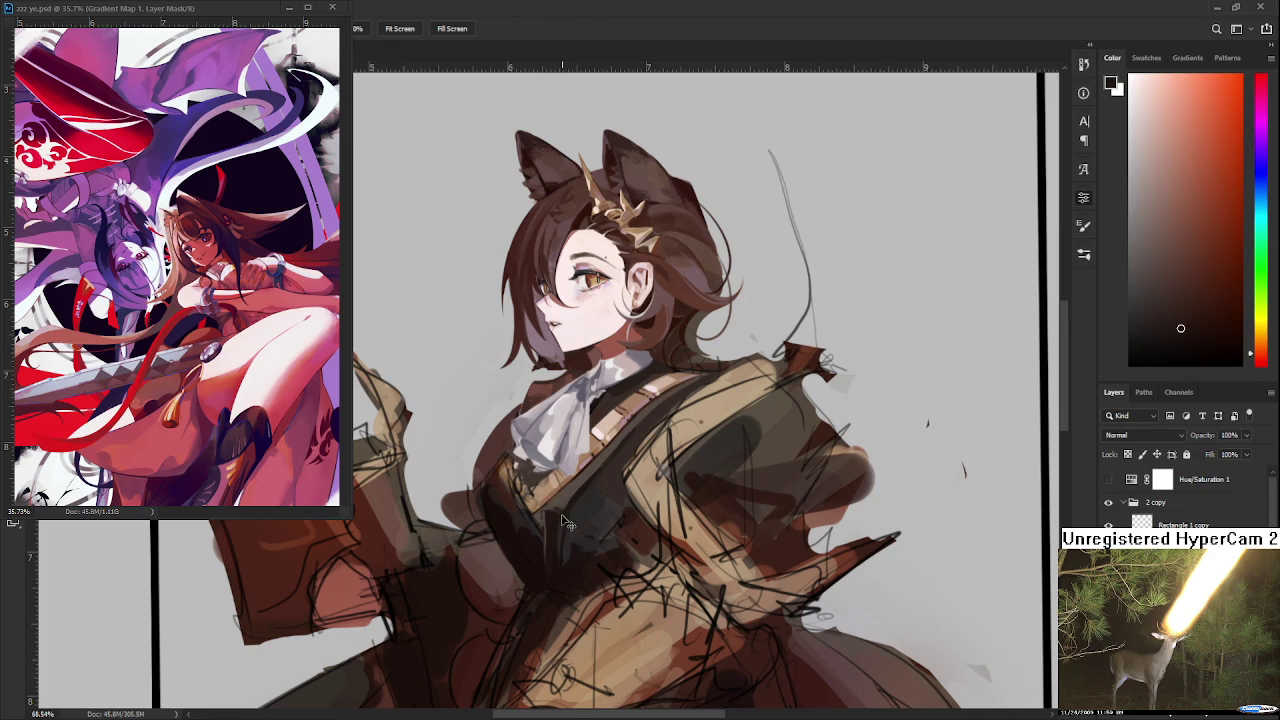
pyautogui.press('b')
pyautogui.keyDown('alt'); pyautogui.click(545, 512); pyautogui.keyUp('alt')
pyautogui.keyDown('alt'); pyautogui.click(544, 510); pyautogui.keyUp('alt')
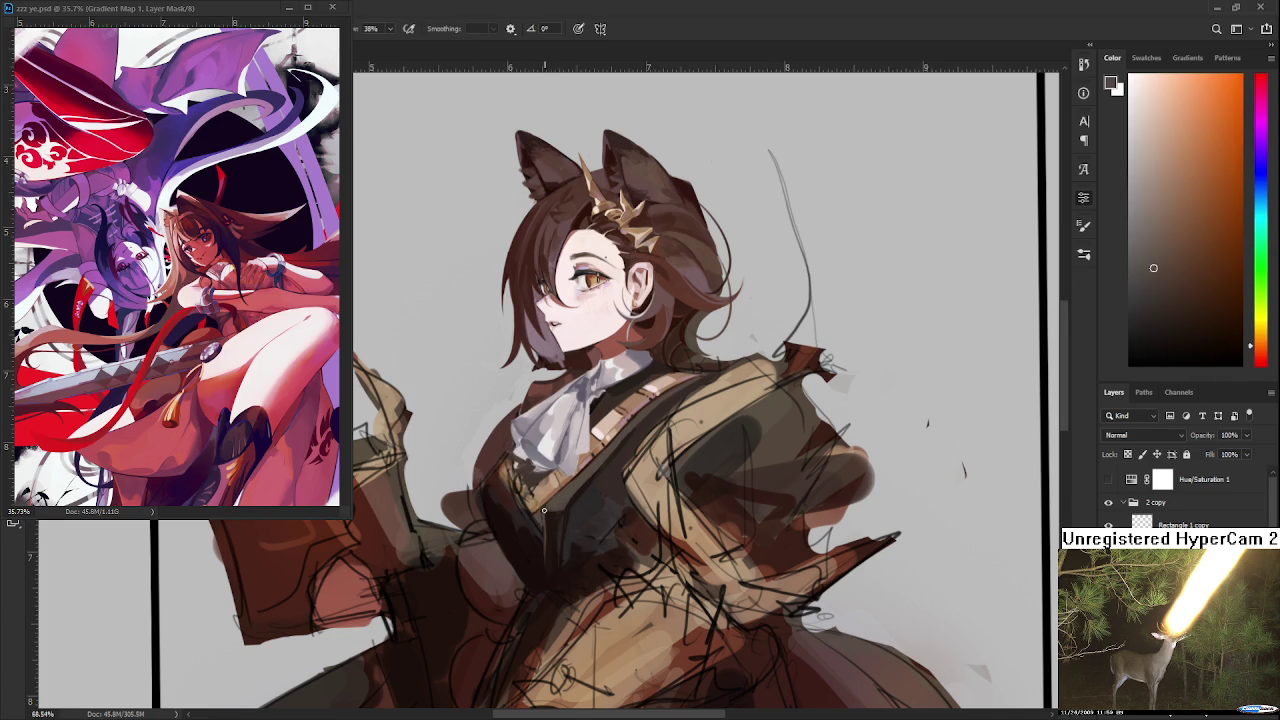
pyautogui.keyDown('alt'); pyautogui.click(571, 496); pyautogui.keyUp('alt')
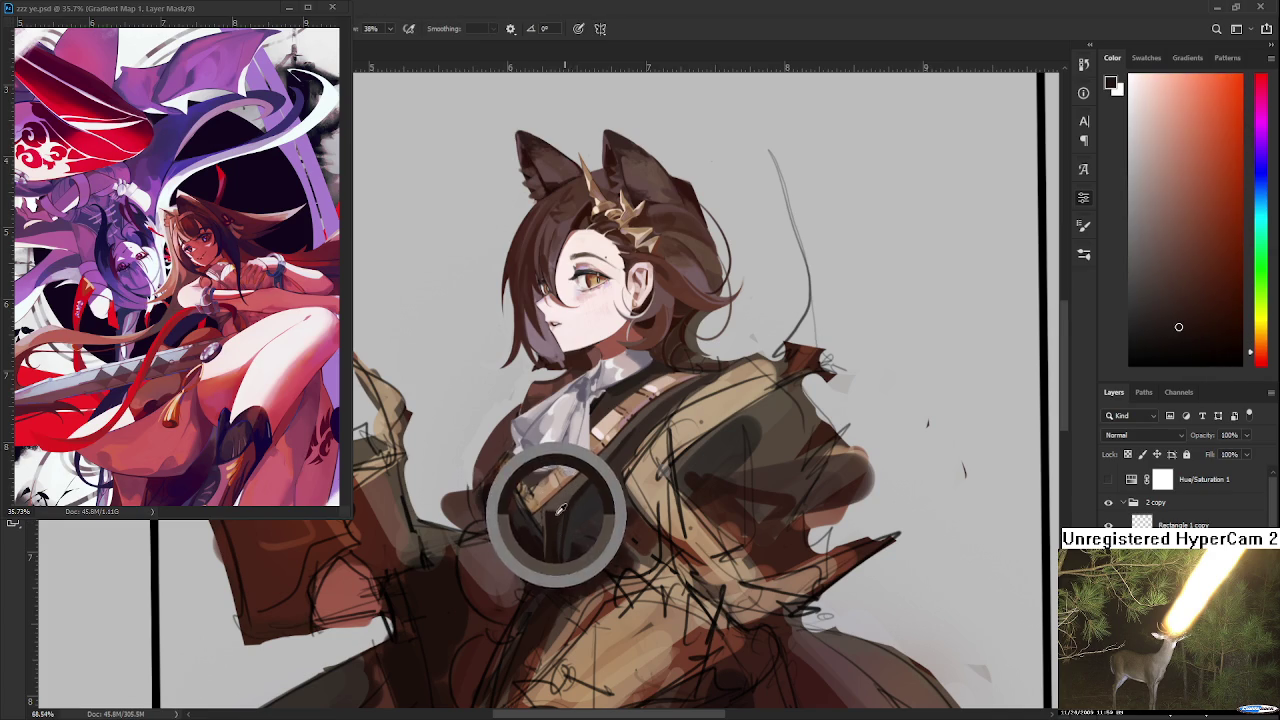
pyautogui.keyDown('alt'); pyautogui.click(558, 508); pyautogui.keyUp('alt')
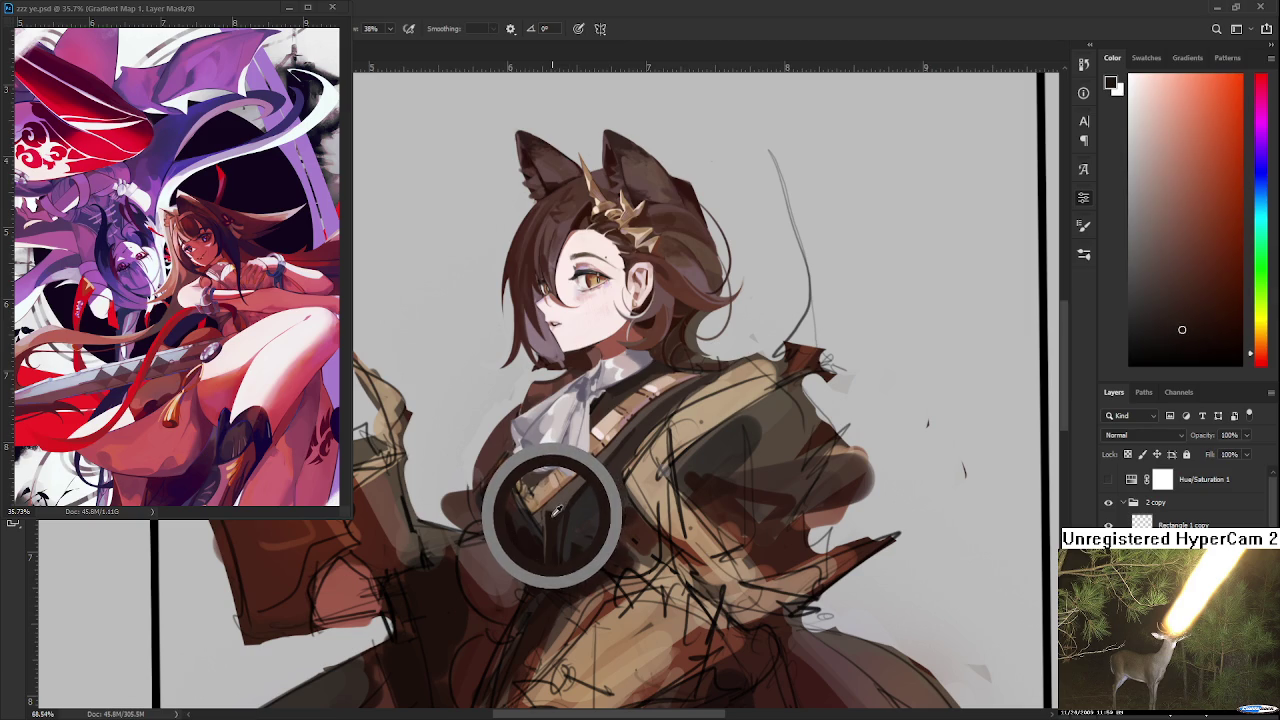
pyautogui.keyDown('alt'); pyautogui.click(550, 515); pyautogui.keyUp('alt')
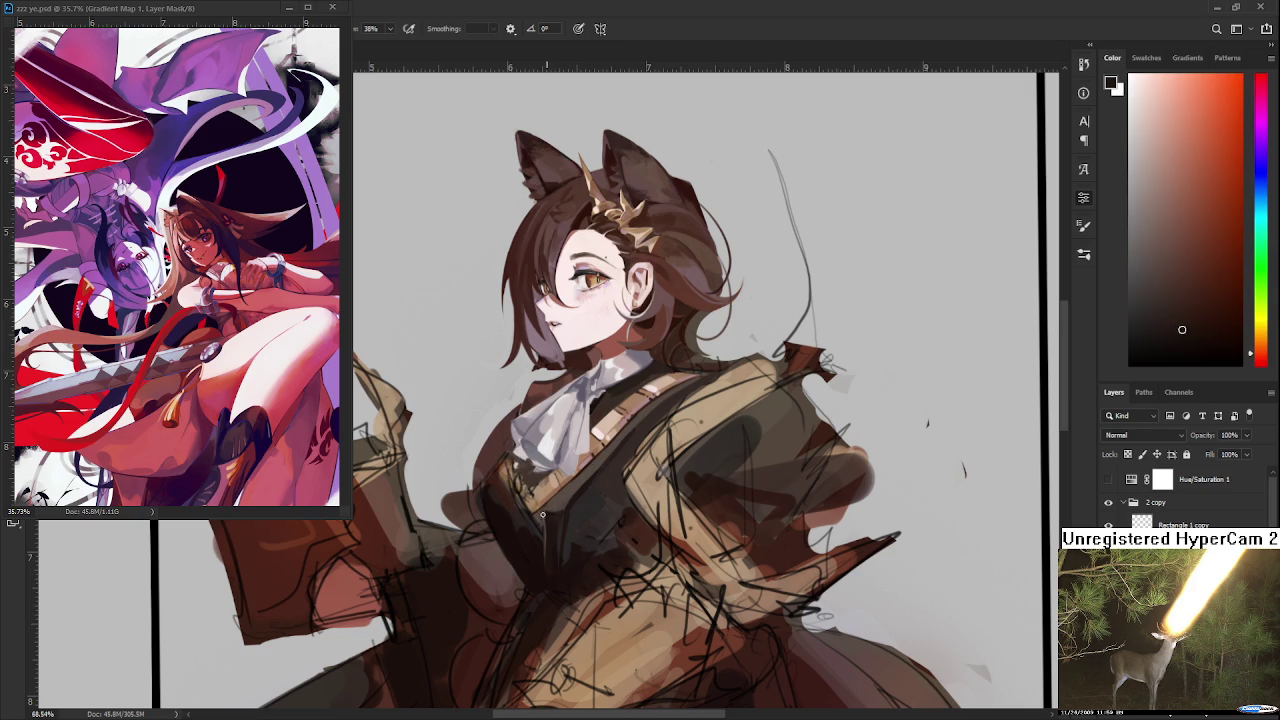
# Sample light coat browns and a muted pinkish red, checking the reference image
pyautogui.keyDown('alt'); pyautogui.click(563, 494); pyautogui.keyUp('alt')
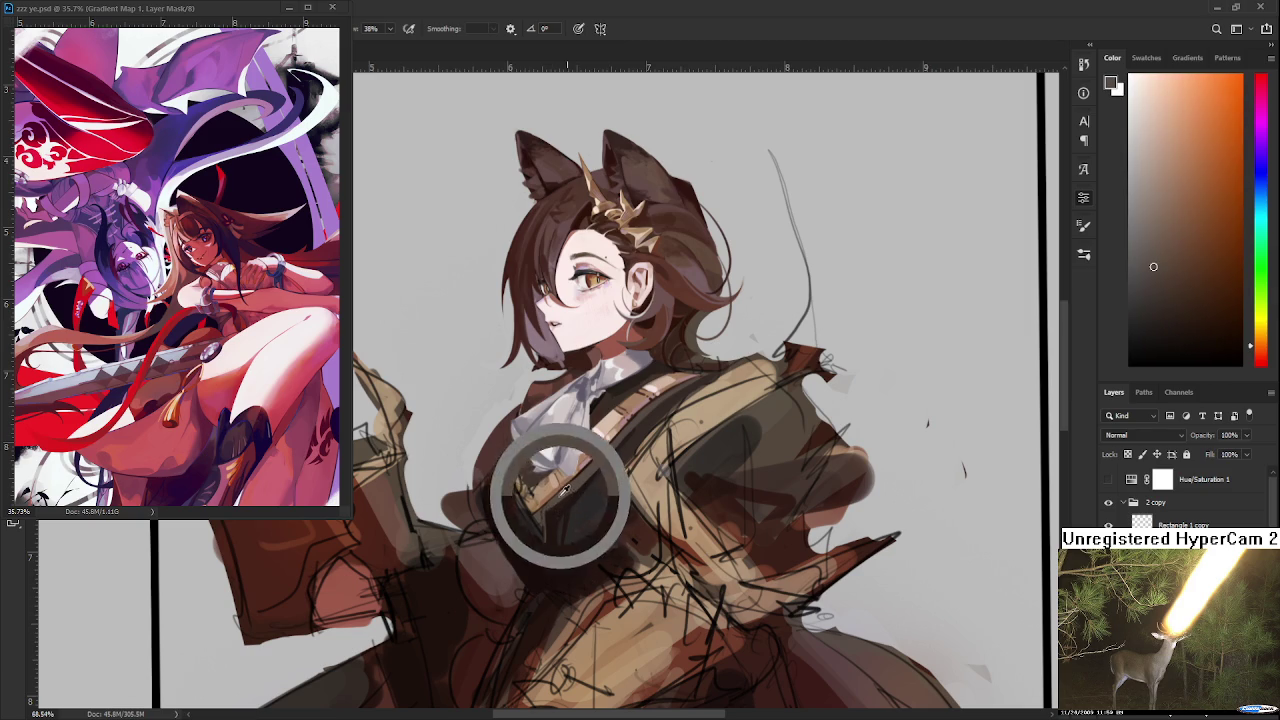
pyautogui.keyDown('alt'); pyautogui.click(584, 481); pyautogui.keyUp('alt')
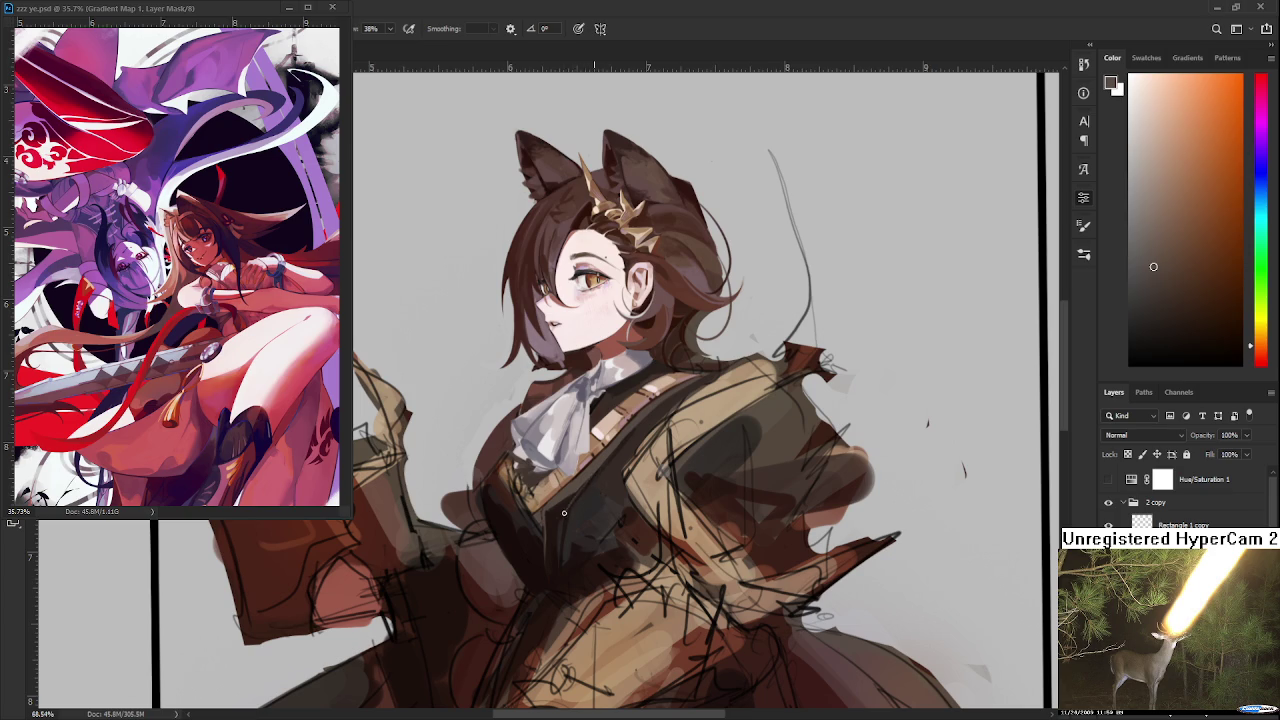
pyautogui.keyDown('alt'); pyautogui.click(620, 446); pyautogui.keyUp('alt')
pyautogui.keyDown('alt'); pyautogui.click(632, 412); pyautogui.keyUp('alt')
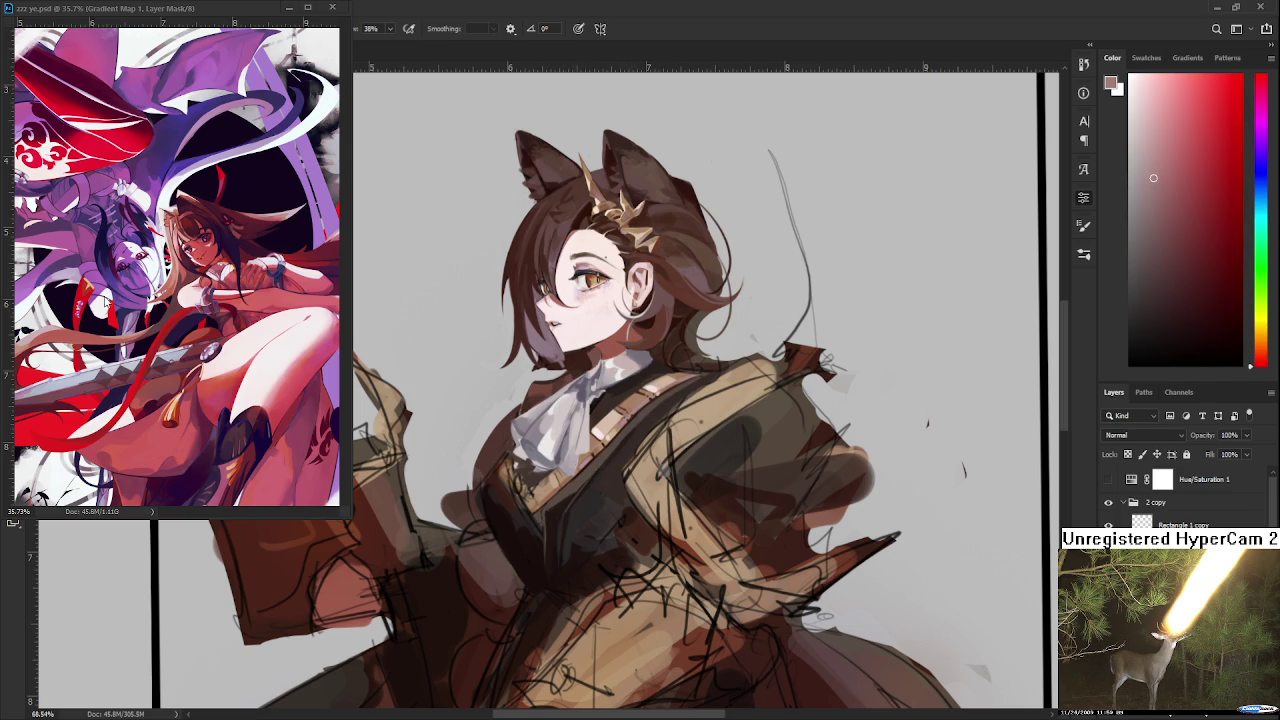
pyautogui.click(161, 331)
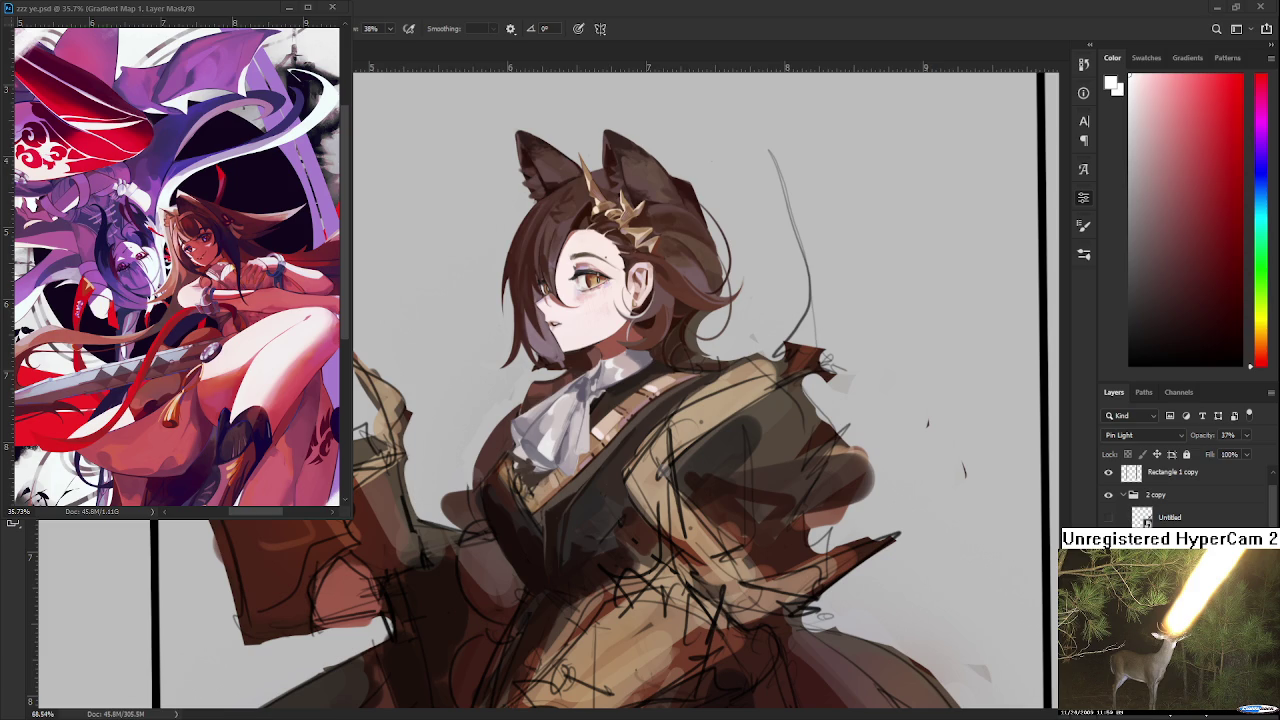
pyautogui.click(568, 445)
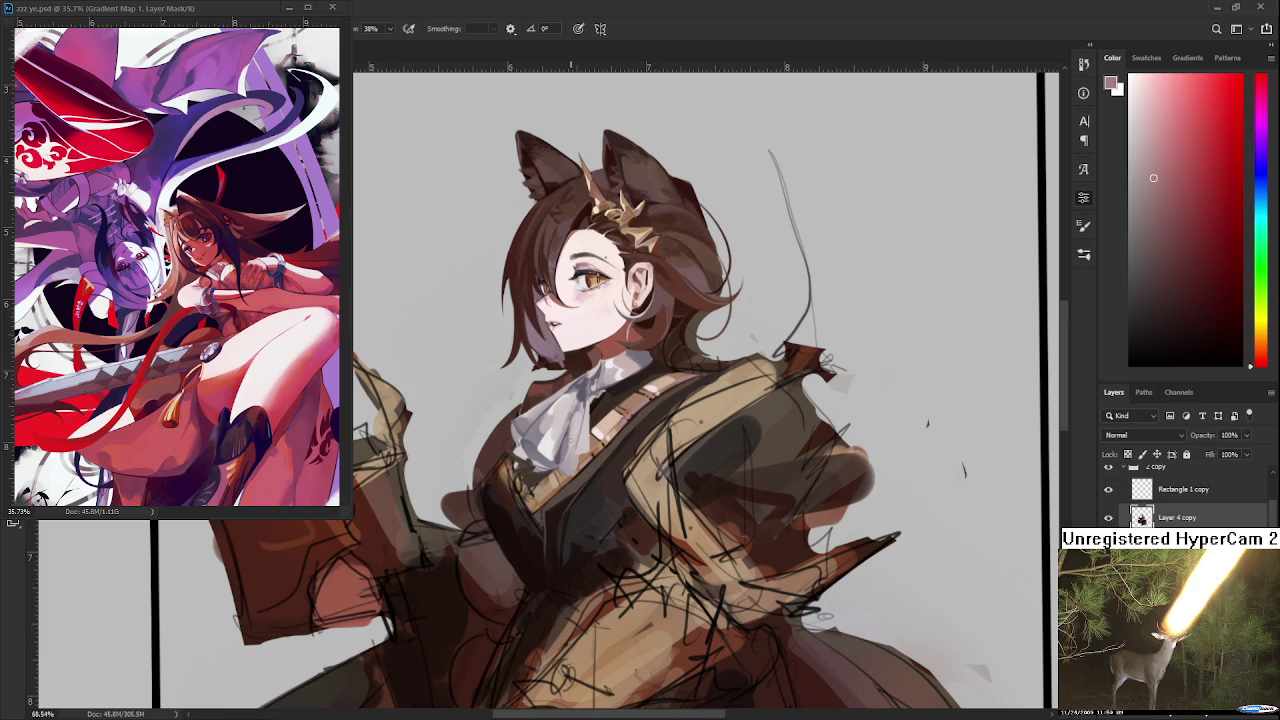
# Centre the chest and paint darker and lighter brown strokes down the vest
pyautogui.scroll(1, 568, 445)
pyautogui.moveTo(588, 470); pyautogui.dragTo(598, 436)
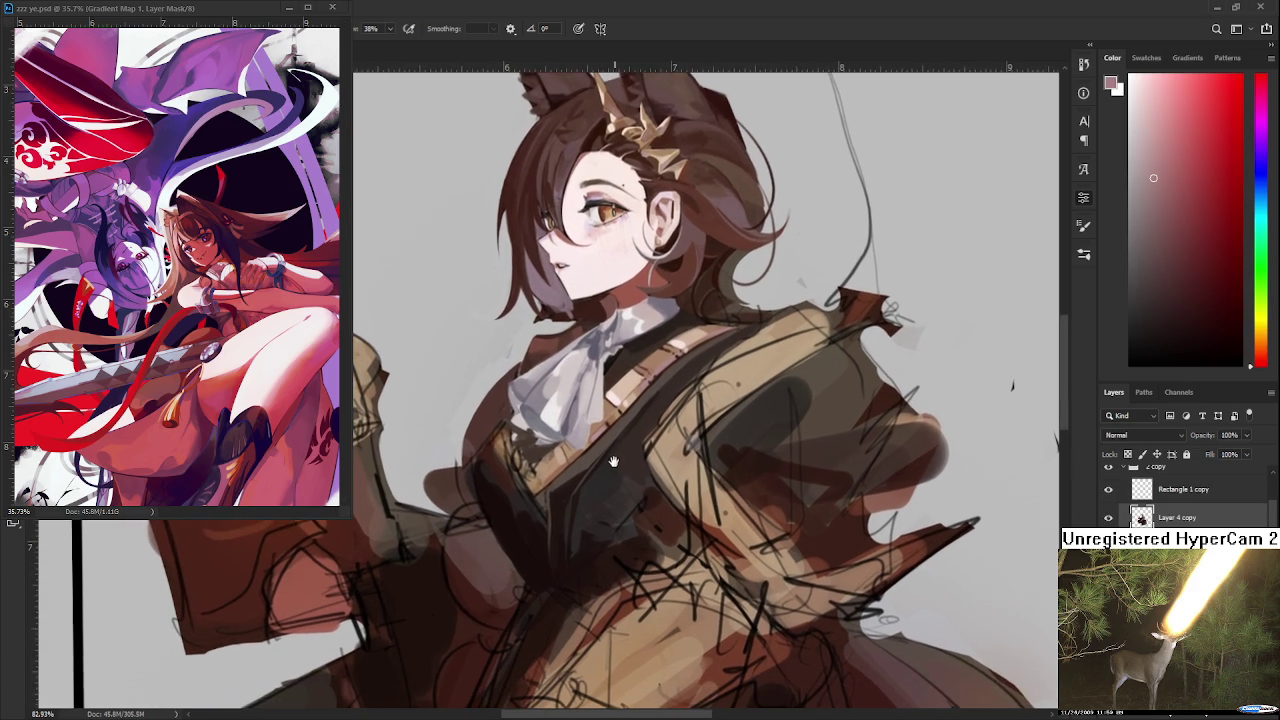
pyautogui.keyDown('alt'); pyautogui.click(603, 447); pyautogui.keyUp('alt')
pyautogui.keyDown('alt'); pyautogui.click(586, 443); pyautogui.keyUp('alt')
pyautogui.keyDown('alt'); pyautogui.click(638, 424); pyautogui.keyUp('alt')
pyautogui.moveTo(606, 451); pyautogui.dragTo(569, 489)
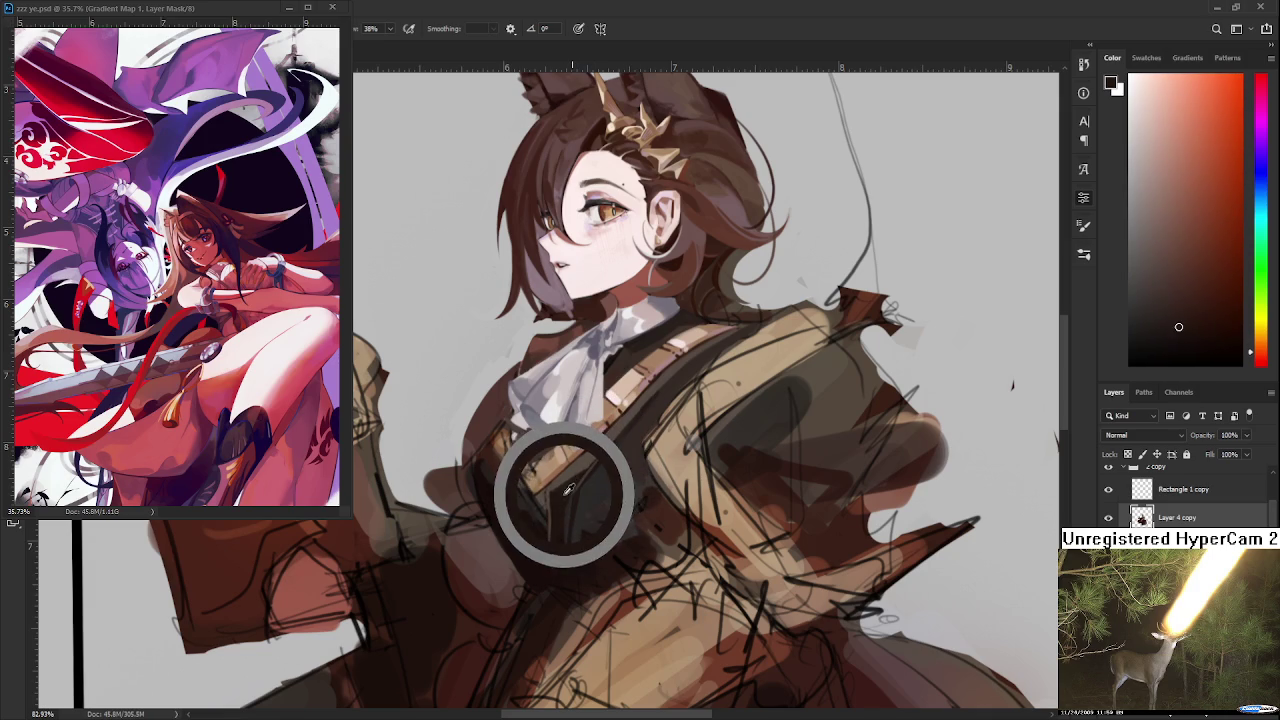
pyautogui.keyDown('alt'); pyautogui.click(567, 489); pyautogui.keyUp('alt')
pyautogui.keyDown('alt'); pyautogui.click(576, 483); pyautogui.keyUp('alt')
pyautogui.moveTo(576, 503)
pyautogui.mouseDown()
pyautogui.moveTo(586, 443)
pyautogui.moveTo(598, 444)
pyautogui.mouseUp()
# Dab reddish-brown shading across the right side of the vest
pyautogui.keyDown('alt'); pyautogui.click(590, 465); pyautogui.keyUp('alt')
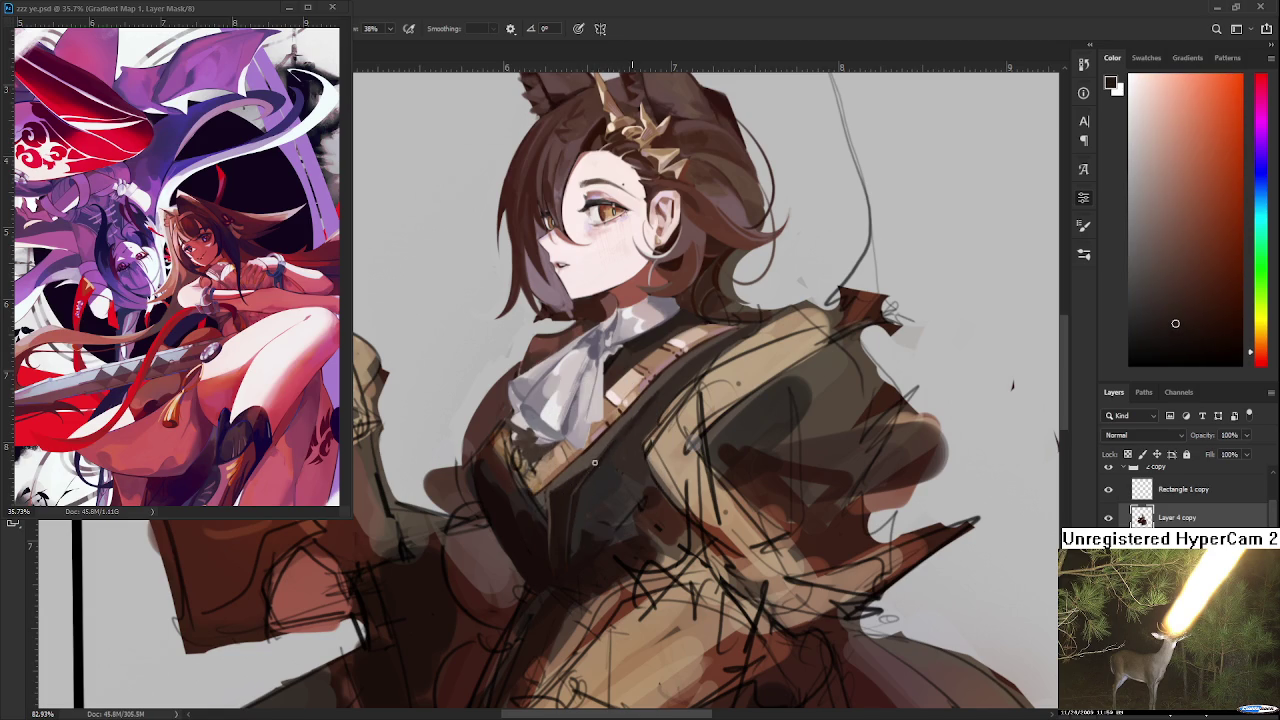
pyautogui.keyDown('alt'); pyautogui.click(598, 452); pyautogui.keyUp('alt')
pyautogui.keyDown('alt'); pyautogui.click(600, 454); pyautogui.keyUp('alt')
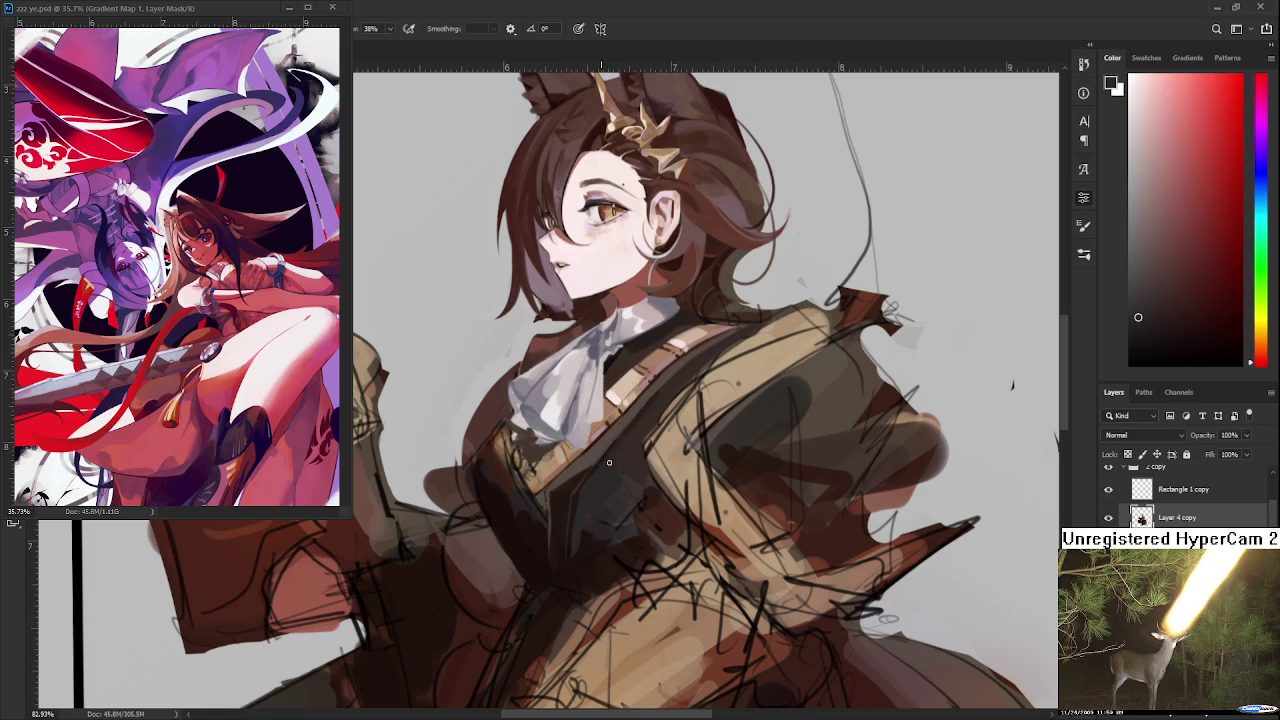
pyautogui.keyDown('alt'); pyautogui.click(615, 459); pyautogui.keyUp('alt')
pyautogui.keyDown('alt'); pyautogui.click(617, 457); pyautogui.keyUp('alt')
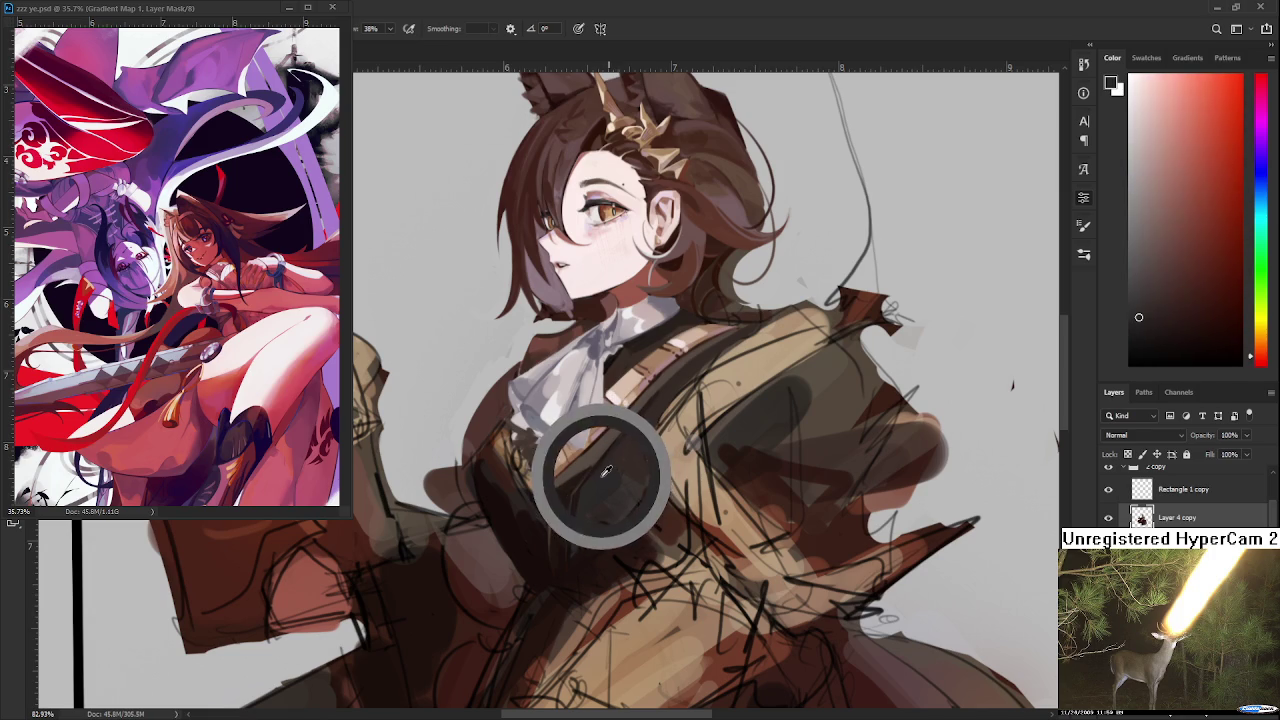
pyautogui.keyDown('alt'); pyautogui.click(654, 414); pyautogui.keyUp('alt')
pyautogui.keyDown('alt'); pyautogui.click(621, 448); pyautogui.keyUp('alt')
pyautogui.keyDown('alt'); pyautogui.click(634, 456); pyautogui.keyUp('alt')
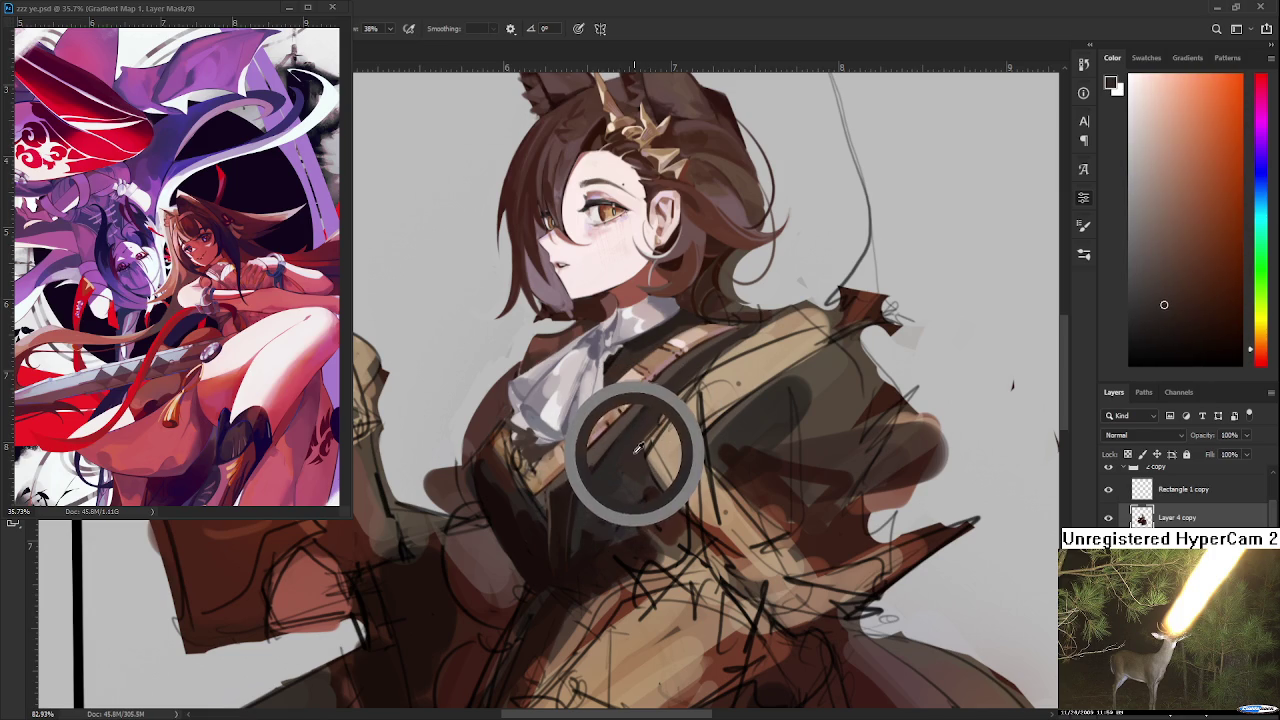
pyautogui.keyDown('alt'); pyautogui.click(624, 449); pyautogui.keyUp('alt')
pyautogui.keyDown('alt'); pyautogui.click(626, 473); pyautogui.keyUp('alt')
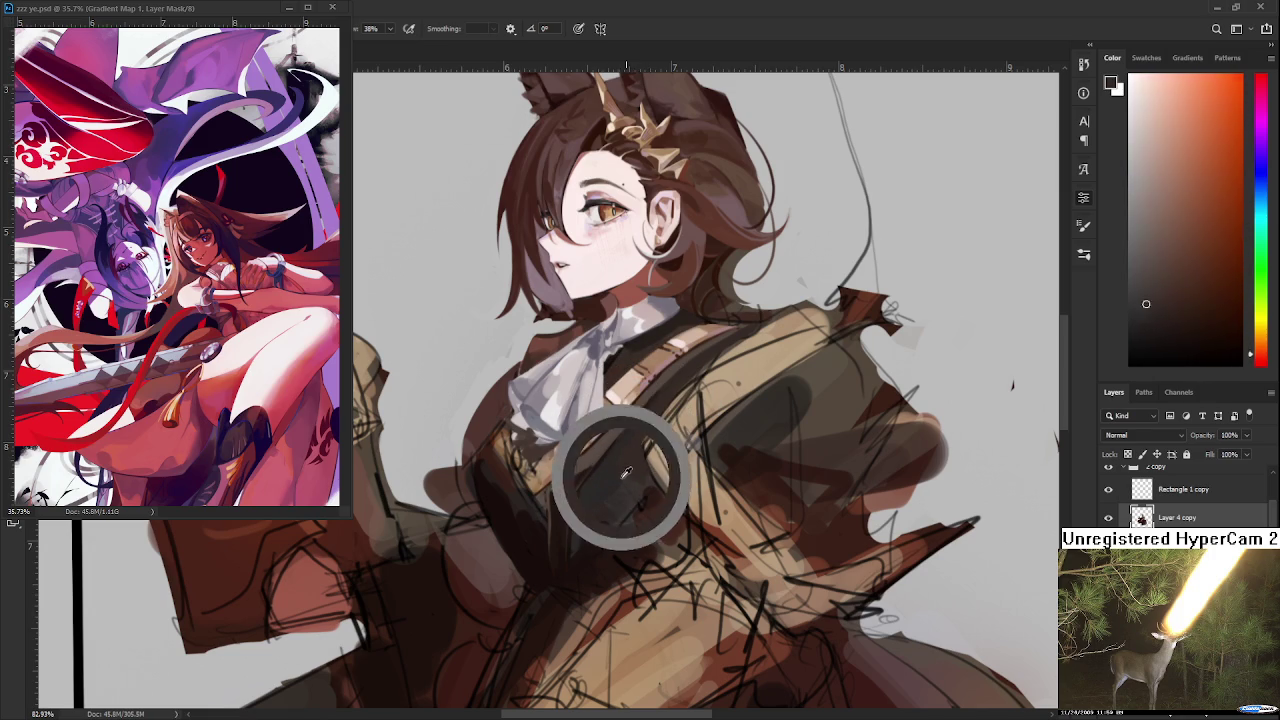
# Blend the vest into the coat with dark red-brown and warm strap browns
pyautogui.keyDown('alt'); pyautogui.click(634, 485); pyautogui.keyUp('alt')
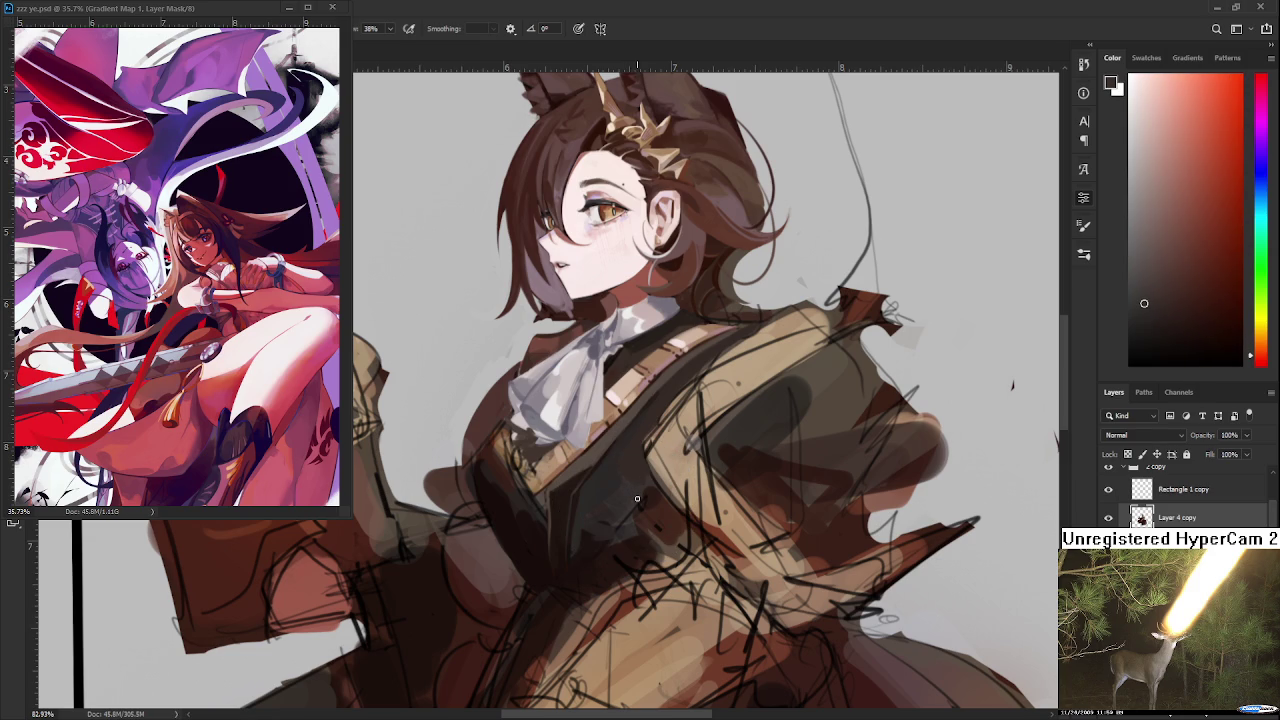
pyautogui.keyDown('alt'); pyautogui.click(604, 454); pyautogui.keyUp('alt')
pyautogui.keyDown('alt'); pyautogui.click(588, 458); pyautogui.keyUp('alt')
pyautogui.keyDown('alt'); pyautogui.click(563, 471); pyautogui.keyUp('alt')
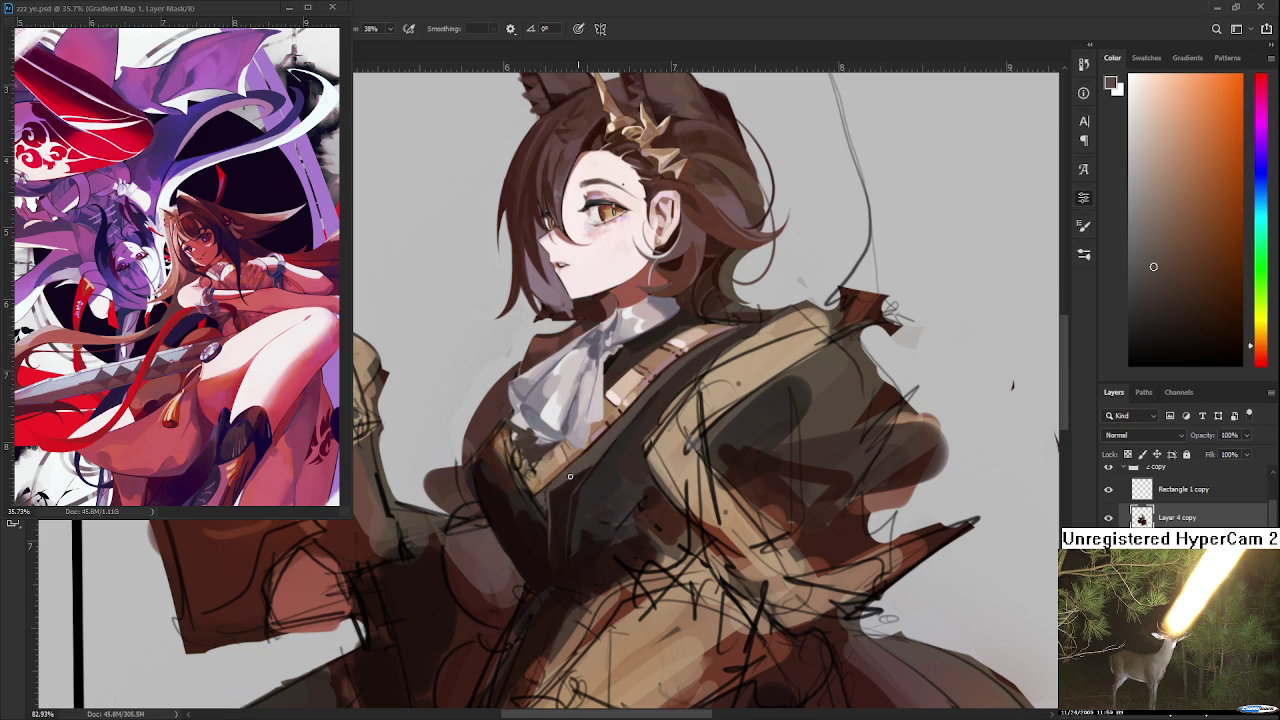
pyautogui.keyDown('alt'); pyautogui.click(563, 483); pyautogui.keyUp('alt')
pyautogui.keyDown('alt'); pyautogui.click(568, 481); pyautogui.keyUp('alt')
pyautogui.scroll(-2, 614, 446)
# Sample a darker brown from the vest and dab the first shading onto it
pyautogui.scroll(-2, 614, 446)
pyautogui.scroll(3, 614, 446)
pyautogui.scroll(2, 614, 446)
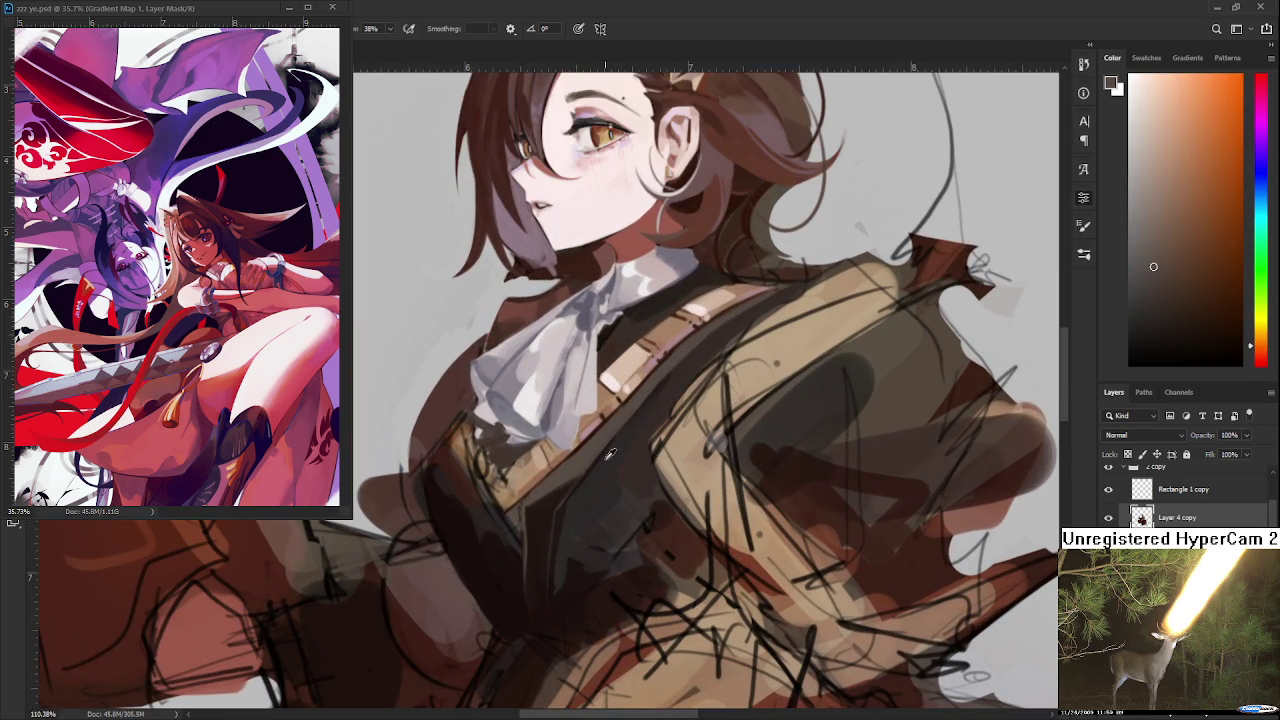
pyautogui.keyDown('alt'); pyautogui.click(556, 494); pyautogui.keyUp('alt')
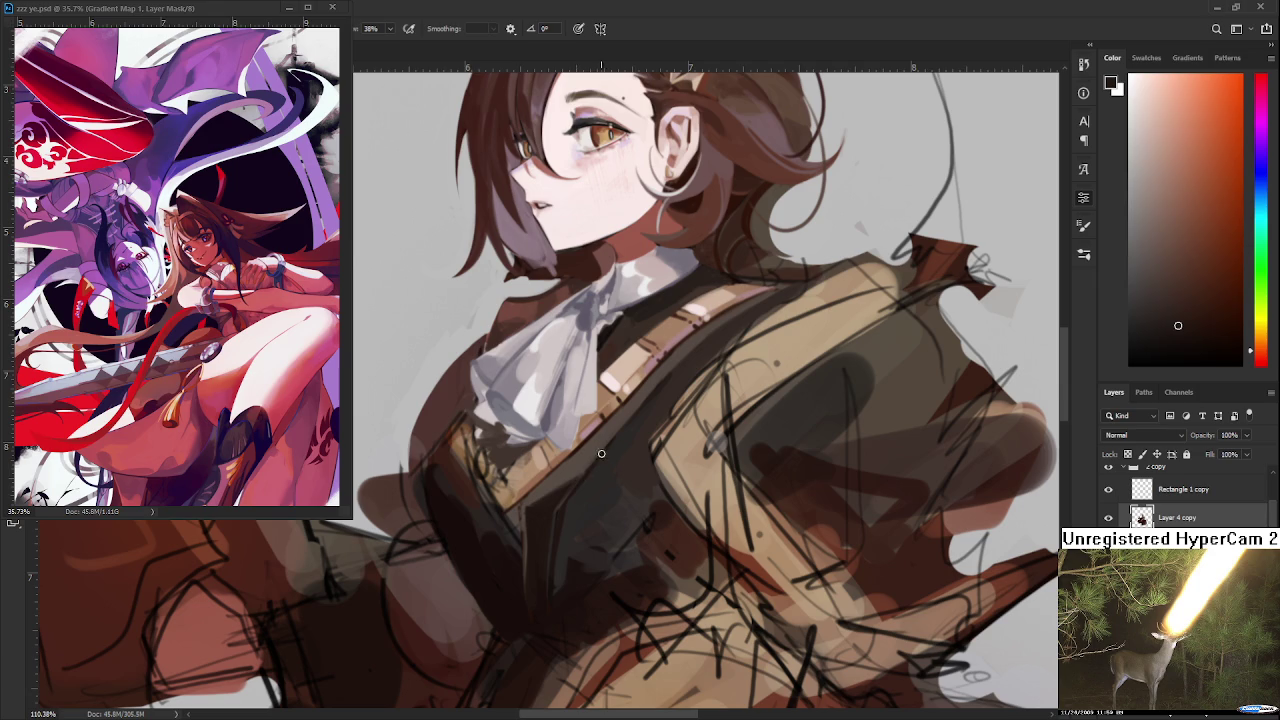
pyautogui.keyDown('alt'); pyautogui.click(585, 484); pyautogui.keyUp('alt')
pyautogui.keyDown('alt'); pyautogui.click(586, 482); pyautogui.keyUp('alt')
pyautogui.keyDown('alt'); pyautogui.click(558, 490); pyautogui.keyUp('alt')
# Paint the darkest vest brown down the vest's left side, then resample warmer jacket tones
pyautogui.keyDown('alt'); pyautogui.click(545, 488); pyautogui.keyUp('alt')
pyautogui.keyDown('alt'); pyautogui.click(533, 500); pyautogui.keyUp('alt')
pyautogui.keyDown('alt'); pyautogui.click(531, 512); pyautogui.keyUp('alt')
pyautogui.keyDown('alt'); pyautogui.click(531, 514); pyautogui.keyUp('alt')
pyautogui.keyDown('alt'); pyautogui.click(529, 508); pyautogui.keyUp('alt')
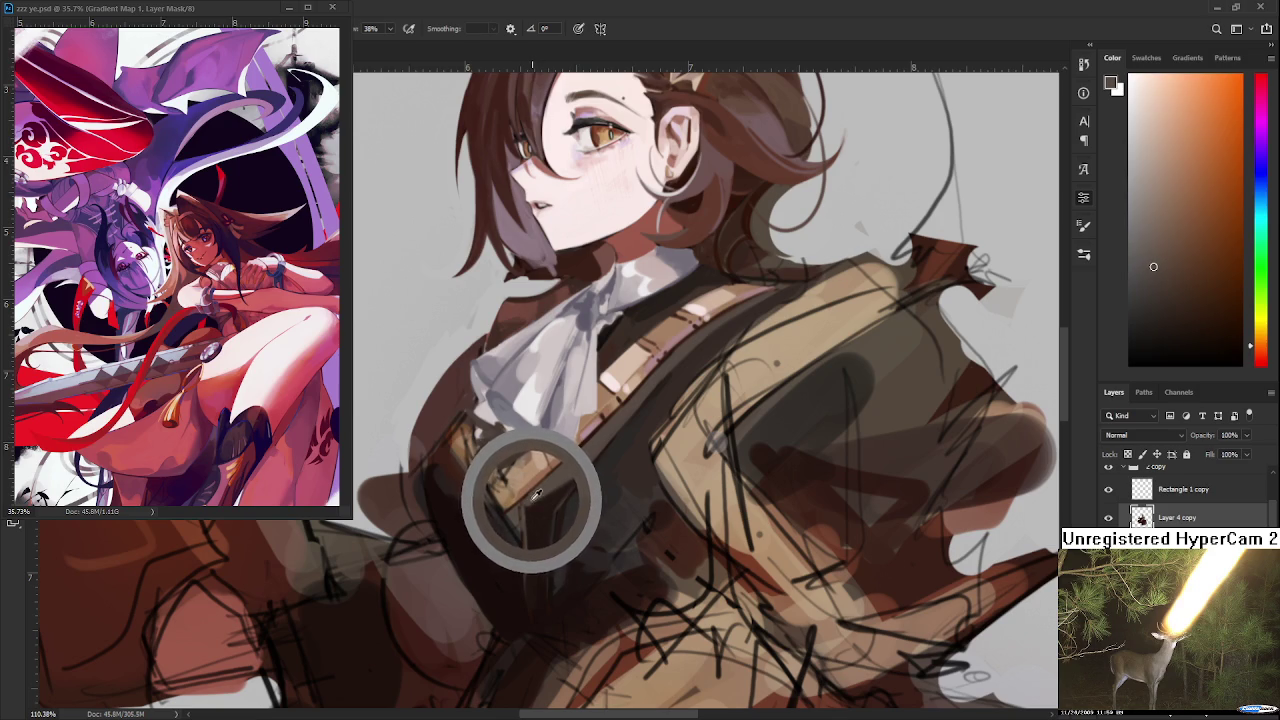
pyautogui.moveTo(552, 487); pyautogui.dragTo(560, 503)
pyautogui.keyDown('alt'); pyautogui.click(578, 494); pyautogui.keyUp('alt')
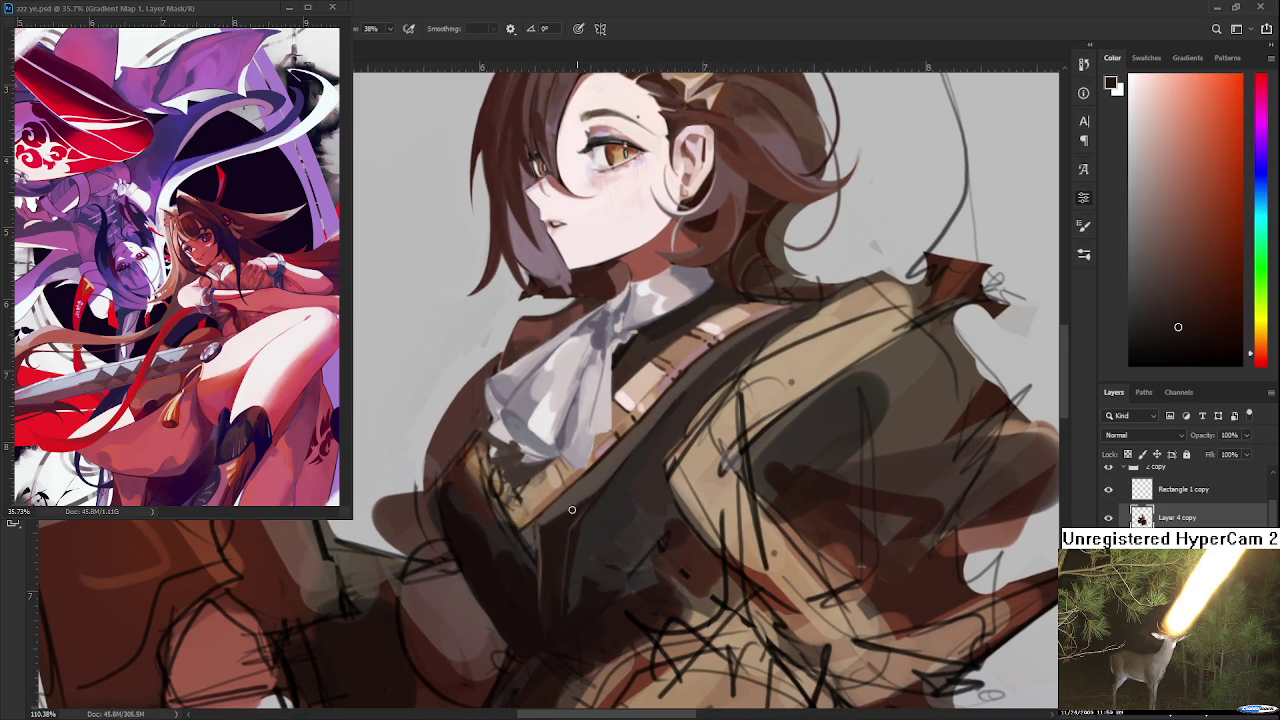
pyautogui.keyDown('alt'); pyautogui.click(595, 488); pyautogui.keyUp('alt')
# Eyedrop several spots lower on the vest to settle on a dark foreground colour
pyautogui.scroll(-2, 600, 560)
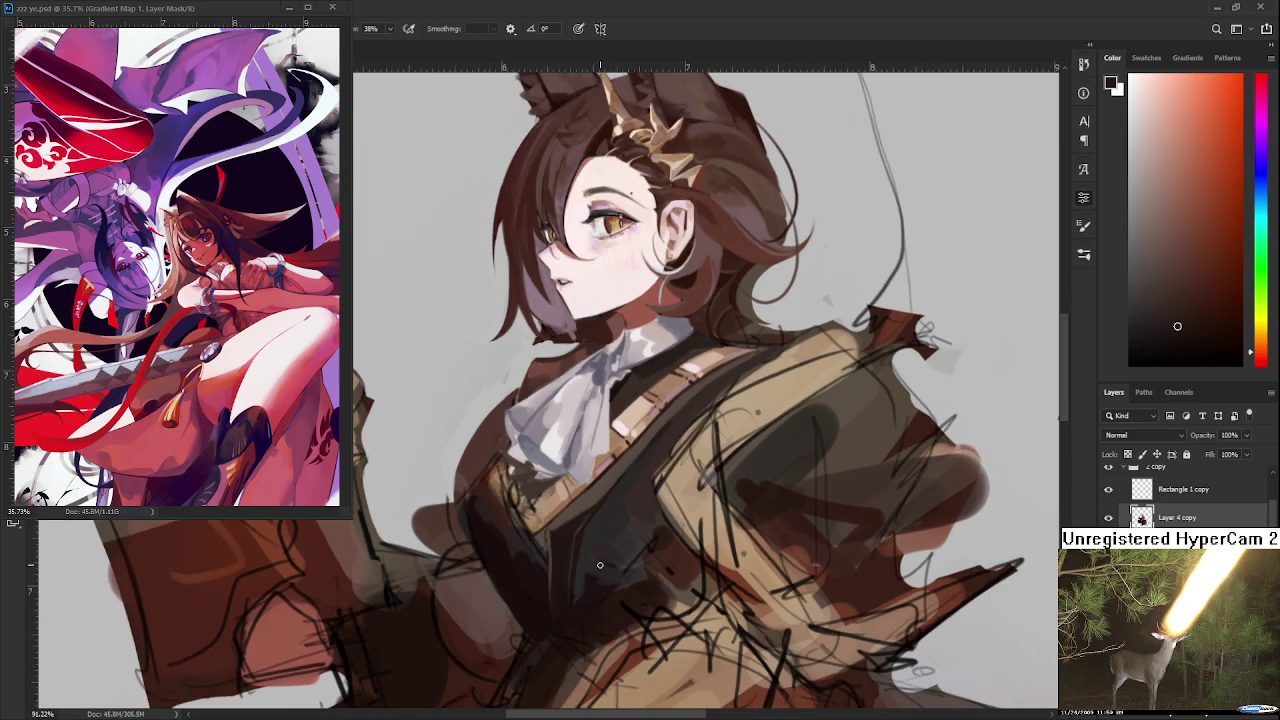
pyautogui.scroll(-2, 602, 550)
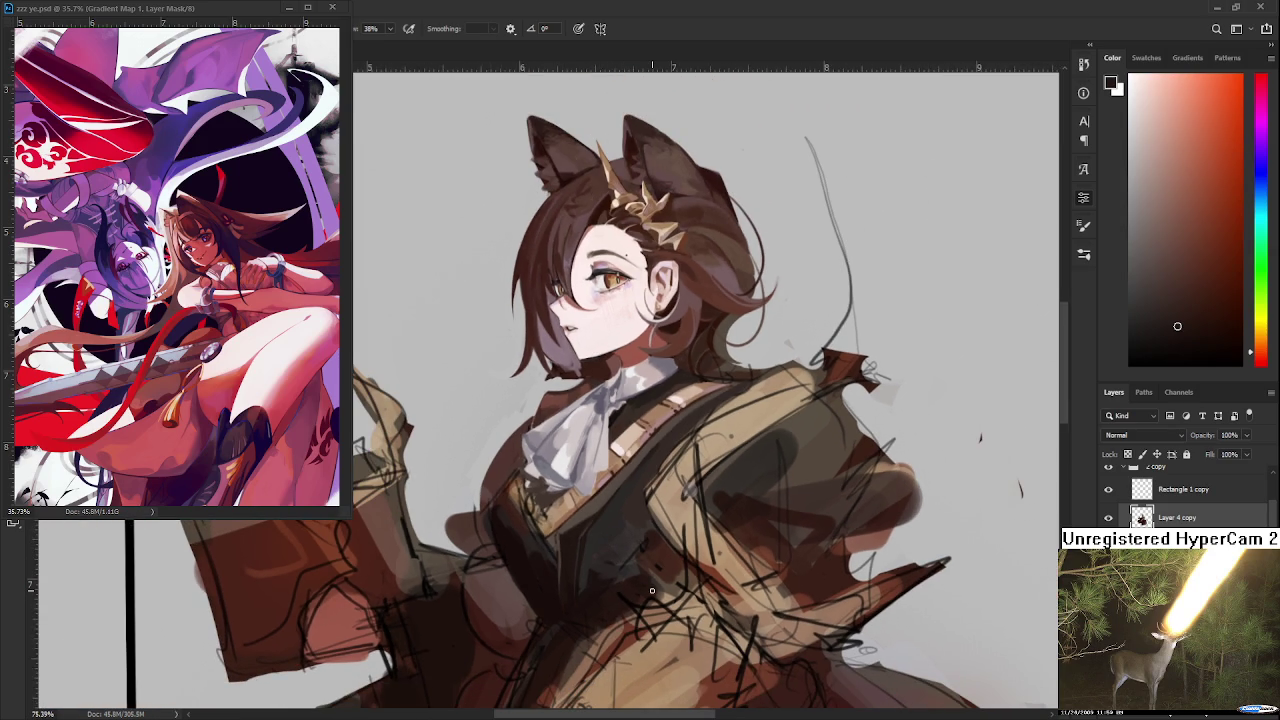
pyautogui.scroll(1, 634, 535)
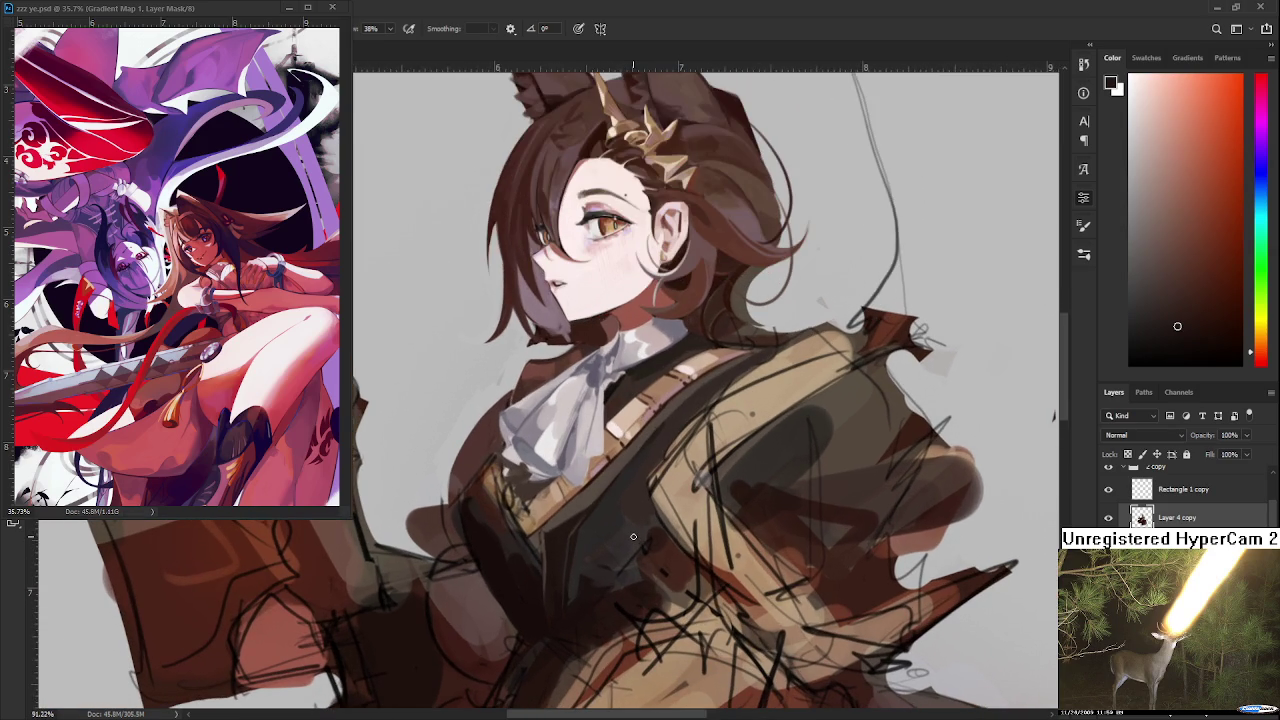
pyautogui.keyDown('alt'); pyautogui.click(565, 533); pyautogui.keyUp('alt')
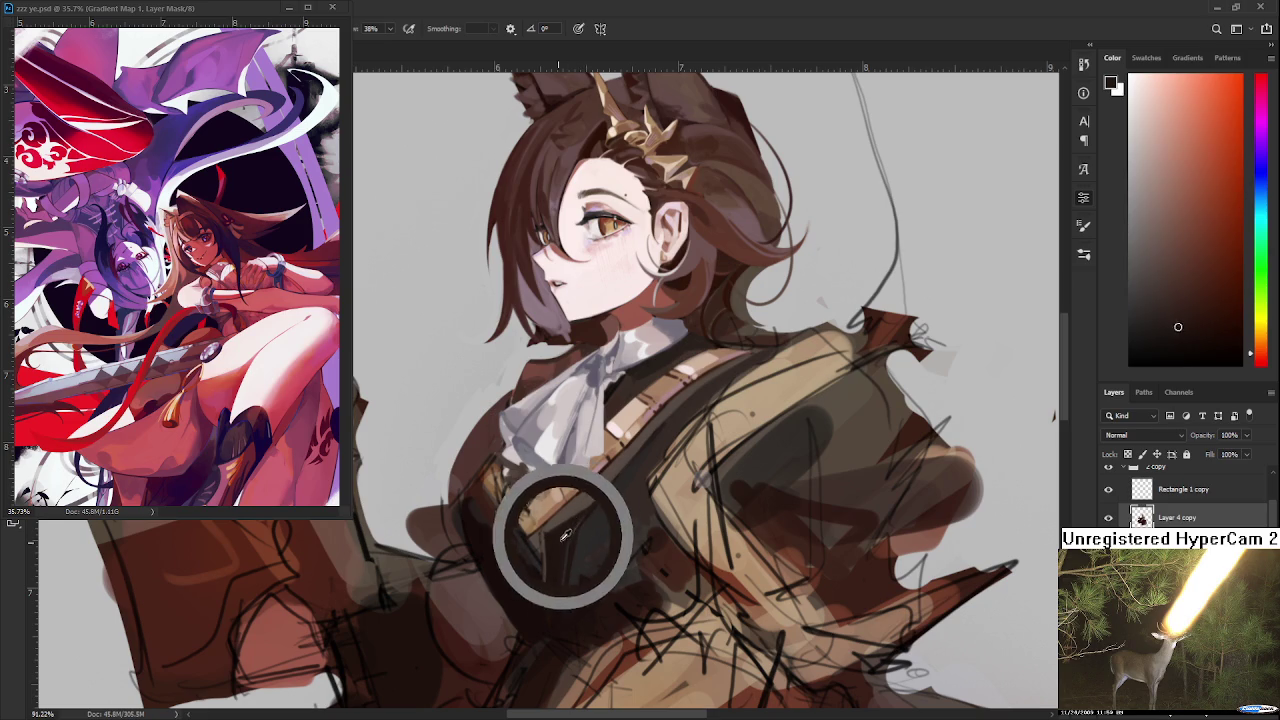
pyautogui.keyDown('alt'); pyautogui.click(549, 557); pyautogui.keyUp('alt')
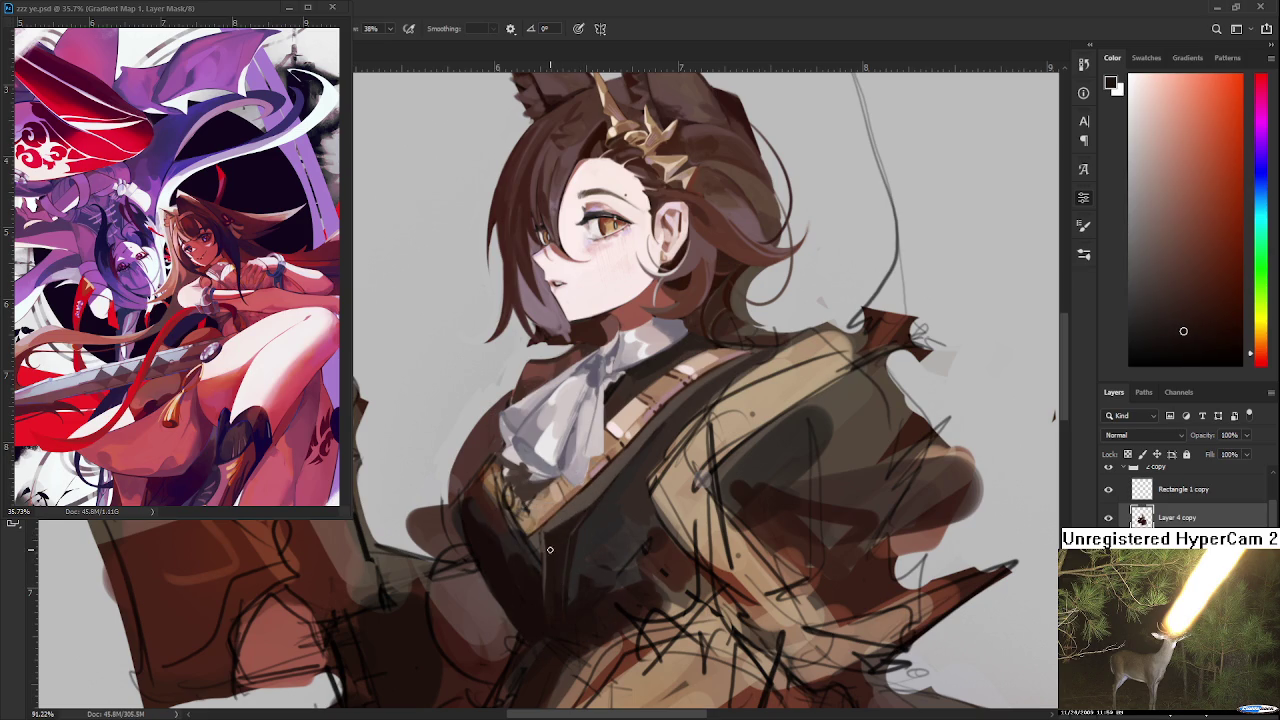
pyautogui.keyDown('alt'); pyautogui.click(549, 551); pyautogui.keyUp('alt')
pyautogui.keyDown('alt'); pyautogui.click(555, 543); pyautogui.keyUp('alt')
pyautogui.keyDown('alt'); pyautogui.click(546, 536); pyautogui.keyUp('alt')
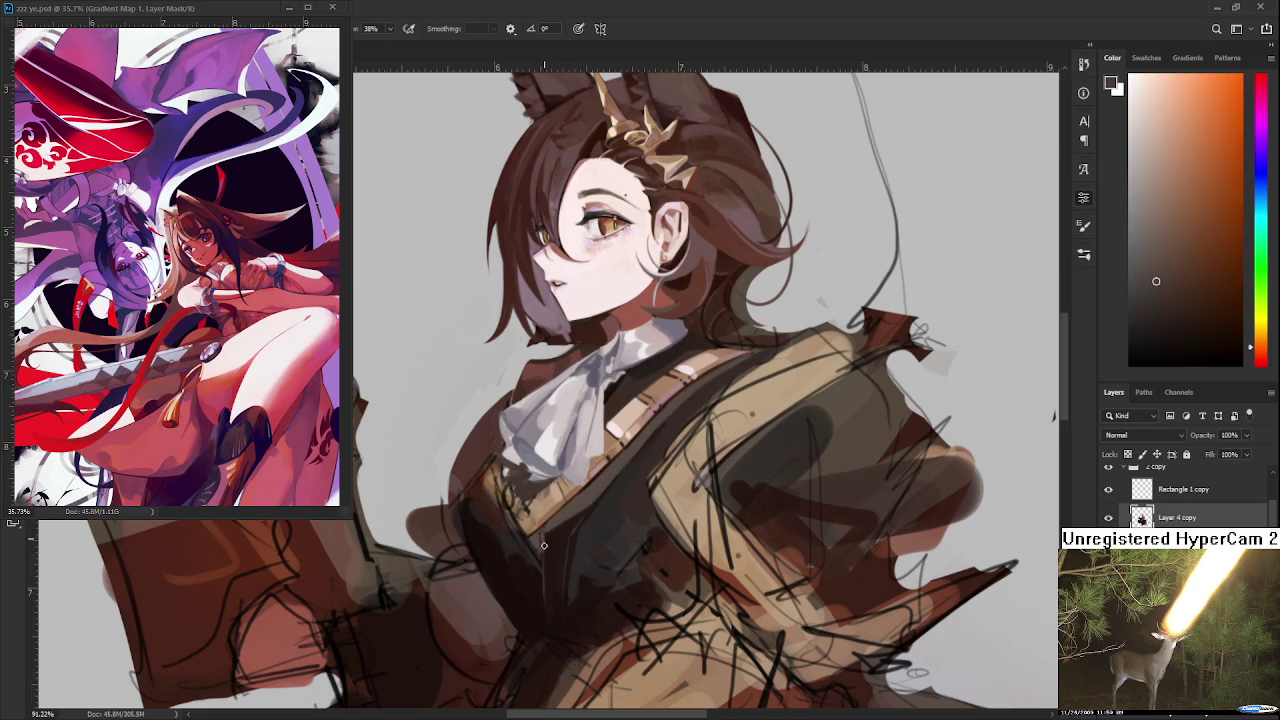
pyautogui.keyDown('alt'); pyautogui.click(548, 536); pyautogui.keyUp('alt')
pyautogui.keyDown('alt'); pyautogui.click(550, 549); pyautogui.keyUp('alt')
pyautogui.keyDown('alt'); pyautogui.click(567, 536); pyautogui.keyUp('alt')
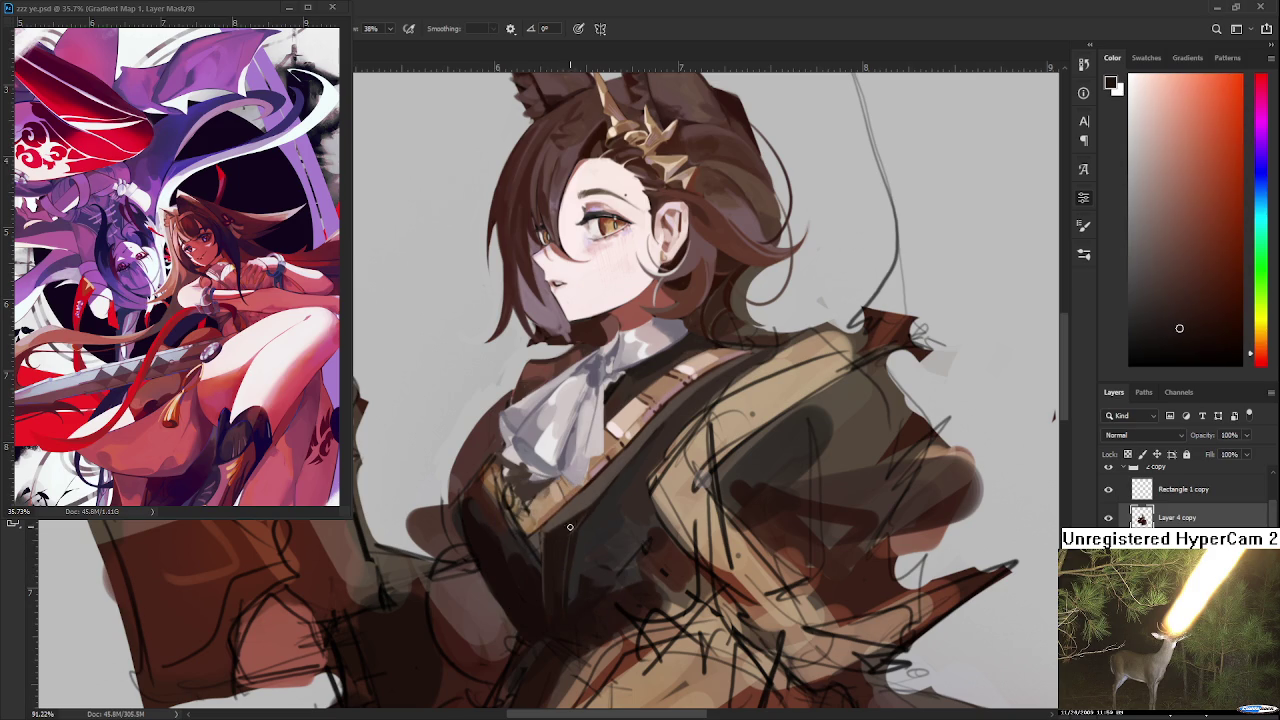
# Bring the chest back into view and sample several coat tones
pyautogui.scroll(-3, 560, 528)
pyautogui.scroll(-3, 560, 528)
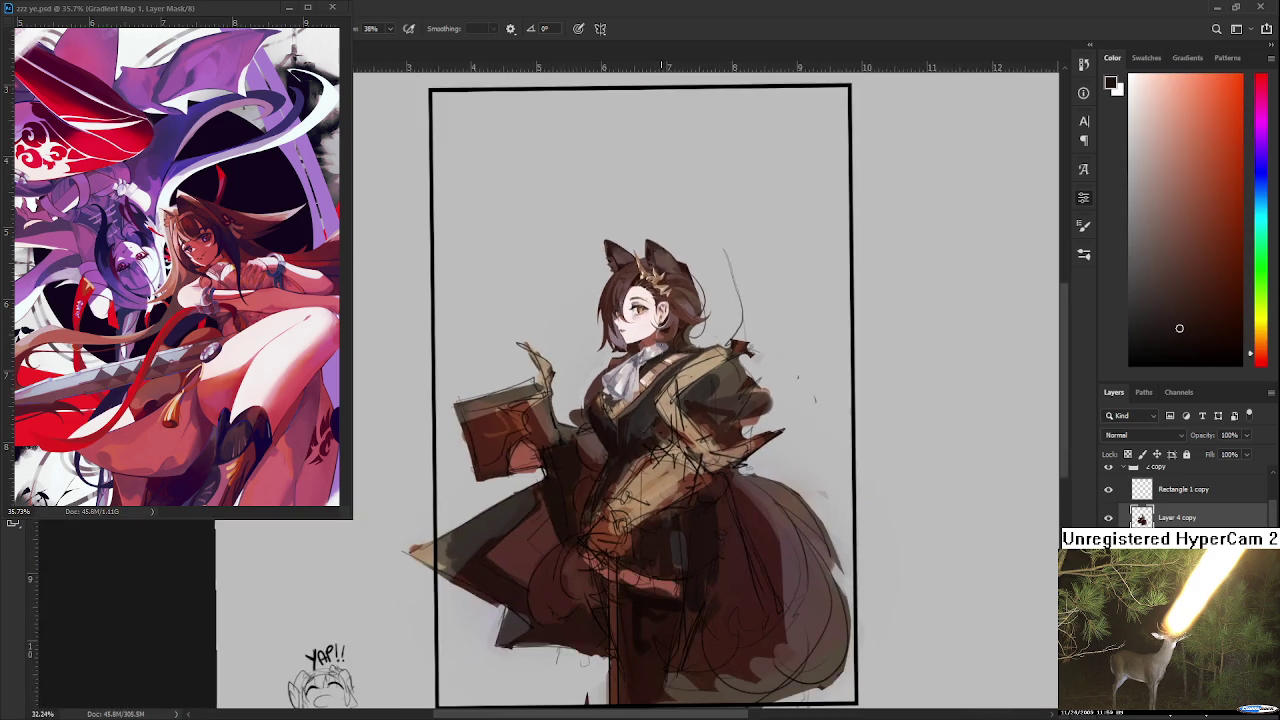
pyautogui.scroll(3, 592, 428)
pyautogui.scroll(3, 592, 428)
pyautogui.moveTo(678, 496); pyautogui.dragTo(658, 450)
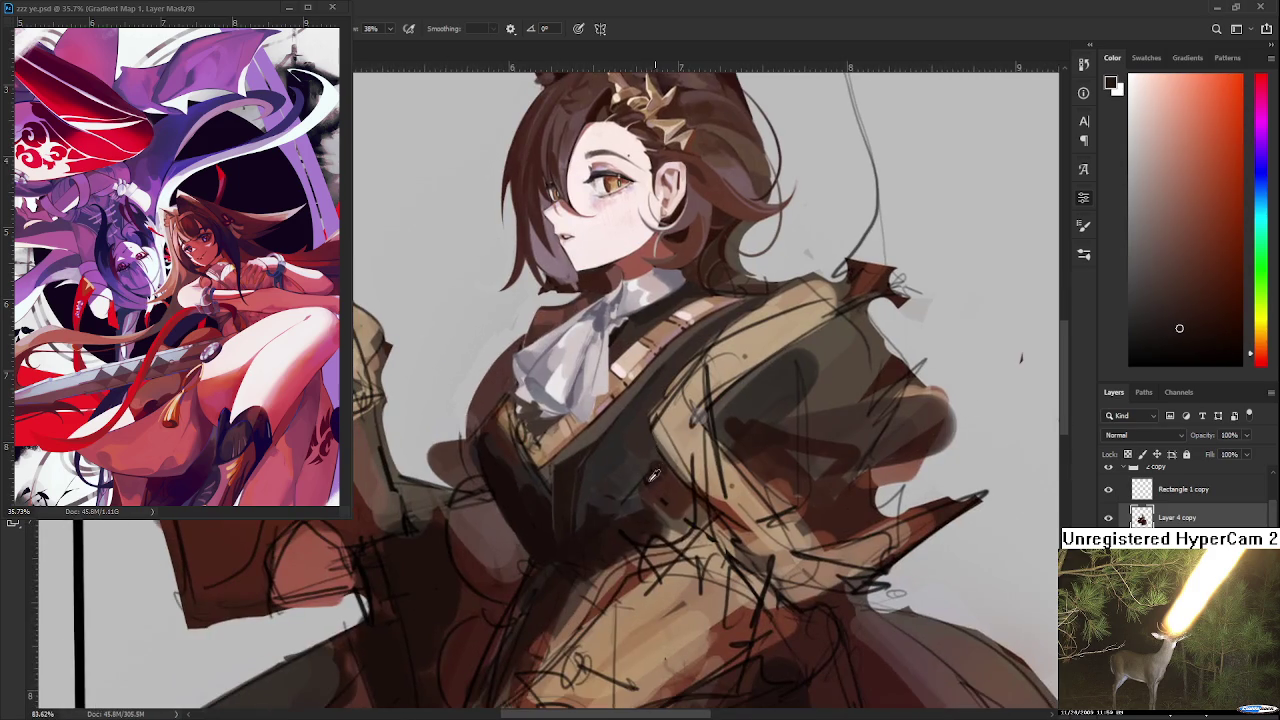
pyautogui.keyDown('alt'); pyautogui.click(605, 515); pyautogui.keyUp('alt')
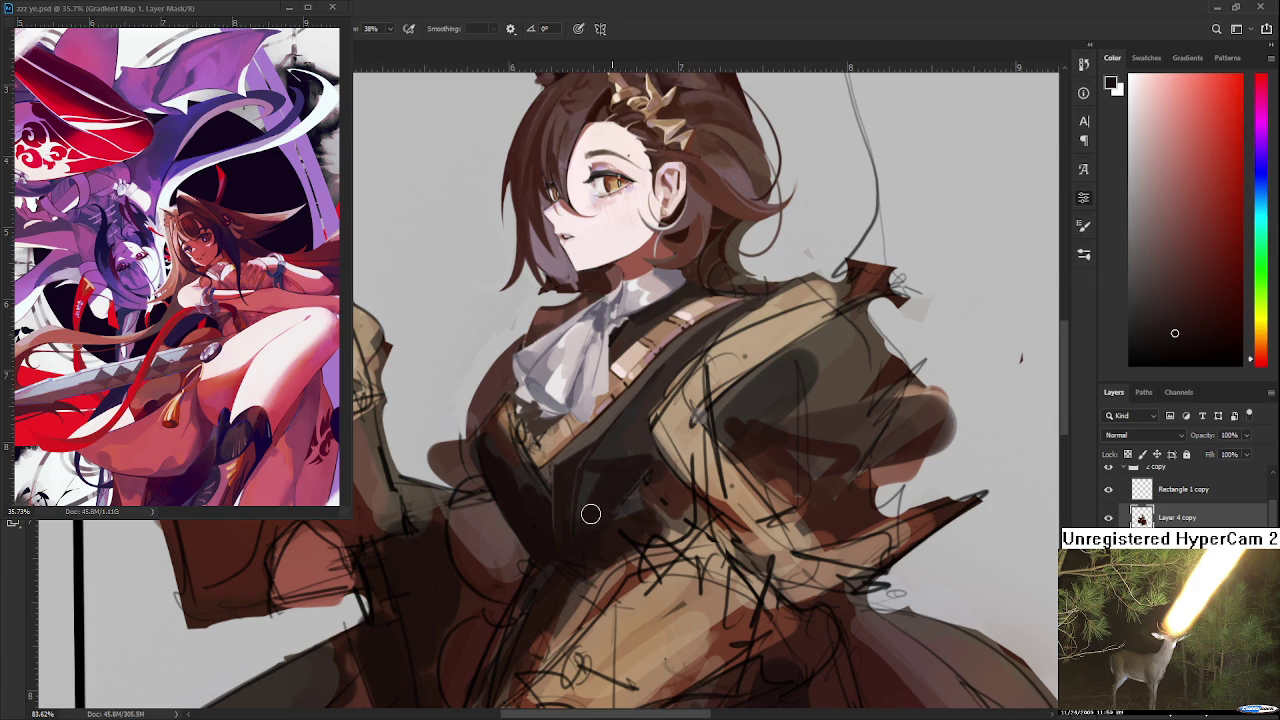
pyautogui.keyDown('alt'); pyautogui.click(618, 446); pyautogui.keyUp('alt')
pyautogui.keyDown('alt'); pyautogui.click(606, 450); pyautogui.keyUp('alt')
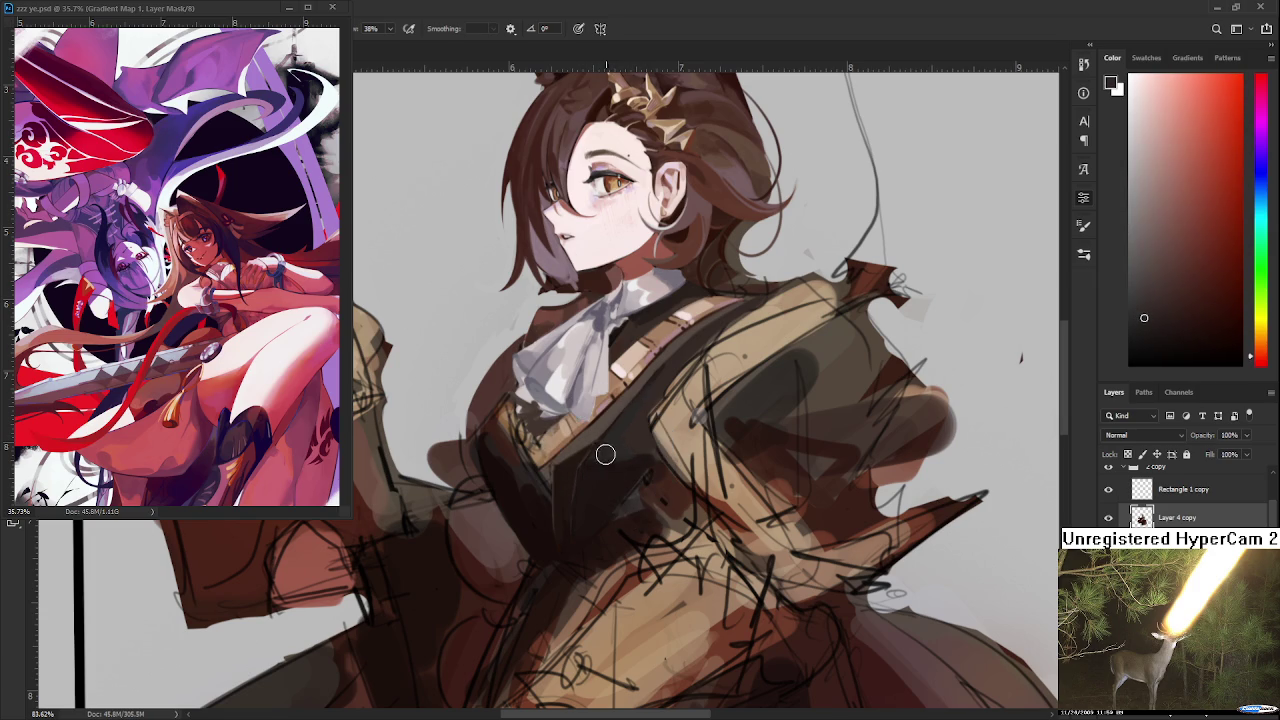
pyautogui.scroll(-5, 656, 448)
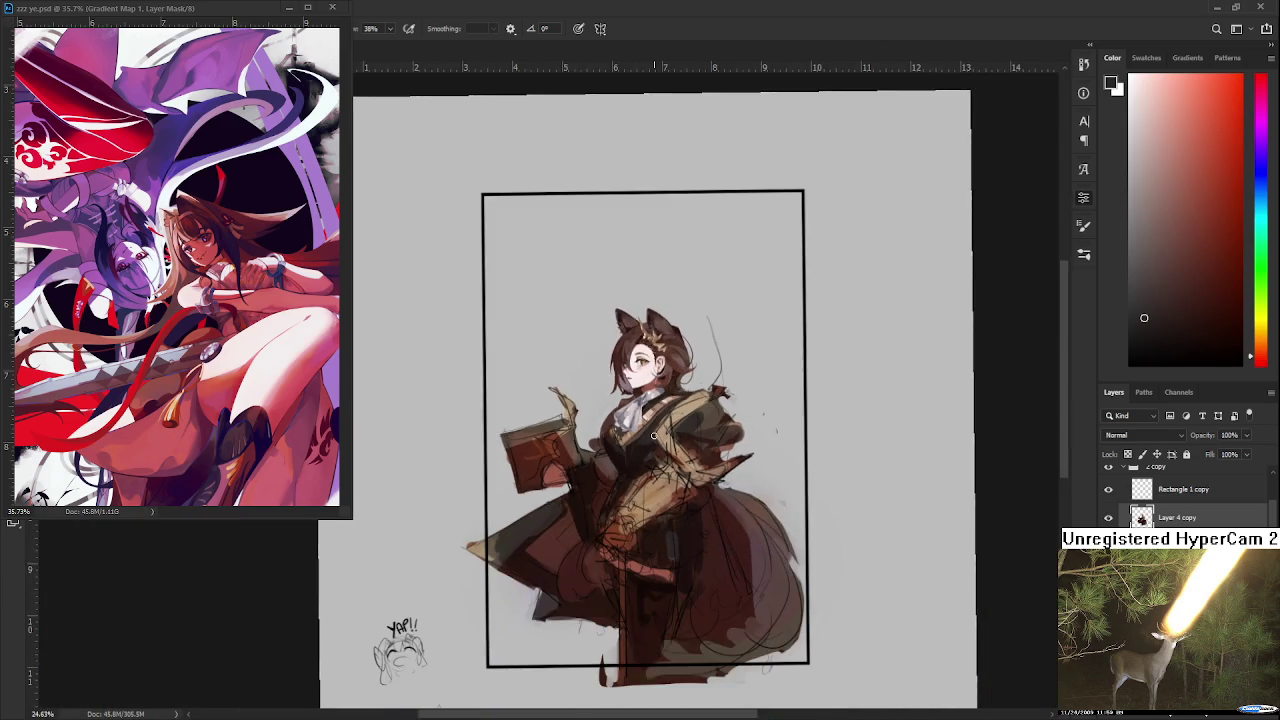
pyautogui.scroll(3, 650, 445)
pyautogui.scroll(3, 635, 432)
pyautogui.scroll(1, 635, 432)
# Sample a dark coat tone and darken the coat shading with one stroke
pyautogui.keyDown('alt'); pyautogui.click(612, 466); pyautogui.keyUp('alt')
pyautogui.keyDown('alt'); pyautogui.click(608, 505); pyautogui.keyUp('alt')
pyautogui.keyDown('alt'); pyautogui.click(614, 474); pyautogui.keyUp('alt')
pyautogui.moveTo(616, 474); pyautogui.dragTo(645, 462)
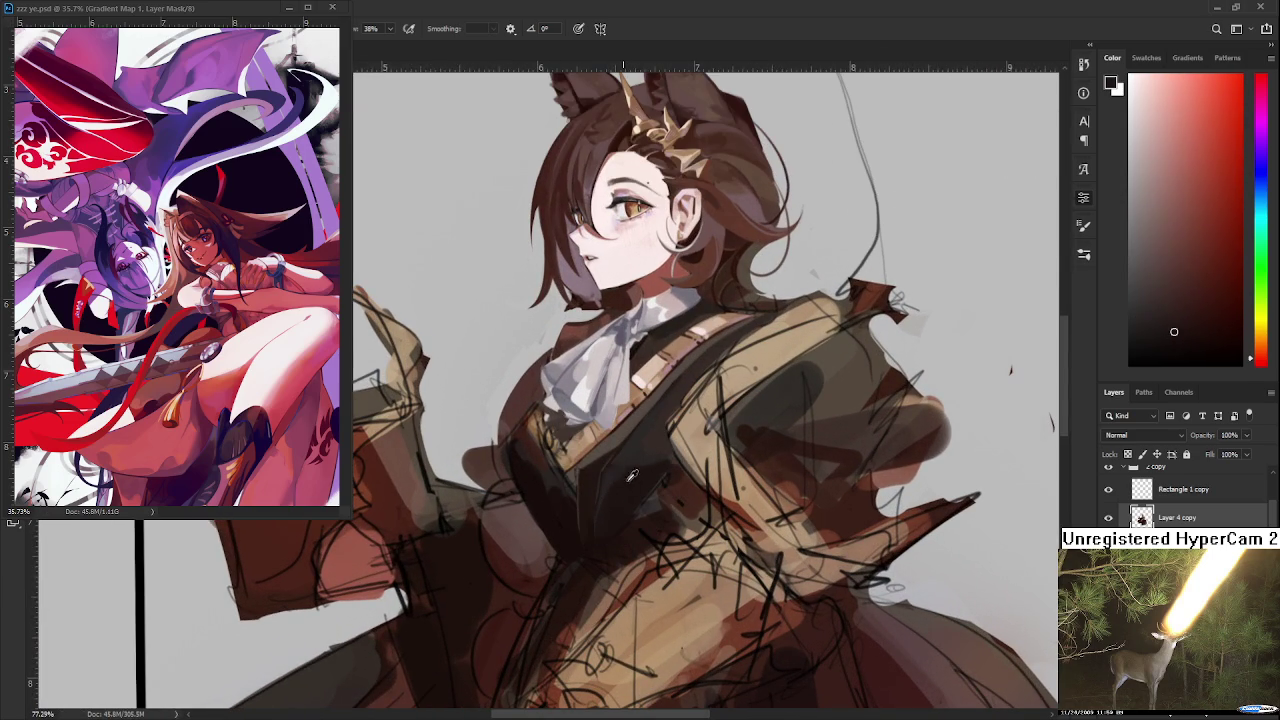
pyautogui.keyDown('alt'); pyautogui.click(651, 451); pyautogui.keyUp('alt')
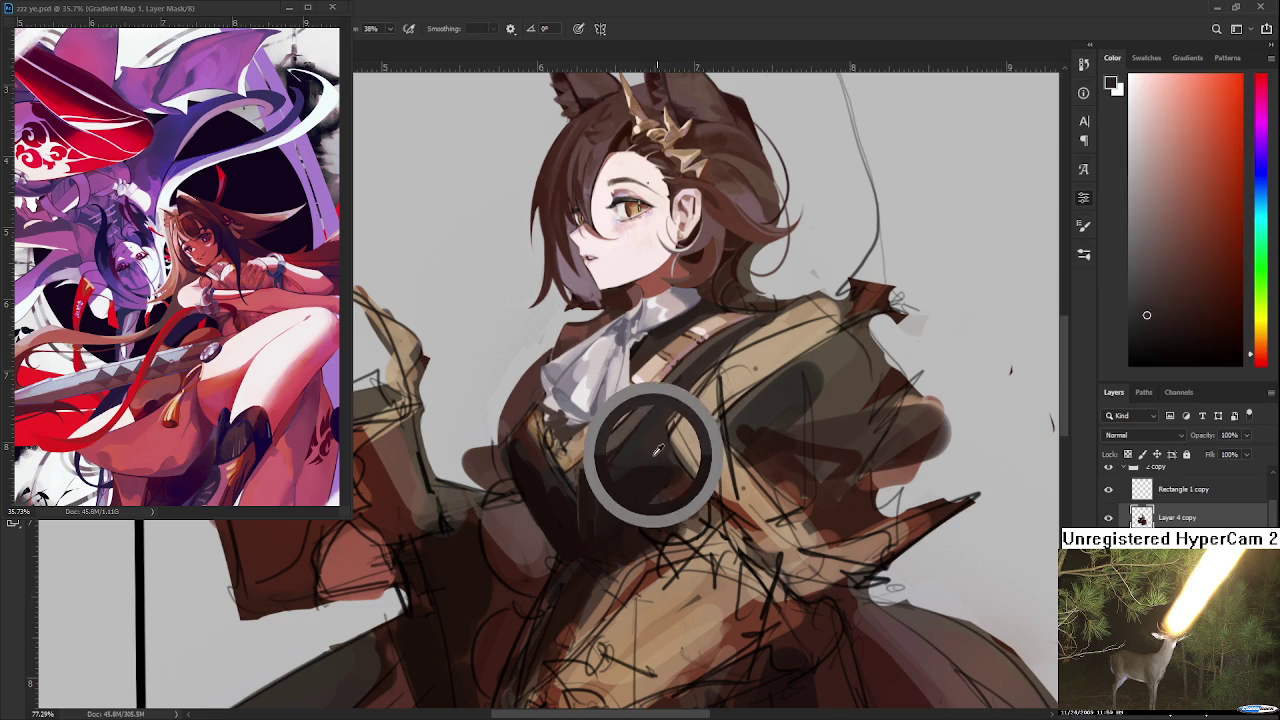
pyautogui.moveTo(660, 471); pyautogui.dragTo(671, 493)
pyautogui.keyDown('alt'); pyautogui.click(667, 455); pyautogui.keyUp('alt')
# Fit the whole document in view and sample dark and lighter tones from coat and vest
pyautogui.hotkey('ctrl', '0')
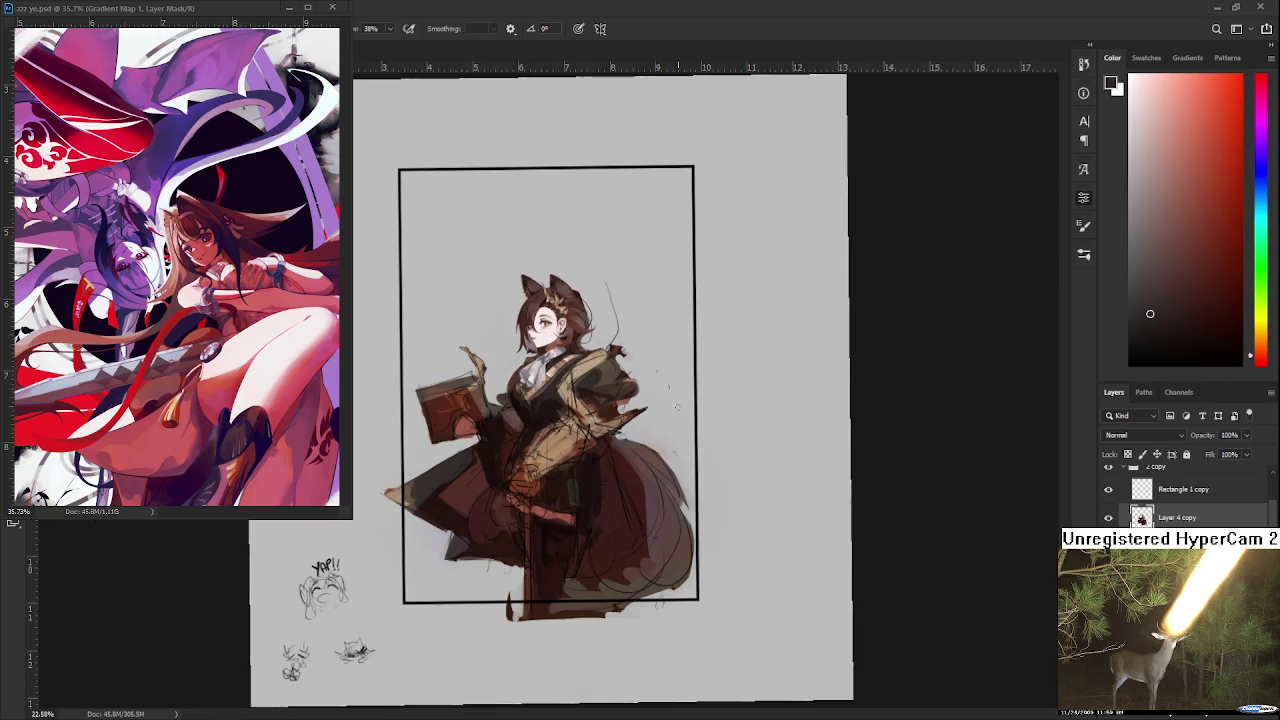
pyautogui.scroll(3, 546, 401)
pyautogui.scroll(3, 546, 401)
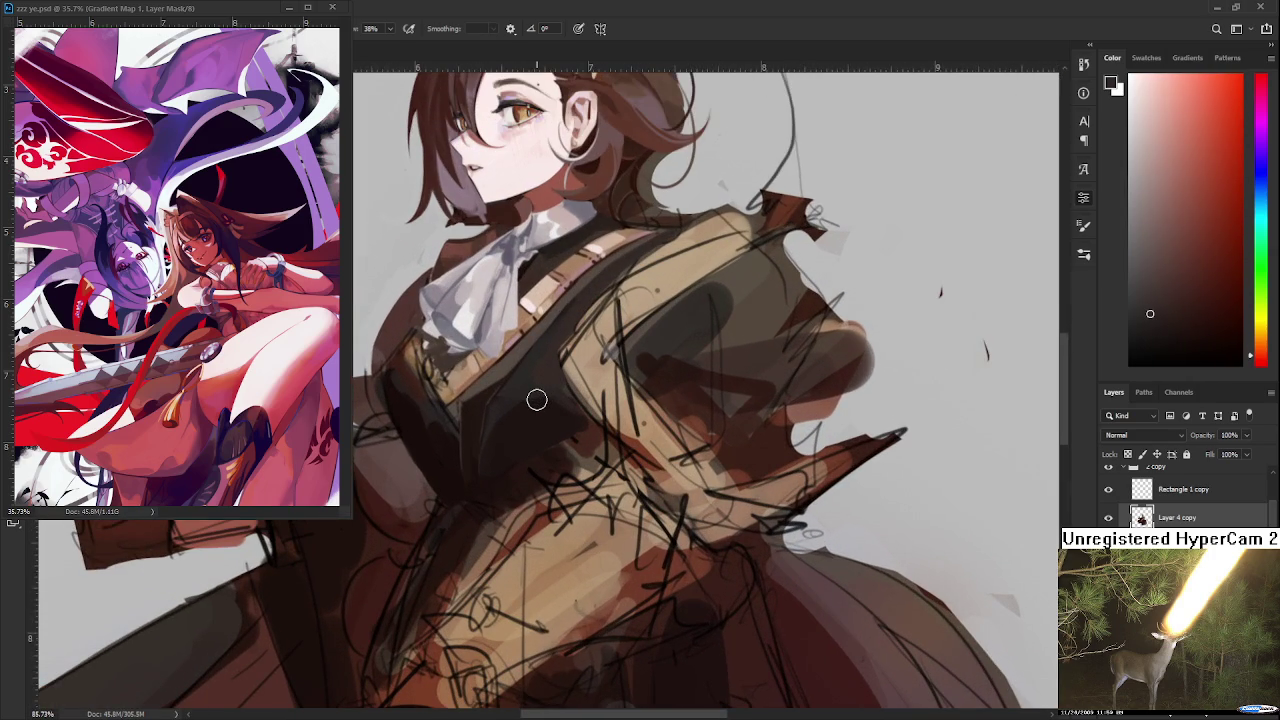
pyautogui.keyDown('alt'); pyautogui.click(500, 425); pyautogui.keyUp('alt')
pyautogui.keyDown('alt'); pyautogui.click(511, 409); pyautogui.keyUp('alt')
pyautogui.keyDown('alt'); pyautogui.click(545, 383); pyautogui.keyUp('alt')
pyautogui.scroll(-3, 576, 369)
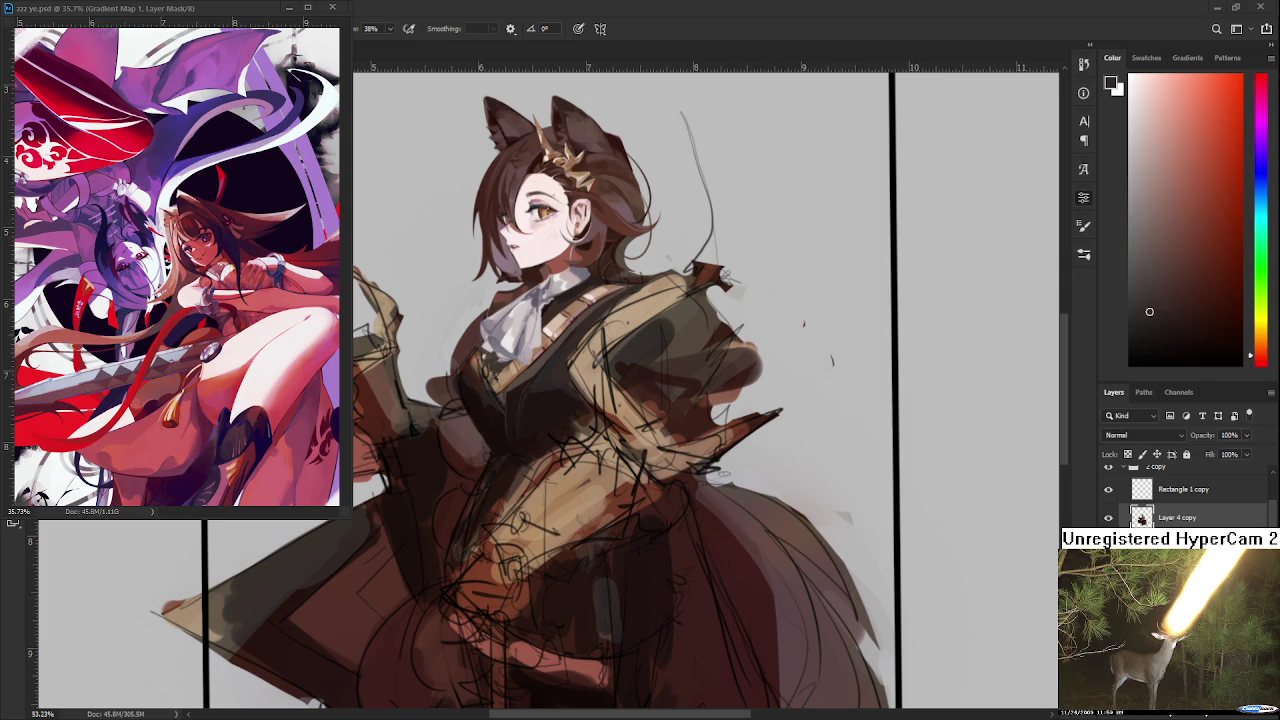
pyautogui.scroll(-4, 580, 403)
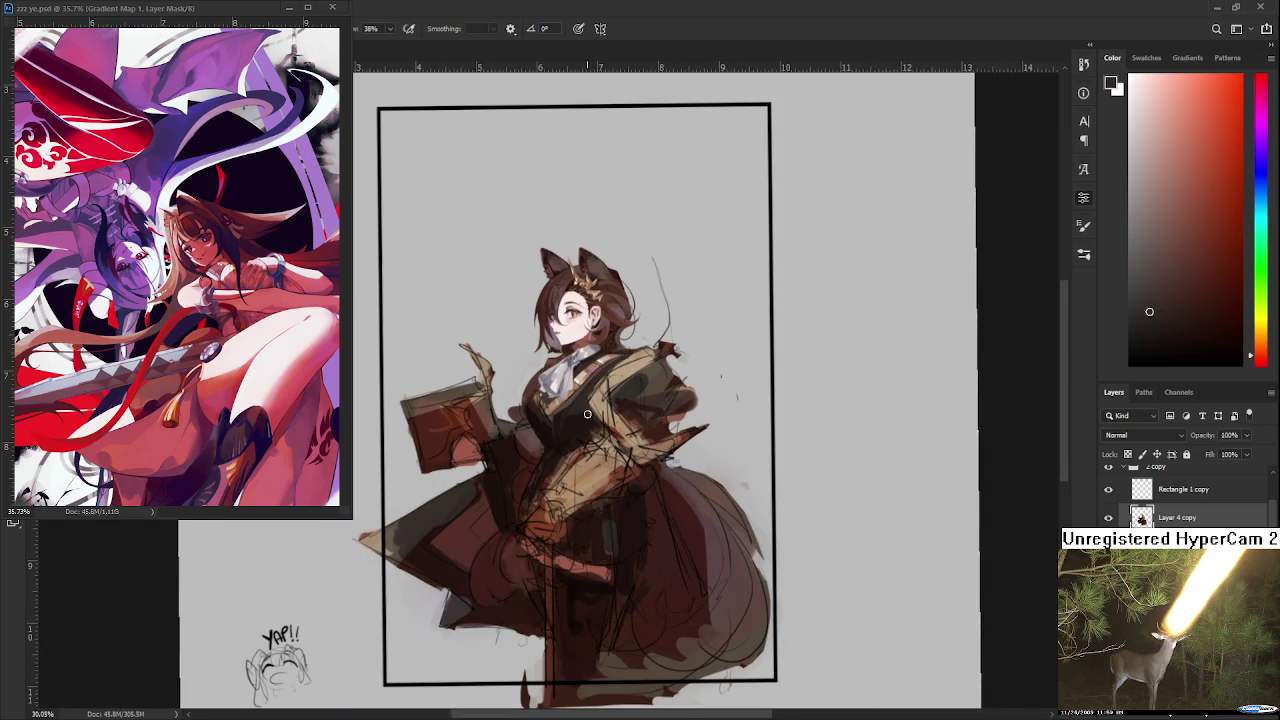
pyautogui.scroll(5, 580, 403)
pyautogui.scroll(-3, 580, 403)
pyautogui.scroll(-1, 580, 403)
pyautogui.scroll(4, 580, 403)
pyautogui.scroll(2, 582, 403)
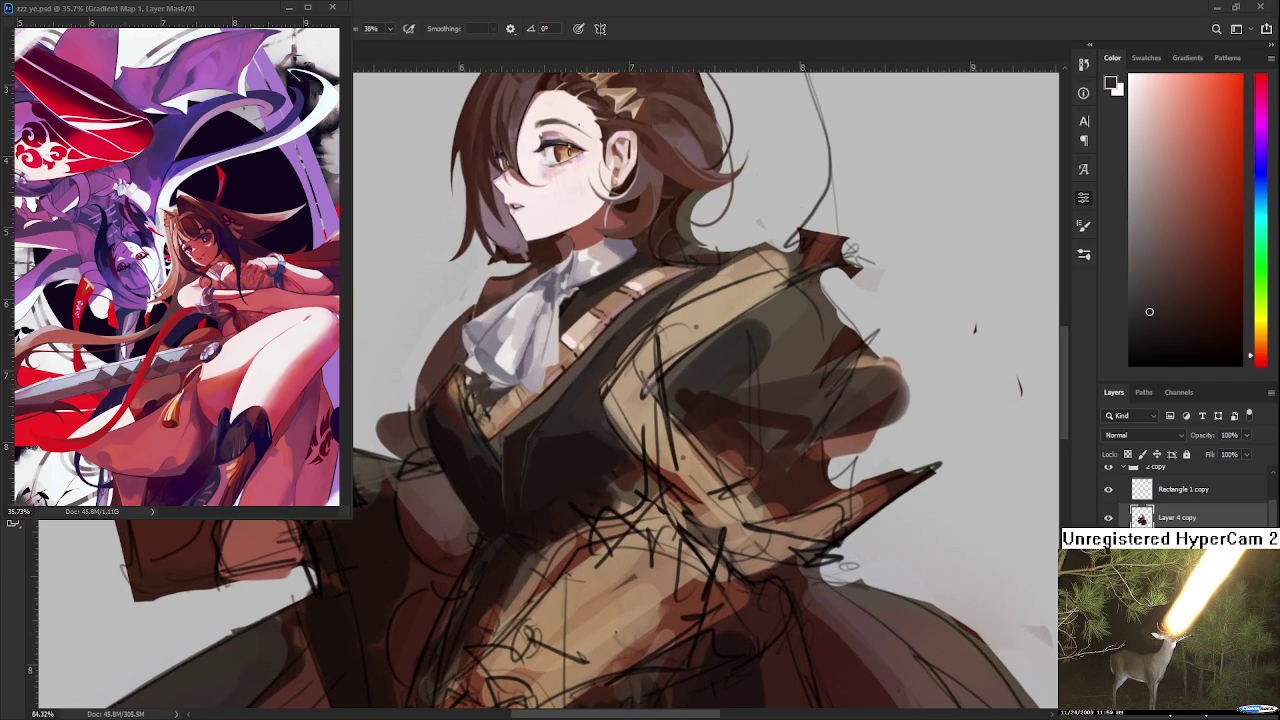
# Choose a deeper dark shade in the Color panel and paint dark strokes onto the vest
pyautogui.click(1172, 333)
pyautogui.click(1180, 342)
pyautogui.click(1158, 361)
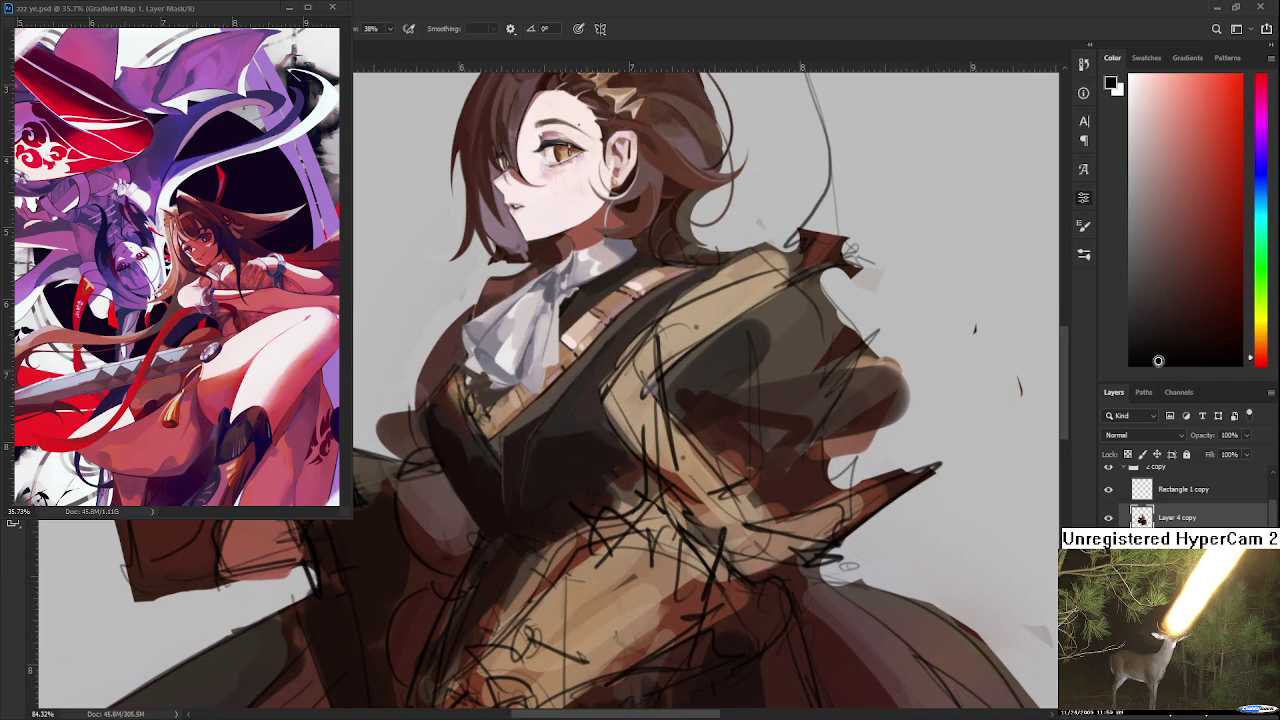
pyautogui.moveTo(520, 505)
pyautogui.mouseDown()
pyautogui.moveTo(534, 470)
pyautogui.moveTo(565, 490)
pyautogui.mouseUp()
pyautogui.keyDown('alt'); pyautogui.click(550, 466); pyautogui.keyUp('alt')
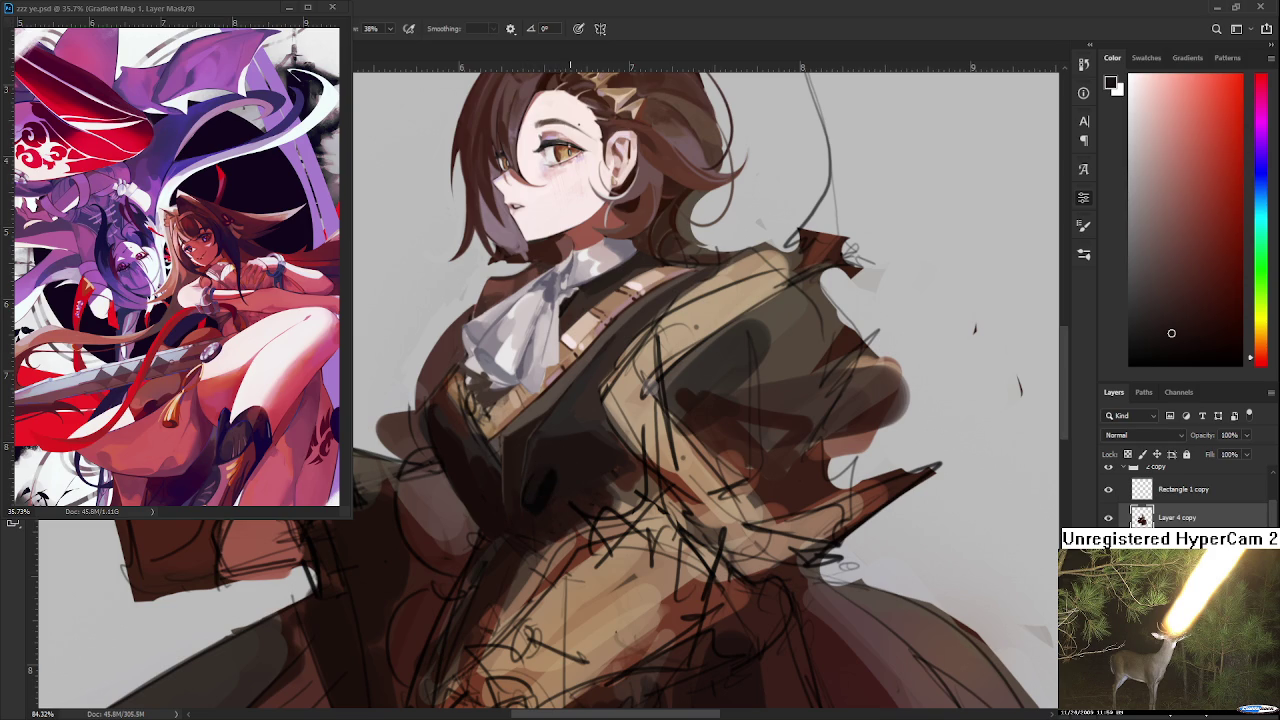
# Resample the dark coat colour and paint darker shading over the vest
pyautogui.keyDown('alt'); pyautogui.click(543, 486); pyautogui.keyUp('alt')
pyautogui.keyDown('alt'); pyautogui.click(554, 457); pyautogui.keyUp('alt')
pyautogui.keyDown('alt'); pyautogui.click(565, 481); pyautogui.keyUp('alt')
pyautogui.moveTo(610, 410); pyautogui.dragTo(562, 472)
pyautogui.keyDown('alt'); pyautogui.click(565, 462); pyautogui.keyUp('alt')
# Sample warm orange and red tones from the coat
pyautogui.keyDown('alt'); pyautogui.click(529, 486); pyautogui.keyUp('alt')
pyautogui.moveTo(1175, 324); pyautogui.dragTo(1151, 347)
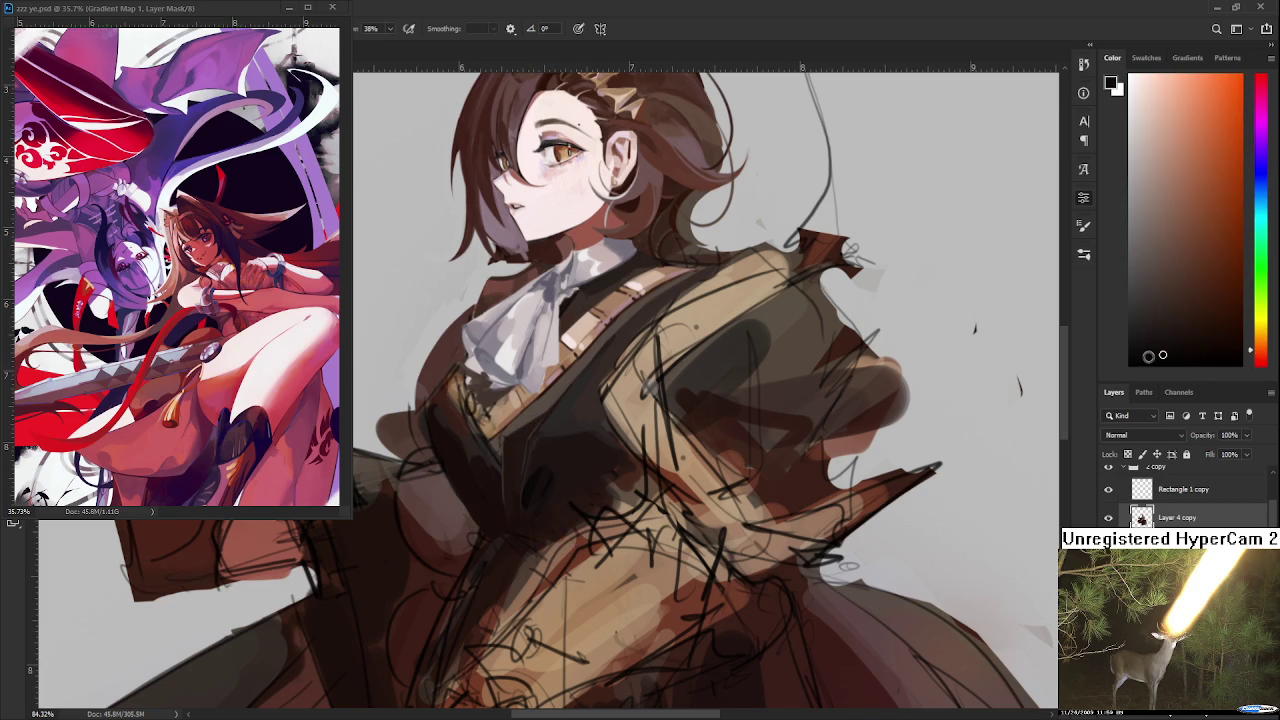
pyautogui.keyDown('alt'); pyautogui.click(541, 494); pyautogui.keyUp('alt')
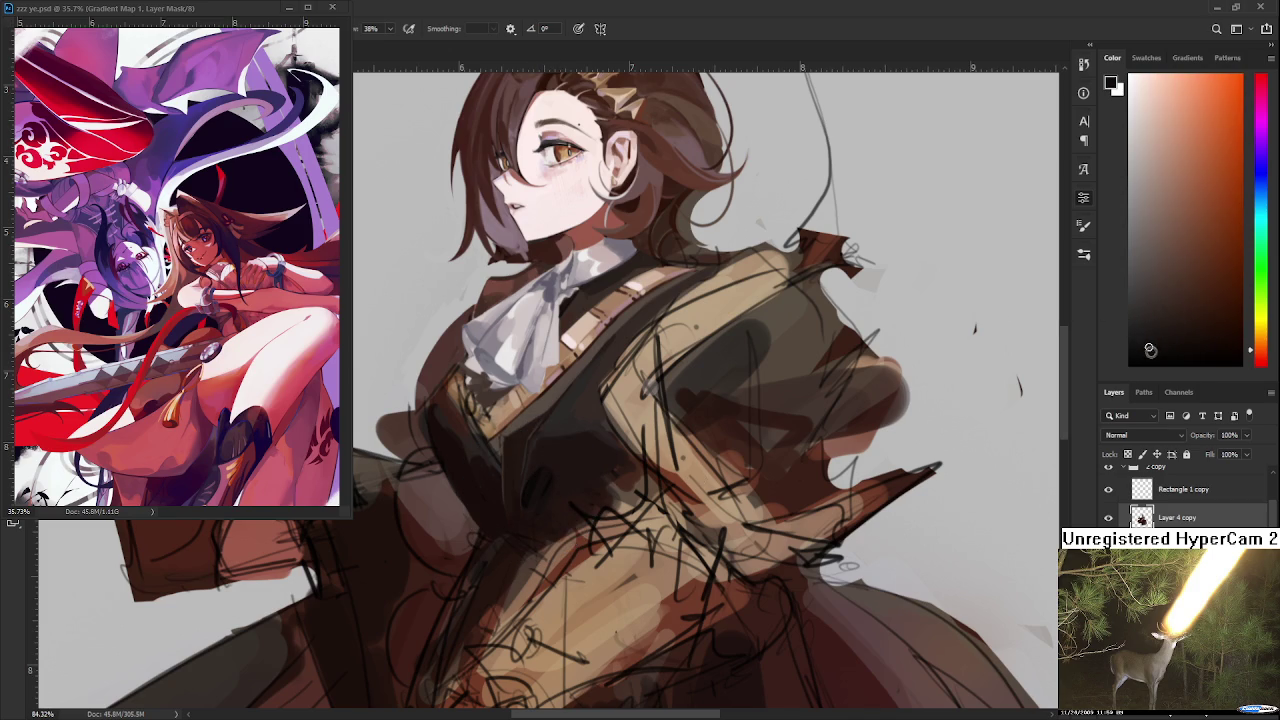
pyautogui.keyDown('alt'); pyautogui.click(537, 505); pyautogui.keyUp('alt')
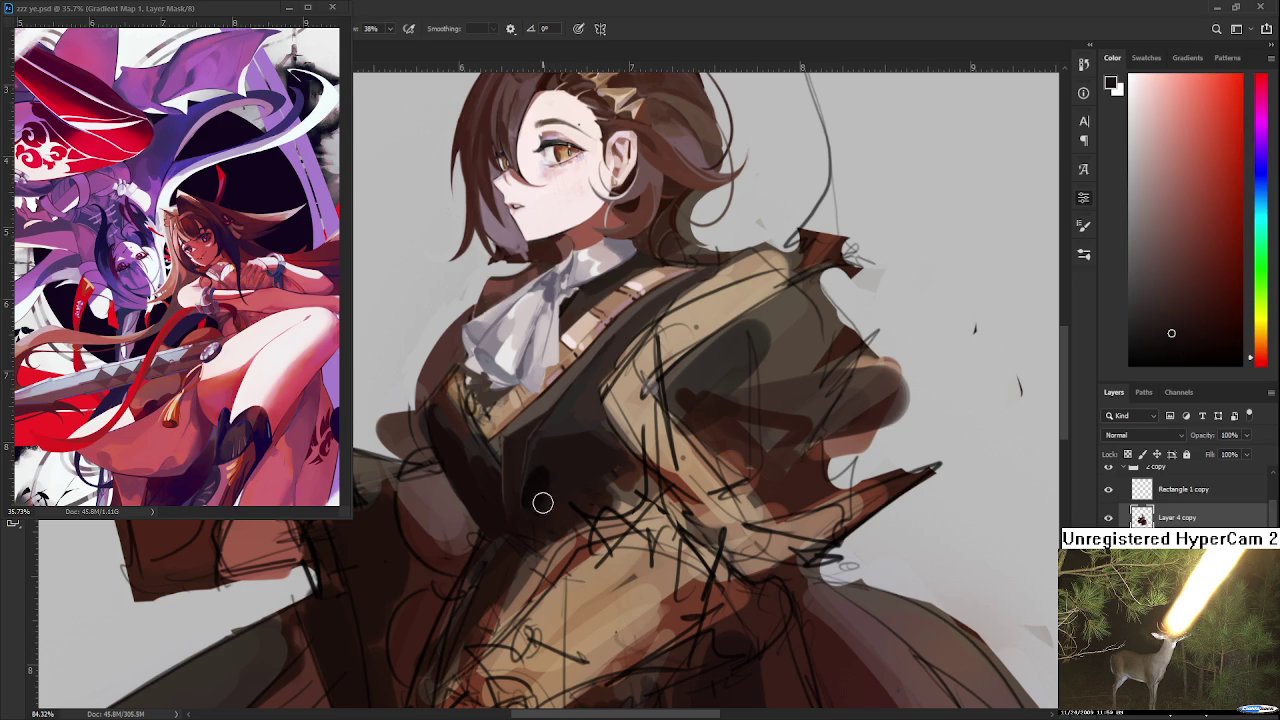
pyautogui.keyDown('alt'); pyautogui.click(539, 496); pyautogui.keyUp('alt')
pyautogui.keyDown('alt'); pyautogui.click(563, 489); pyautogui.keyUp('alt')
pyautogui.scroll(-2, 610, 477)
pyautogui.scroll(-2, 610, 477)
pyautogui.scroll(1, 592, 473)
pyautogui.scroll(1, 592, 473)
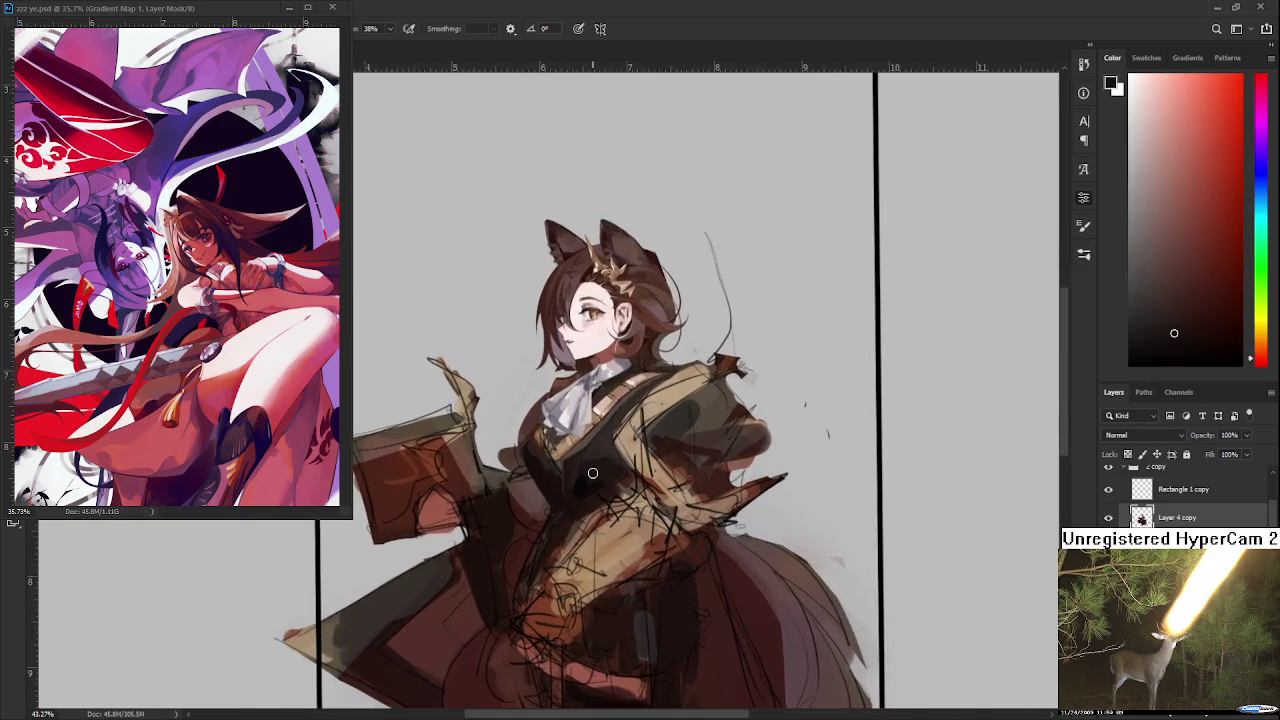
# Try extending the dark shading down the vest, then undo that stroke
pyautogui.scroll(2, 592, 473)
pyautogui.scroll(1, 594, 480)
pyautogui.keyDown('alt'); pyautogui.click(563, 489); pyautogui.keyUp('alt')
pyautogui.moveTo(564, 488)
pyautogui.mouseDown()
pyautogui.moveTo(549, 492)
pyautogui.moveTo(545, 525)
pyautogui.mouseUp()
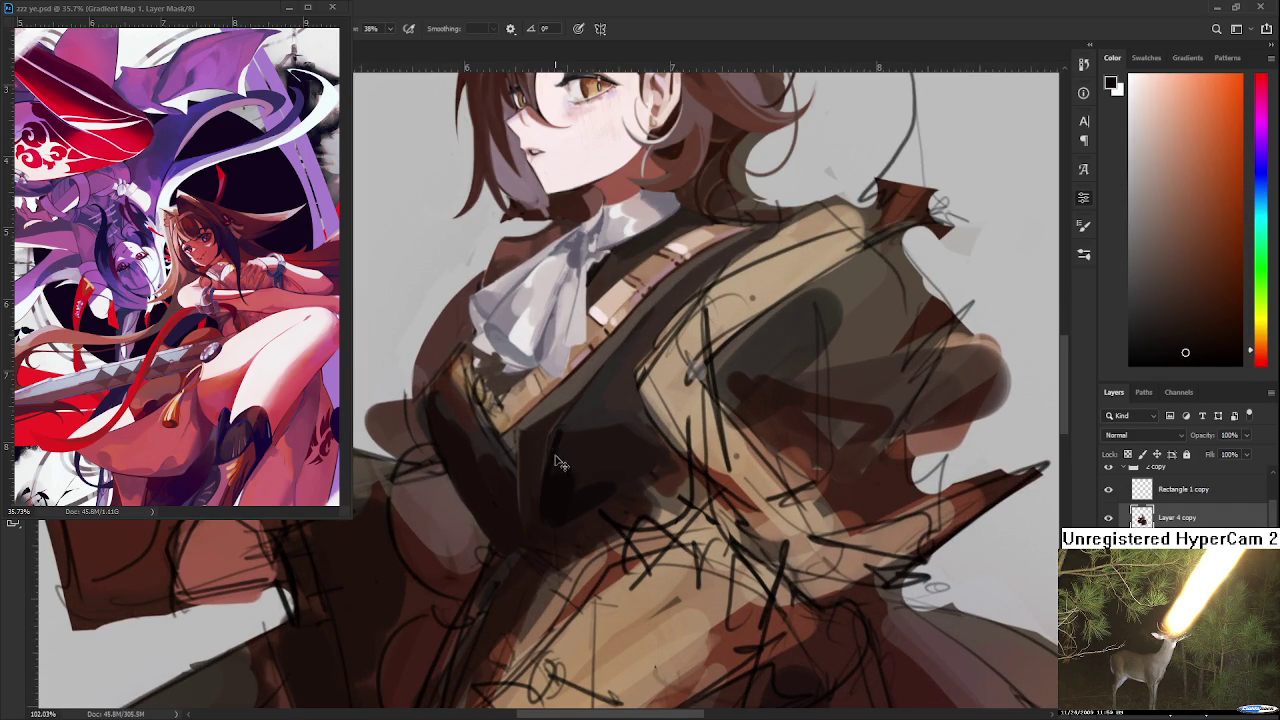
pyautogui.moveTo(552, 437); pyautogui.dragTo(537, 540)
pyautogui.hotkey('ctrl', 'z')
# Sample a range of dark red and orange-red tones from the coat
pyautogui.keyDown('alt'); pyautogui.click(546, 538); pyautogui.keyUp('alt')
pyautogui.keyDown('alt'); pyautogui.click(556, 506); pyautogui.keyUp('alt')
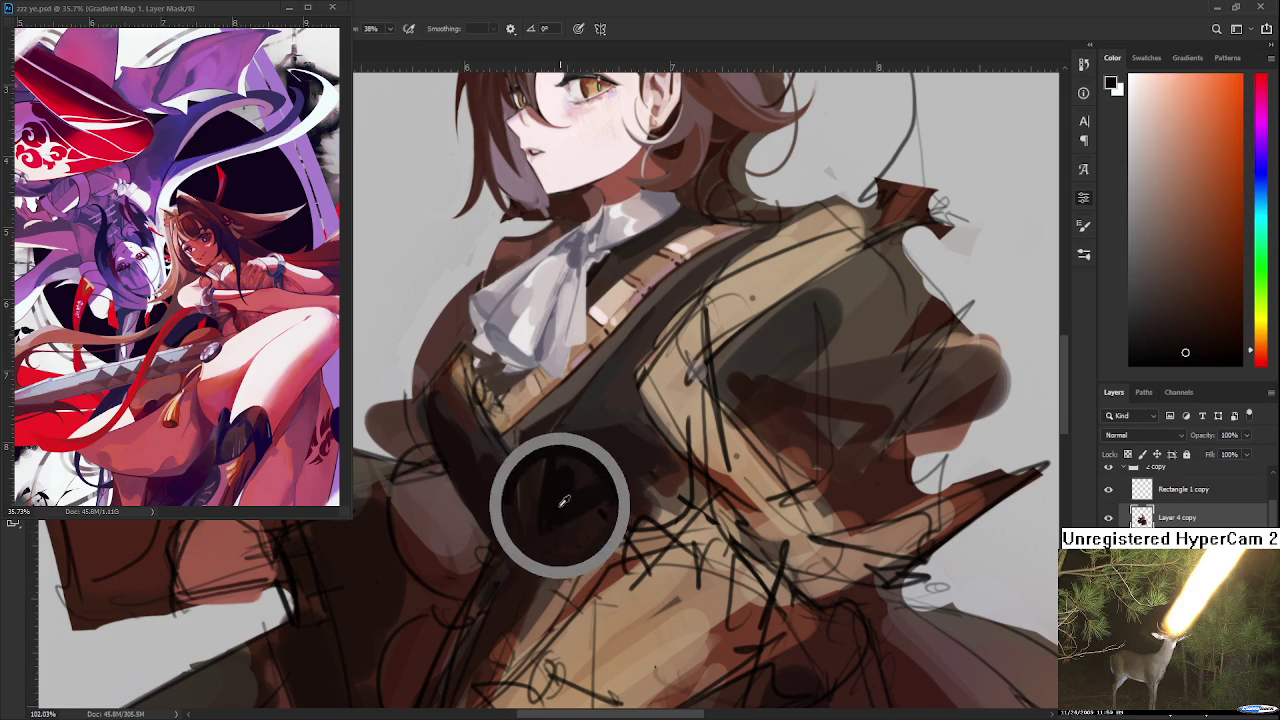
pyautogui.keyDown('alt'); pyautogui.click(546, 494); pyautogui.keyUp('alt')
pyautogui.keyDown('alt'); pyautogui.click(543, 540); pyautogui.keyUp('alt')
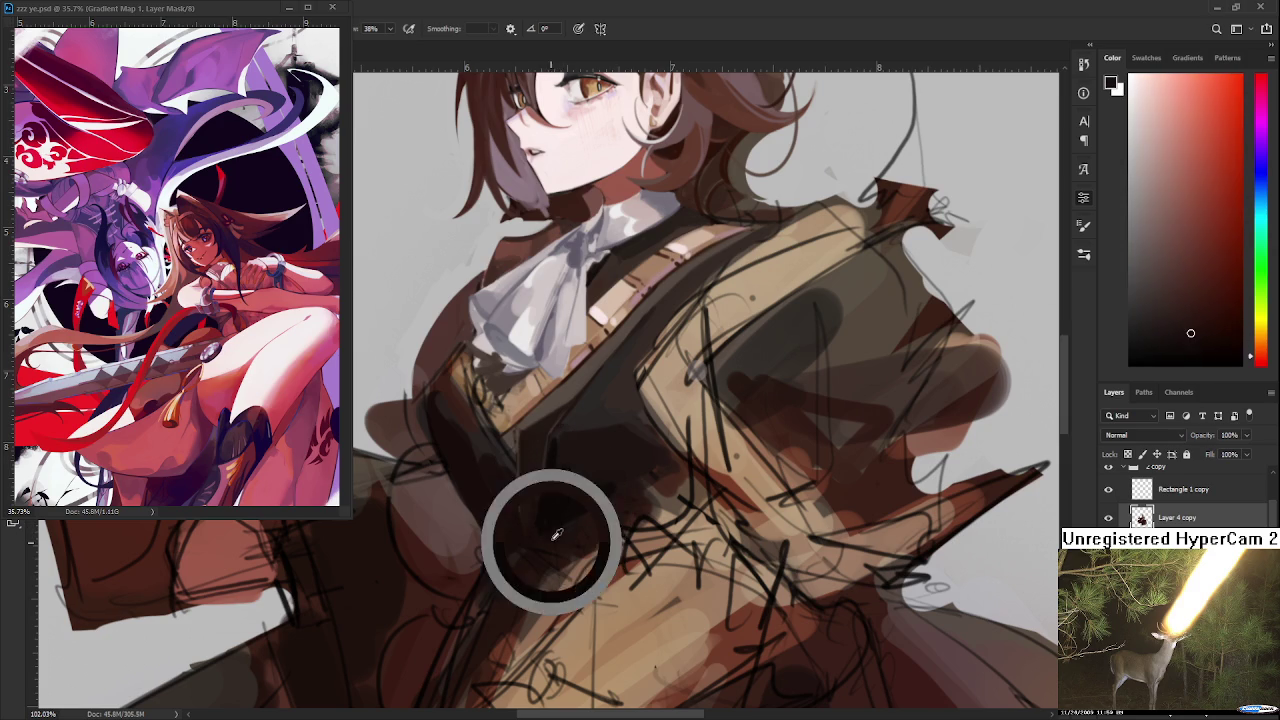
pyautogui.keyDown('alt'); pyautogui.click(545, 530); pyautogui.keyUp('alt')
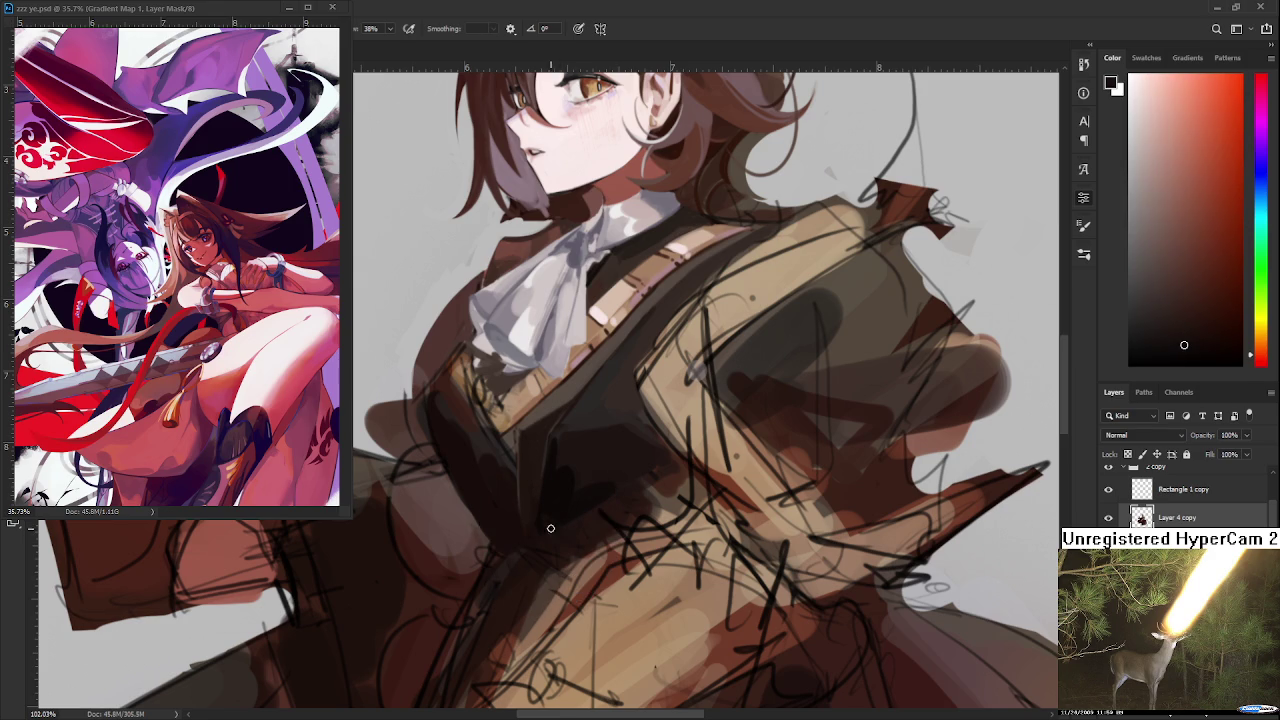
pyautogui.keyDown('alt'); pyautogui.click(563, 515); pyautogui.keyUp('alt')
pyautogui.keyDown('alt'); pyautogui.click(565, 514); pyautogui.keyUp('alt')
pyautogui.keyDown('alt'); pyautogui.click(562, 502); pyautogui.keyUp('alt')
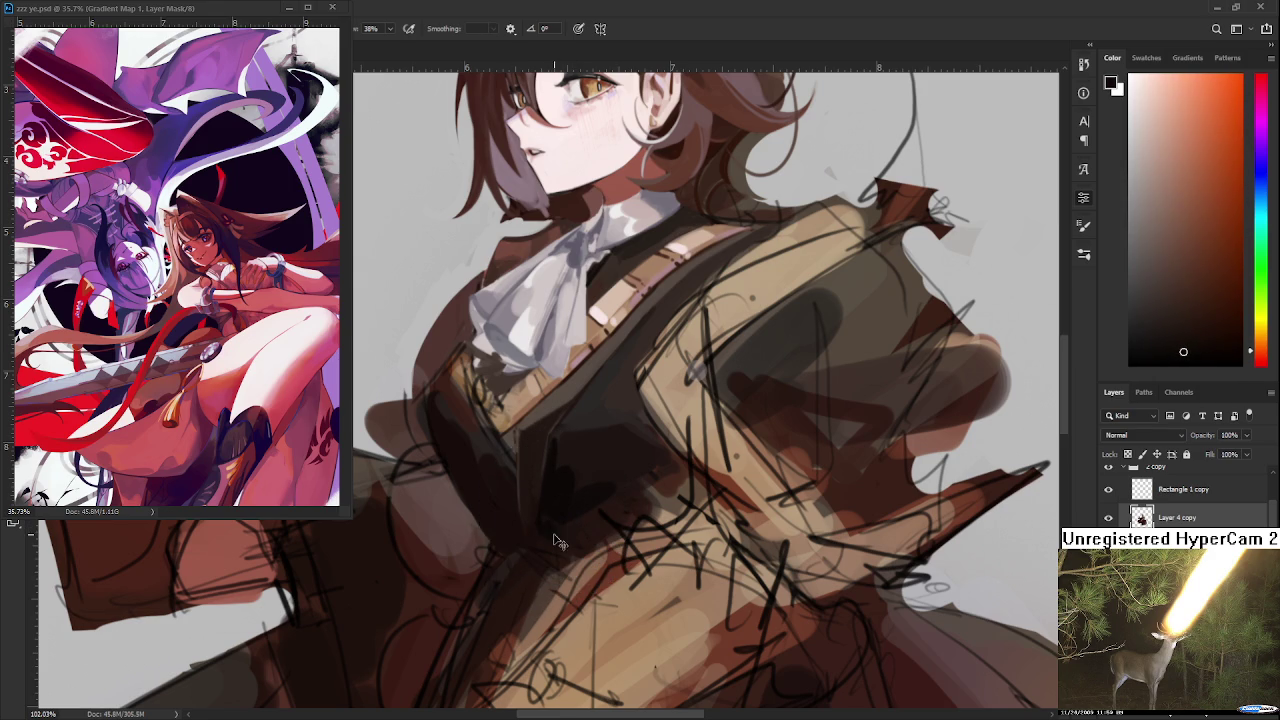
pyautogui.keyDown('alt'); pyautogui.click(566, 536); pyautogui.keyUp('alt')
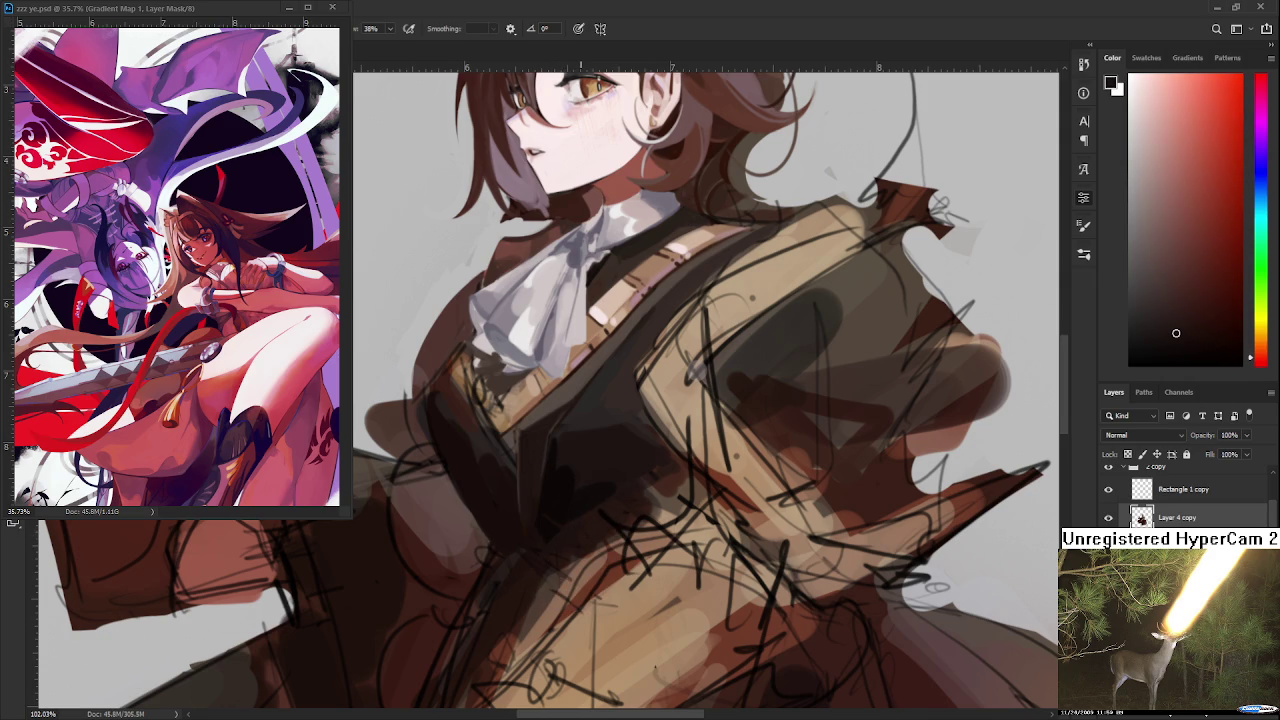
pyautogui.keyDown('alt'); pyautogui.click(580, 506); pyautogui.keyUp('alt')
pyautogui.moveTo(583, 489); pyautogui.dragTo(606, 474)
# Paint darker shading across the vest shadow below the cravat, then resample the shadow tone
pyautogui.scroll(-3, 621, 480)
pyautogui.scroll(-2, 621, 480)
pyautogui.scroll(-2, 621, 480)
pyautogui.scroll(5, 621, 483)
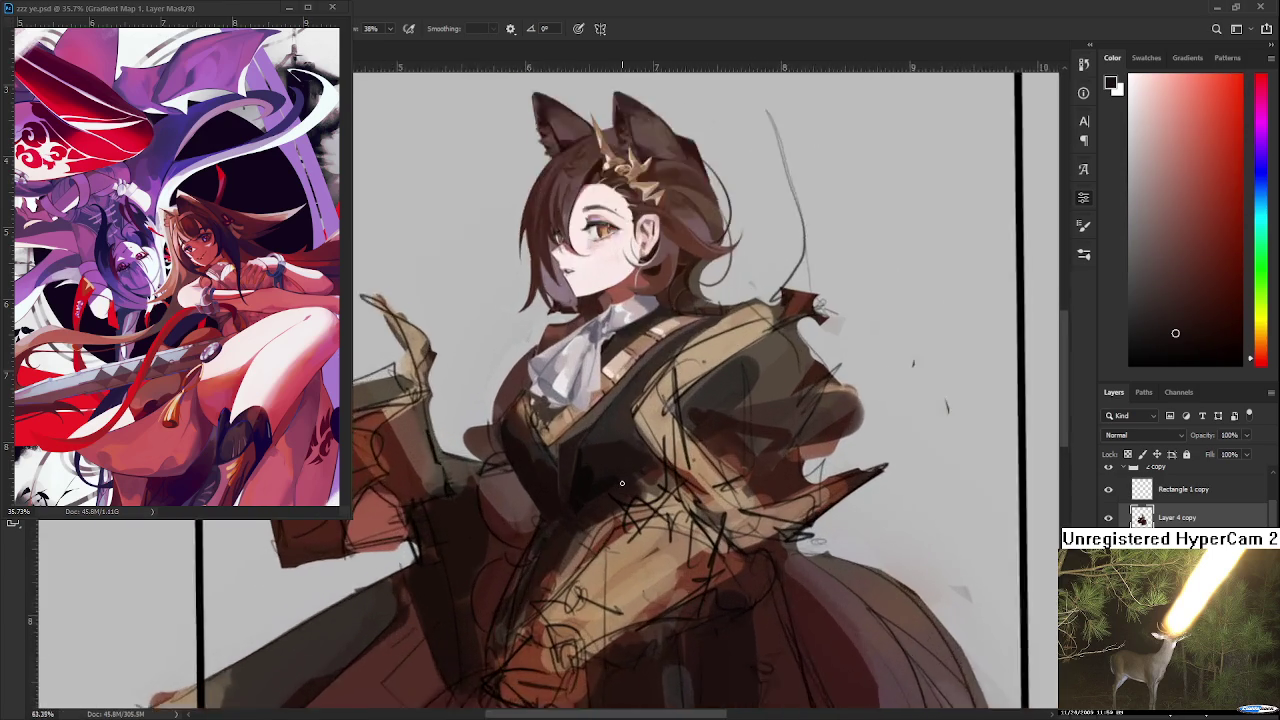
pyautogui.scroll(3, 625, 481)
pyautogui.scroll(3, 614, 477)
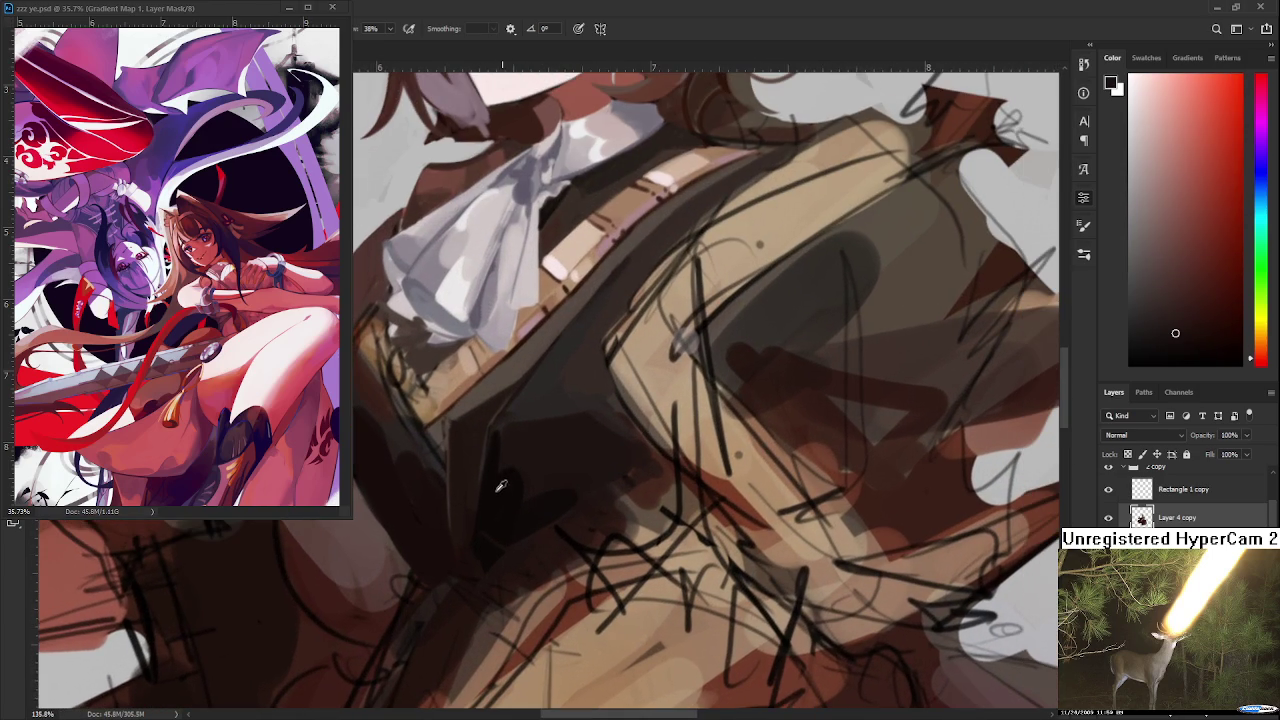
pyautogui.keyDown('alt'); pyautogui.click(499, 497); pyautogui.keyUp('alt')
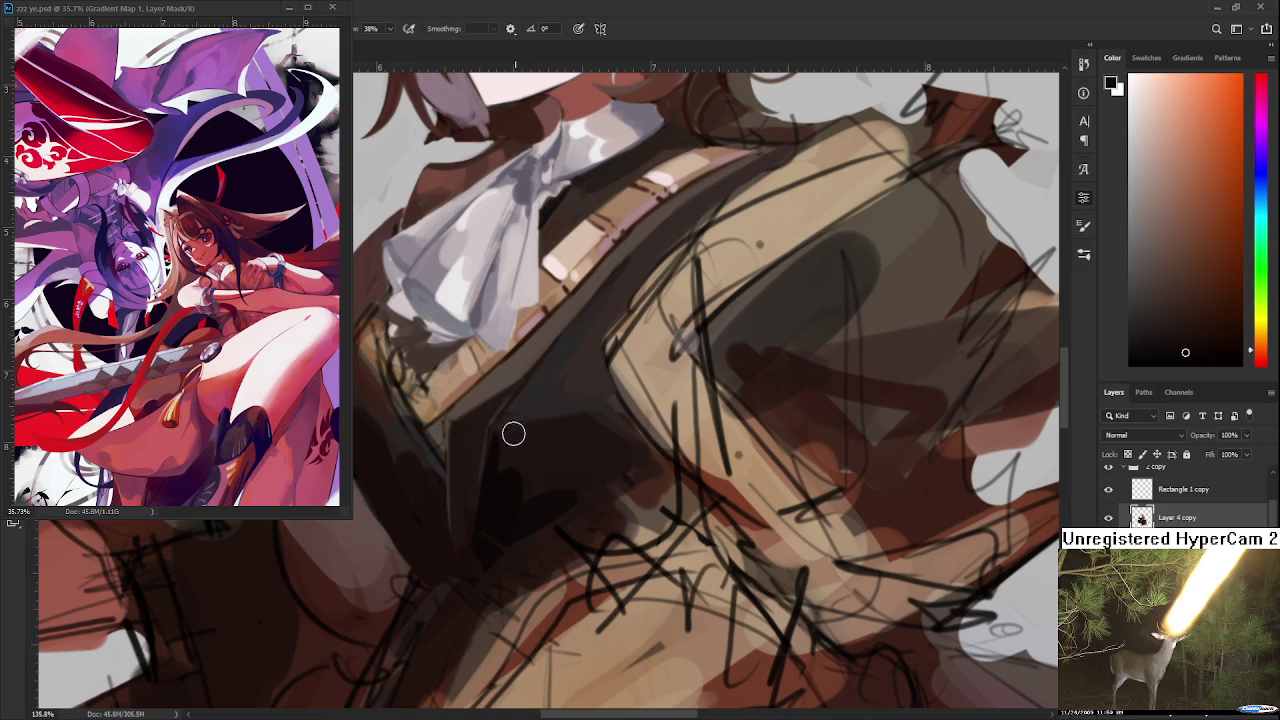
pyautogui.moveTo(522, 431)
pyautogui.mouseDown()
pyautogui.moveTo(597, 414)
pyautogui.moveTo(650, 463)
pyautogui.moveTo(614, 480)
pyautogui.mouseUp()
pyautogui.keyDown('alt'); pyautogui.click(612, 482); pyautogui.keyUp('alt')
pyautogui.keyDown('alt'); pyautogui.click(601, 488); pyautogui.keyUp('alt')
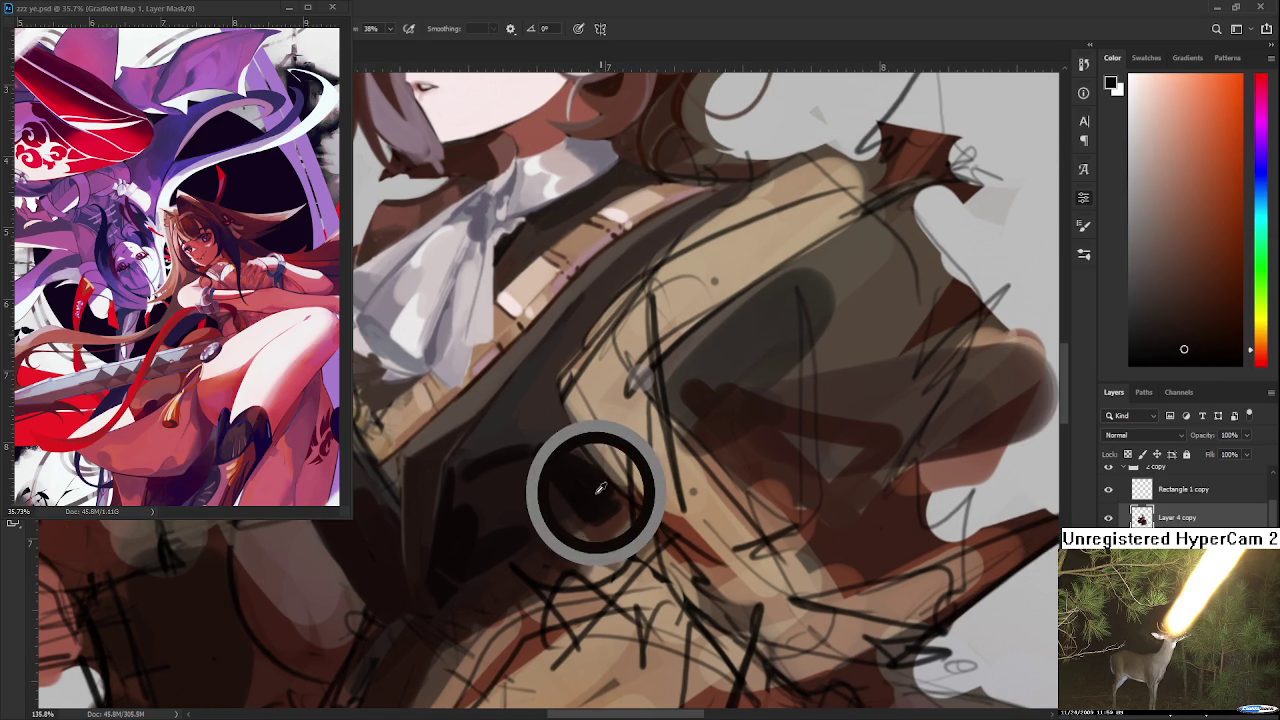
pyautogui.keyDown('alt'); pyautogui.click(588, 490); pyautogui.keyUp('alt')
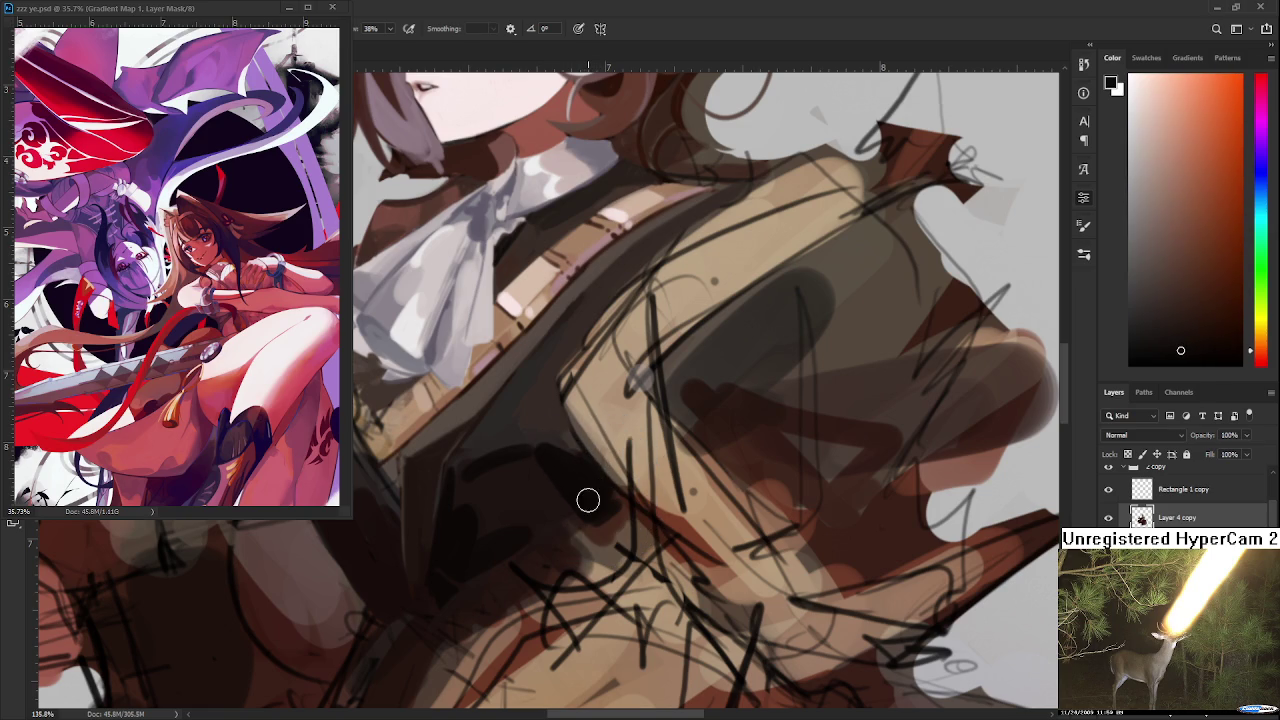
pyautogui.scroll(-3, 606, 498)
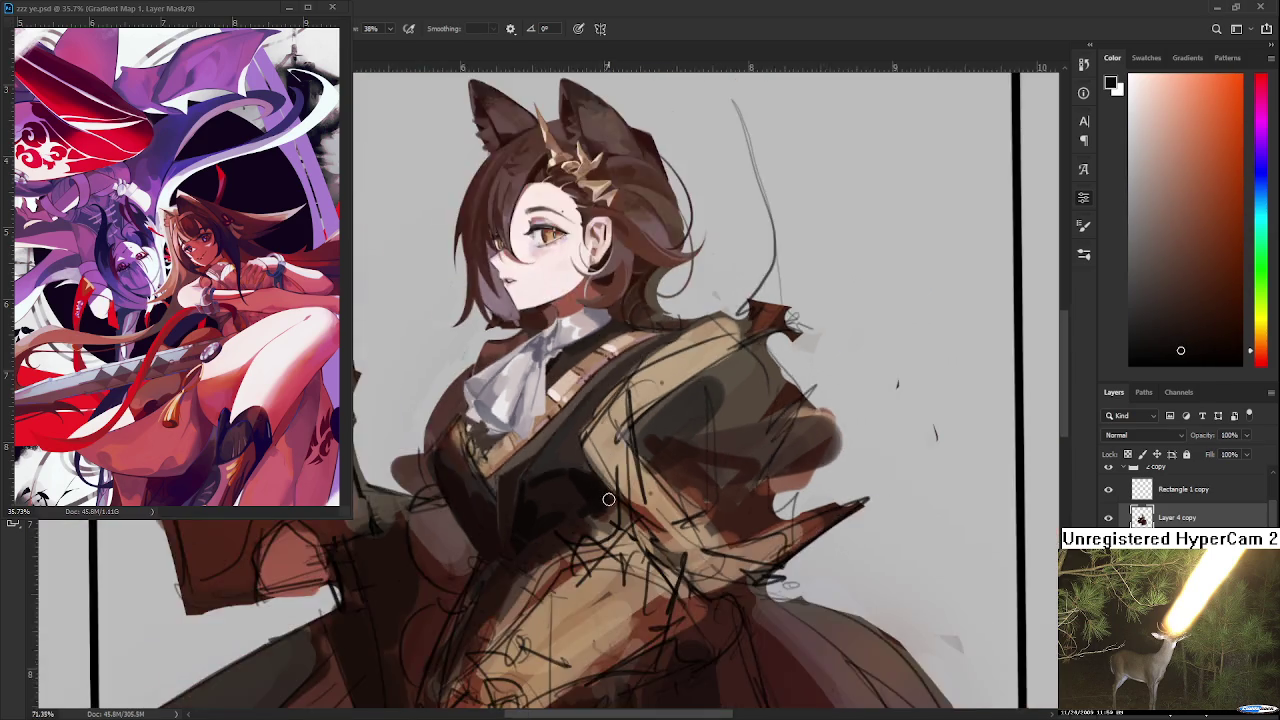
# Centre on the chest with a smaller brush and lay a darker brown onto the vest
pyautogui.scroll(-2, 604, 496)
pyautogui.scroll(-1, 595, 490)
pyautogui.scroll(2, 590, 488)
pyautogui.scroll(2, 582, 490)
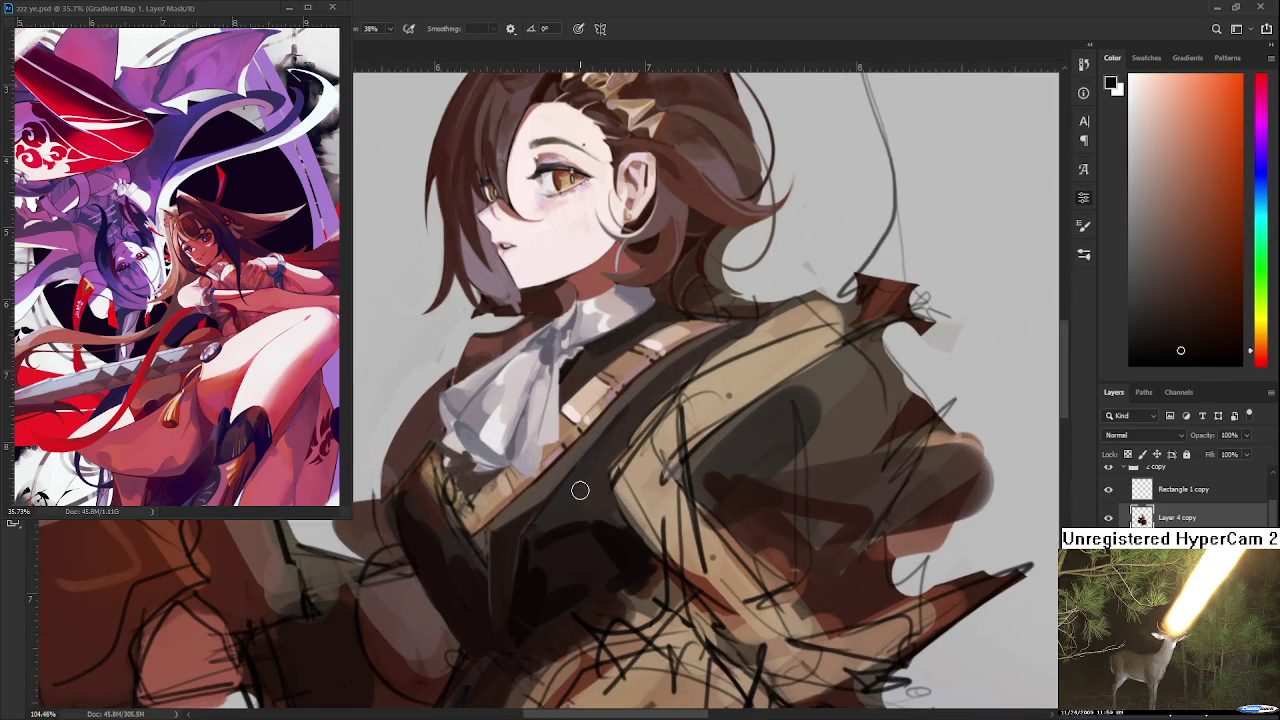
pyautogui.moveTo(580, 490); pyautogui.dragTo(546, 506)
pyautogui.press('[')
pyautogui.press('[')
pyautogui.press('[')
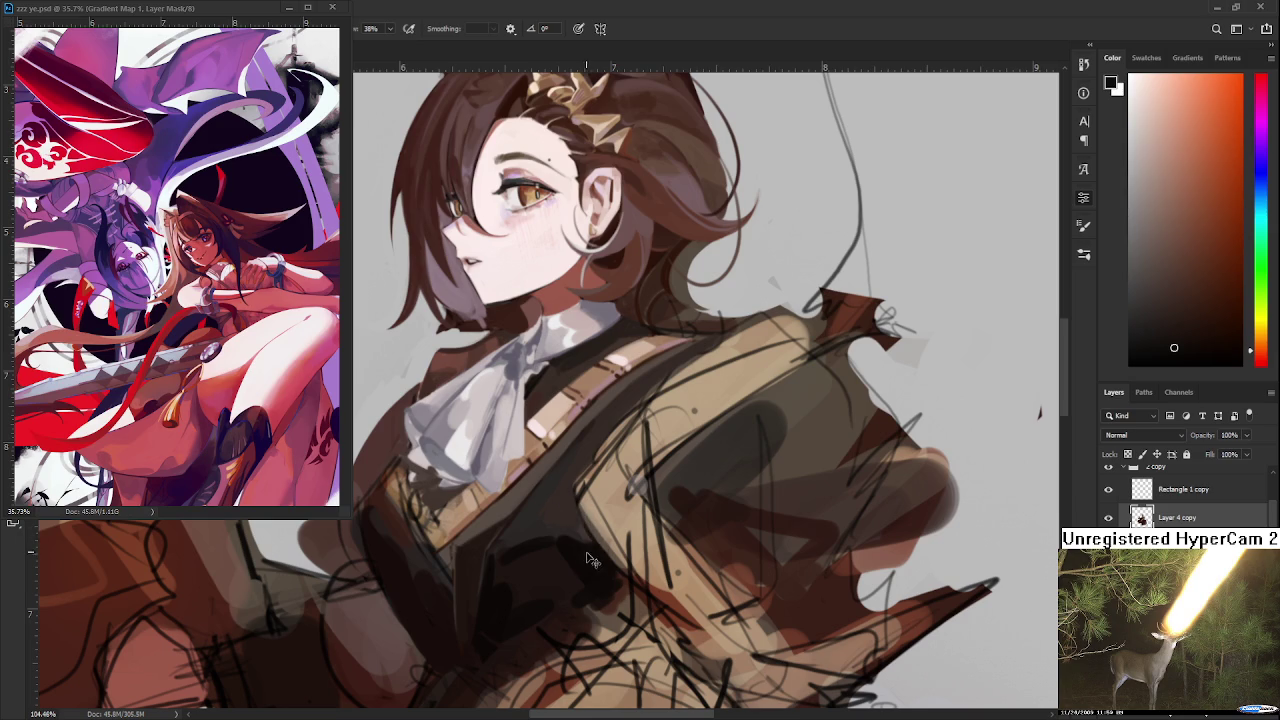
pyautogui.keyDown('alt'); pyautogui.click(584, 520); pyautogui.keyUp('alt')
pyautogui.moveTo(585, 520); pyautogui.dragTo(571, 537)
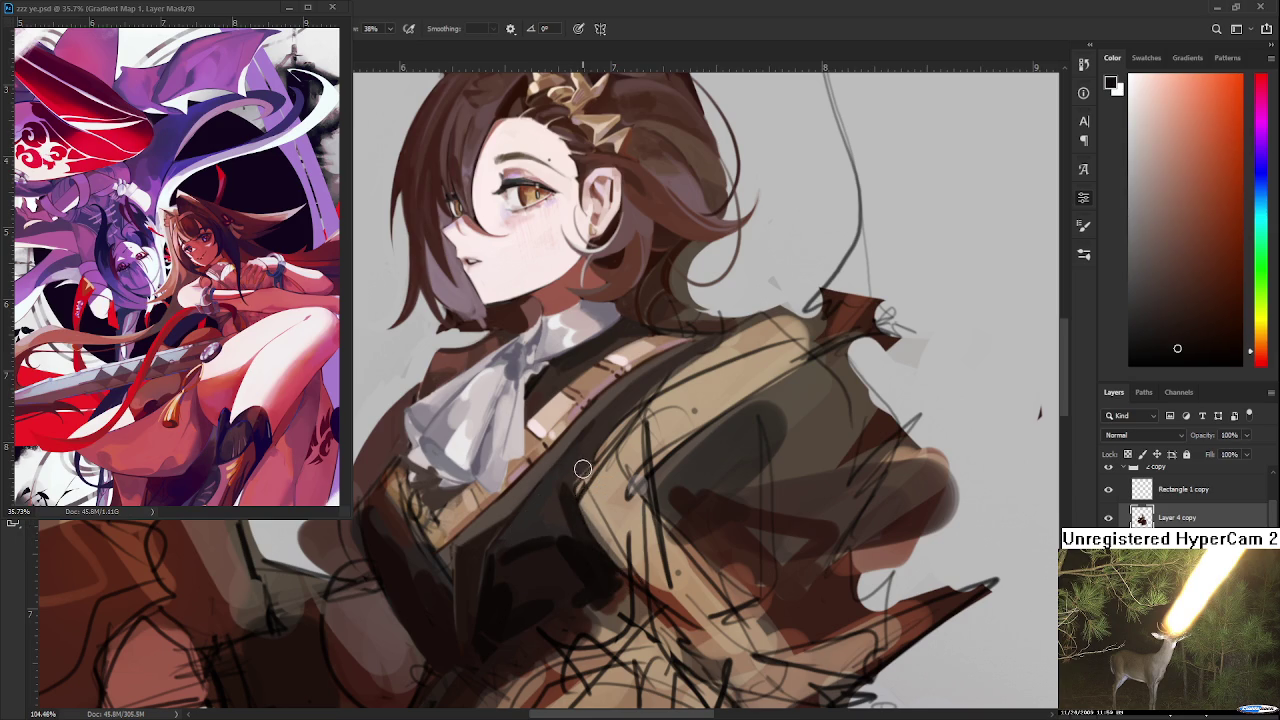
# Dab vest and strap shading with nearby browns, the pink strap highlight and darker shadow tones
pyautogui.keyDown('alt'); pyautogui.click(589, 540); pyautogui.keyUp('alt')
pyautogui.keyDown('alt'); pyautogui.click(540, 450); pyautogui.keyUp('alt')
pyautogui.keyDown('alt'); pyautogui.click(588, 395); pyautogui.keyUp('alt')
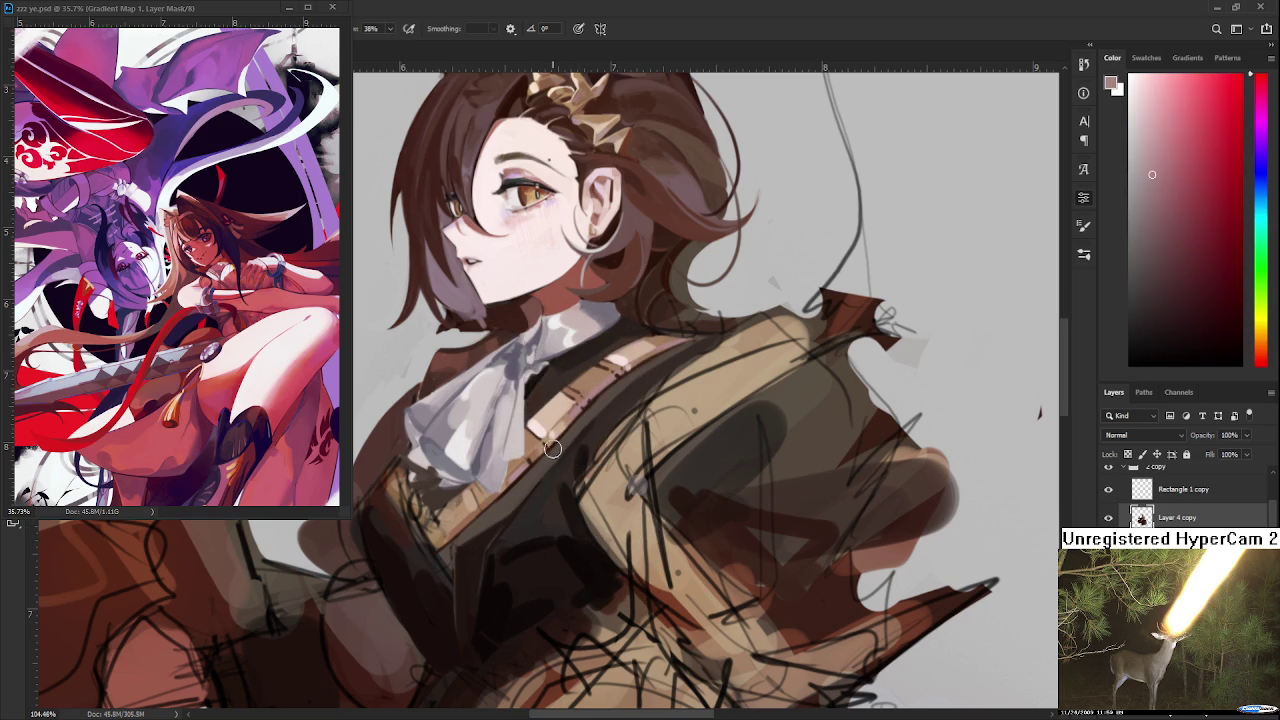
pyautogui.keyDown('alt'); pyautogui.click(592, 413); pyautogui.keyUp('alt')
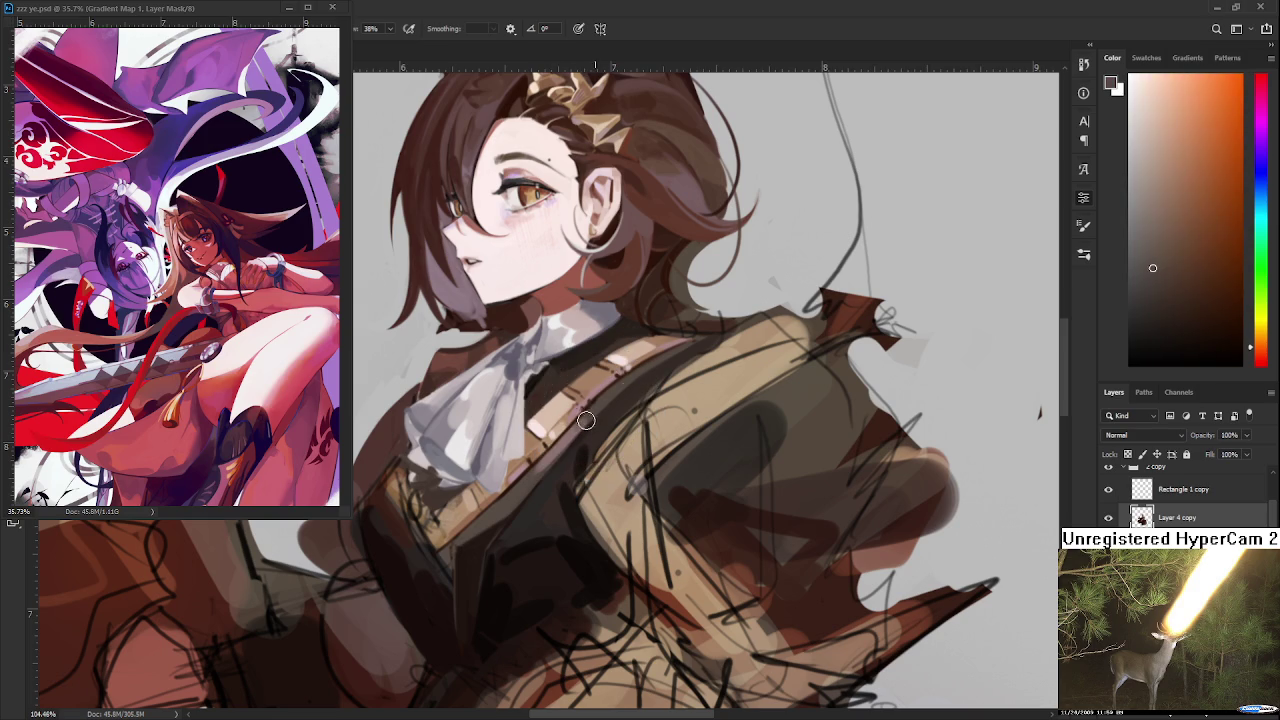
pyautogui.keyDown('alt'); pyautogui.click(552, 453); pyautogui.keyUp('alt')
pyautogui.keyDown('alt'); pyautogui.click(567, 432); pyautogui.keyUp('alt')
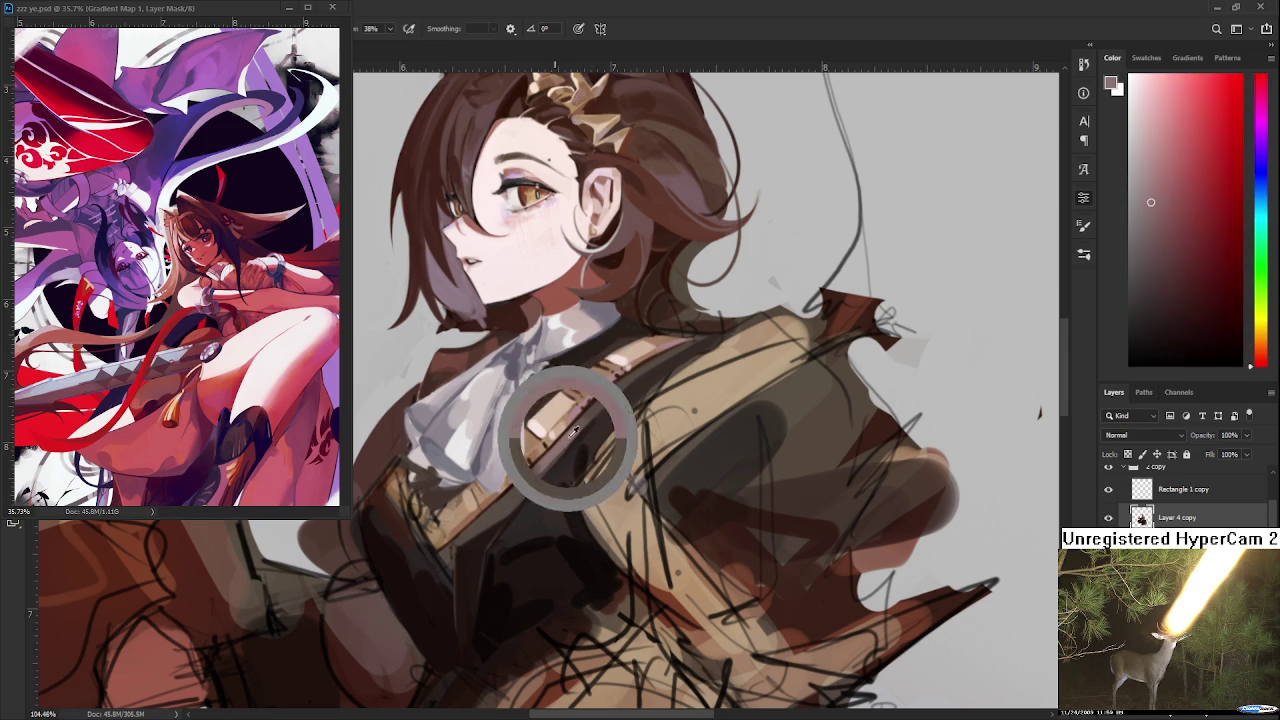
pyautogui.keyDown('alt'); pyautogui.click(545, 490); pyautogui.keyUp('alt')
pyautogui.keyDown('alt'); pyautogui.click(566, 466); pyautogui.keyUp('alt')
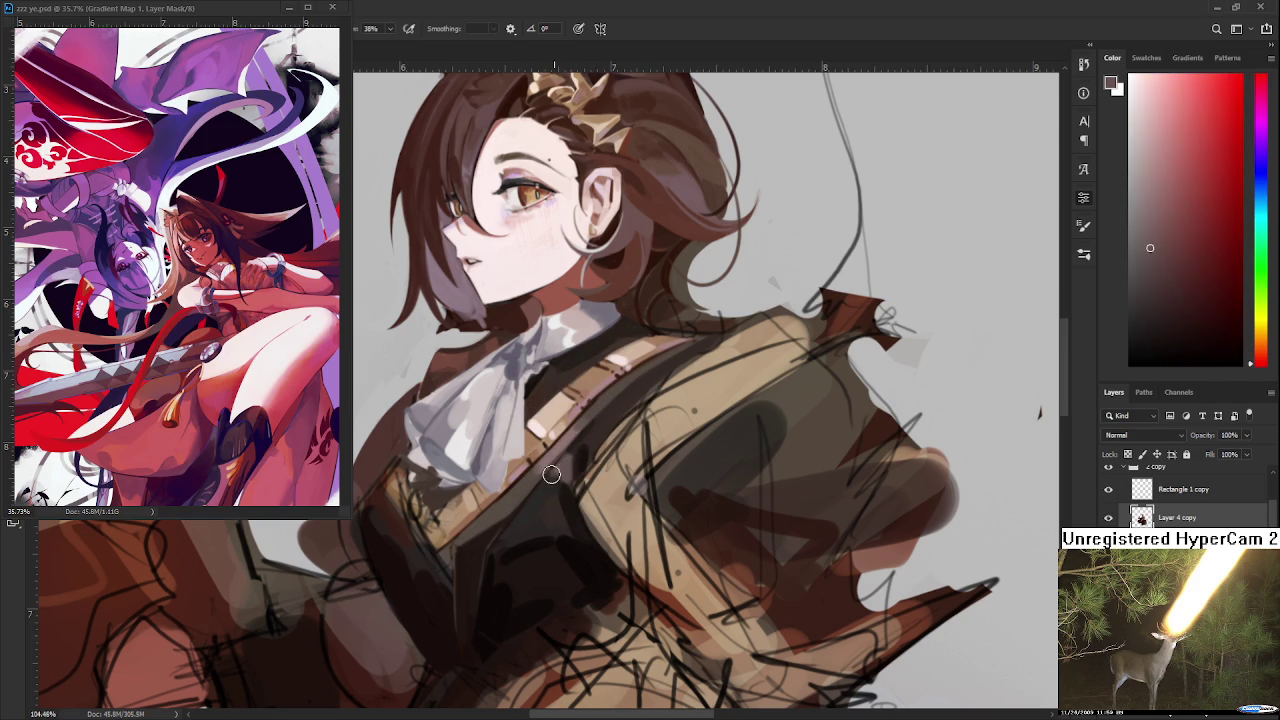
# Shade the lower vest with darker orange-browns and jacket browns sampled from the coat
pyautogui.moveTo(580, 442); pyautogui.dragTo(555, 507)
pyautogui.keyDown('alt'); pyautogui.click(543, 457); pyautogui.keyUp('alt')
pyautogui.keyDown('alt'); pyautogui.click(467, 640); pyautogui.keyUp('alt')
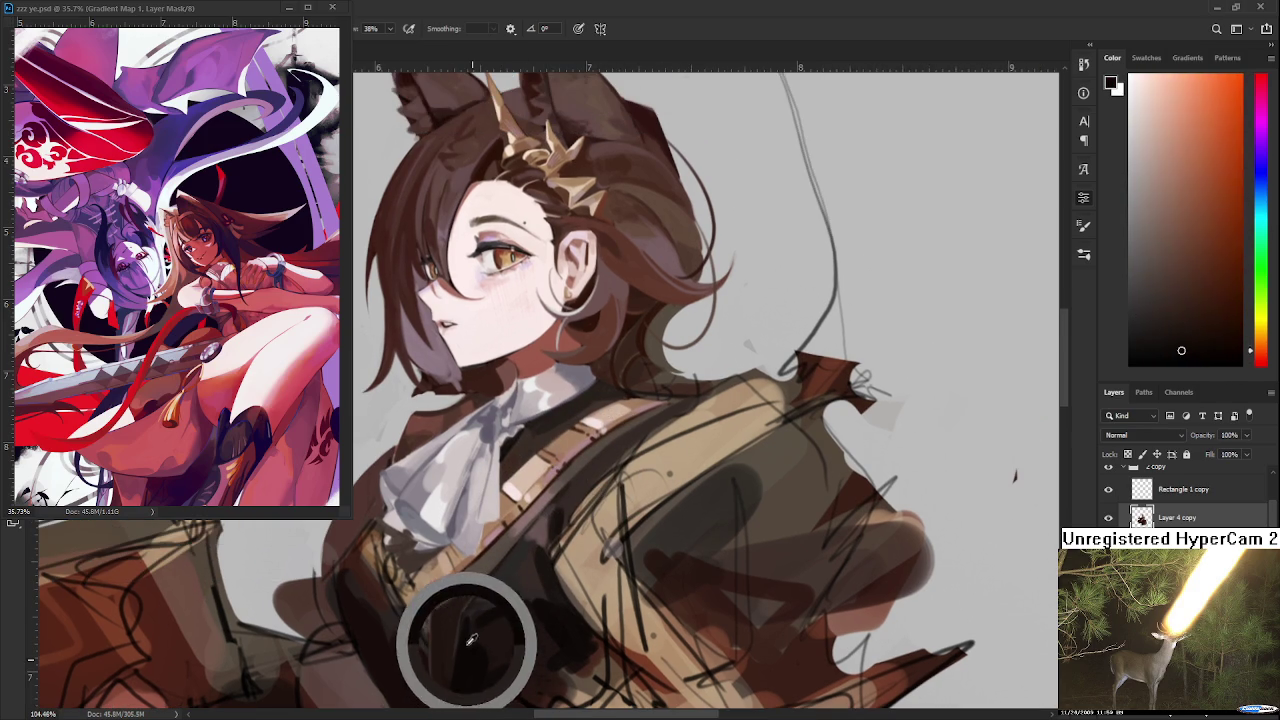
pyautogui.scroll(-2, 563, 470)
pyautogui.keyDown('alt'); pyautogui.click(485, 551); pyautogui.keyUp('alt')
pyautogui.keyDown('alt'); pyautogui.click(517, 539); pyautogui.keyUp('alt')
pyautogui.keyDown('alt'); pyautogui.click(511, 524); pyautogui.keyUp('alt')
pyautogui.scroll(1, 508, 535)
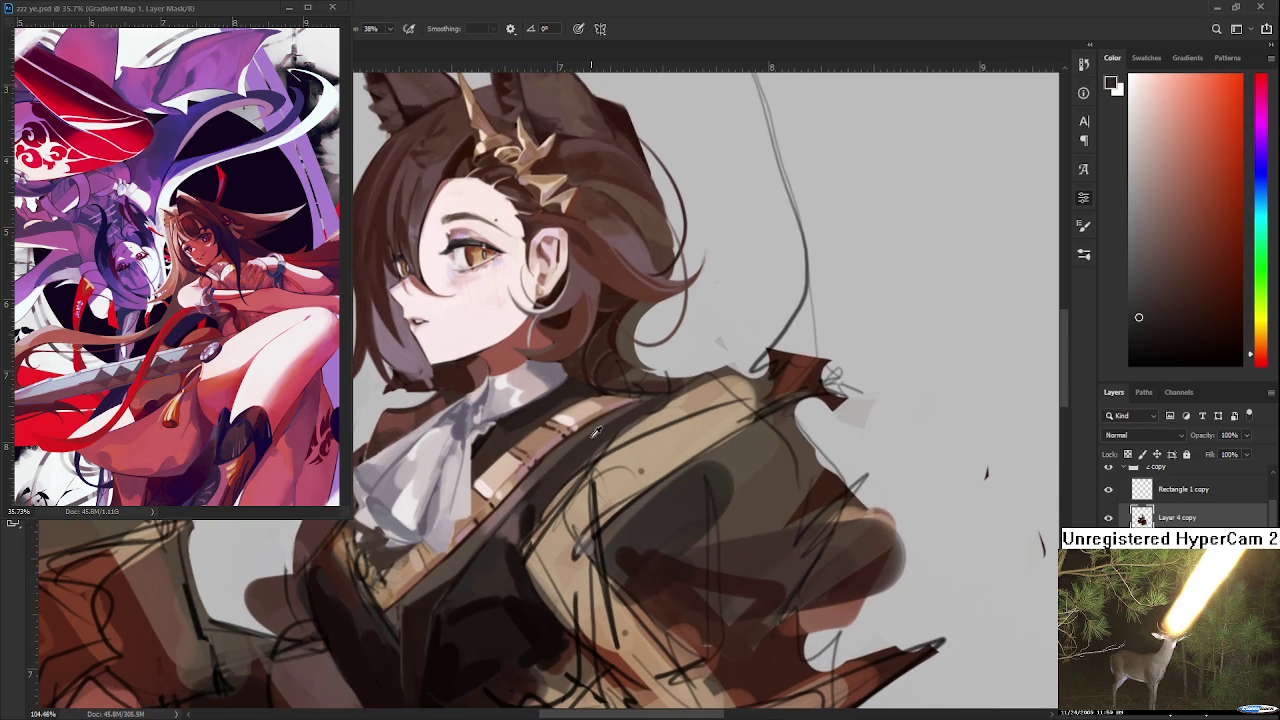
# Refine shading near the collar with jacket, collar and reddish tones, finishing in dark vest brown
pyautogui.keyDown('alt'); pyautogui.click(583, 452); pyautogui.keyUp('alt')
pyautogui.keyDown('alt'); pyautogui.click(563, 470); pyautogui.keyUp('alt')
pyautogui.keyDown('alt'); pyautogui.click(558, 455); pyautogui.keyUp('alt')
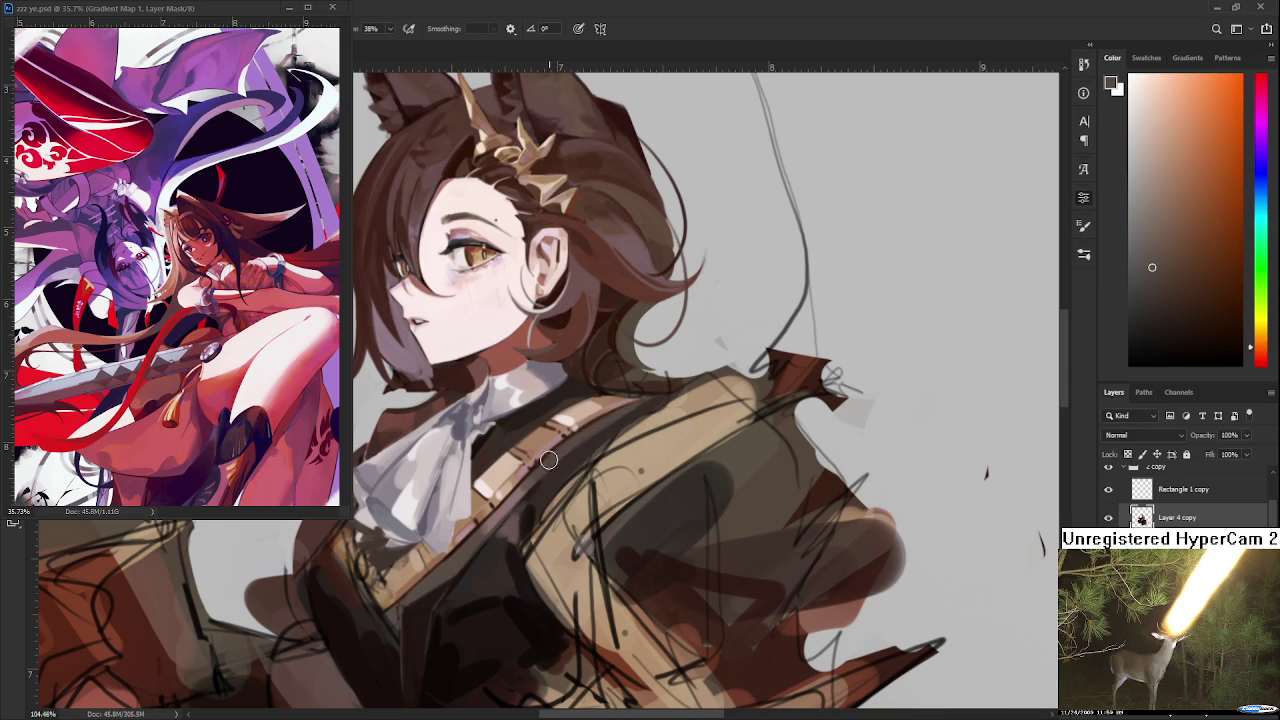
pyautogui.keyDown('alt'); pyautogui.click(517, 413); pyautogui.keyUp('alt')
pyautogui.keyDown('alt'); pyautogui.click(507, 523); pyautogui.keyUp('alt')
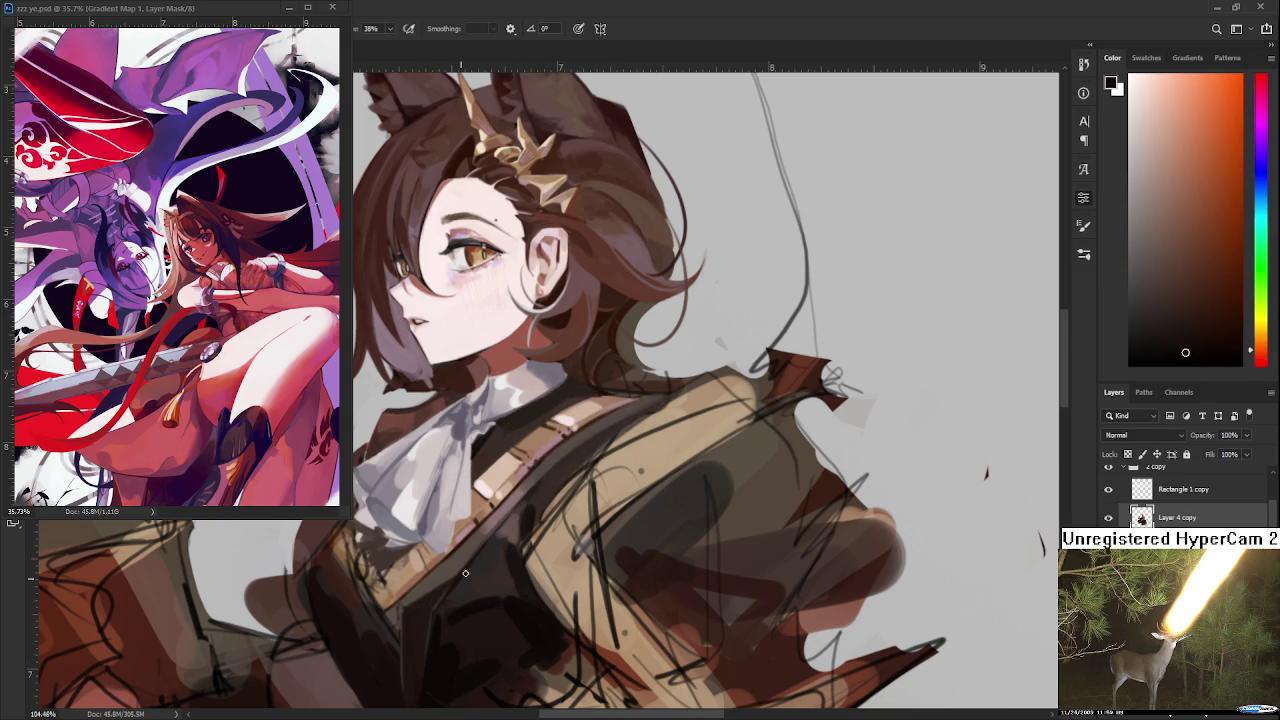
pyautogui.keyDown('alt'); pyautogui.click(580, 436); pyautogui.keyUp('alt')
pyautogui.keyDown('alt'); pyautogui.click(514, 519); pyautogui.keyUp('alt')
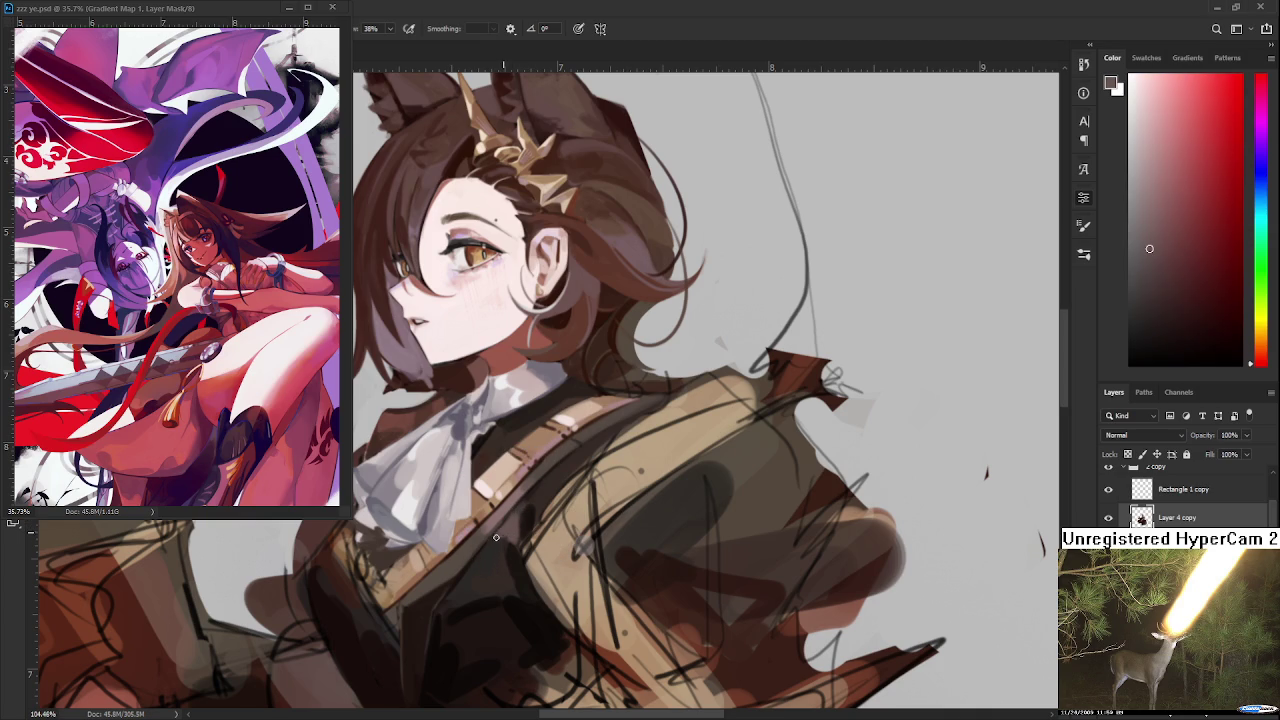
pyautogui.keyDown('alt'); pyautogui.click(516, 529); pyautogui.keyUp('alt')
pyautogui.keyDown('alt'); pyautogui.click(518, 528); pyautogui.keyUp('alt')
pyautogui.keyDown('alt'); pyautogui.click(526, 514); pyautogui.keyUp('alt')
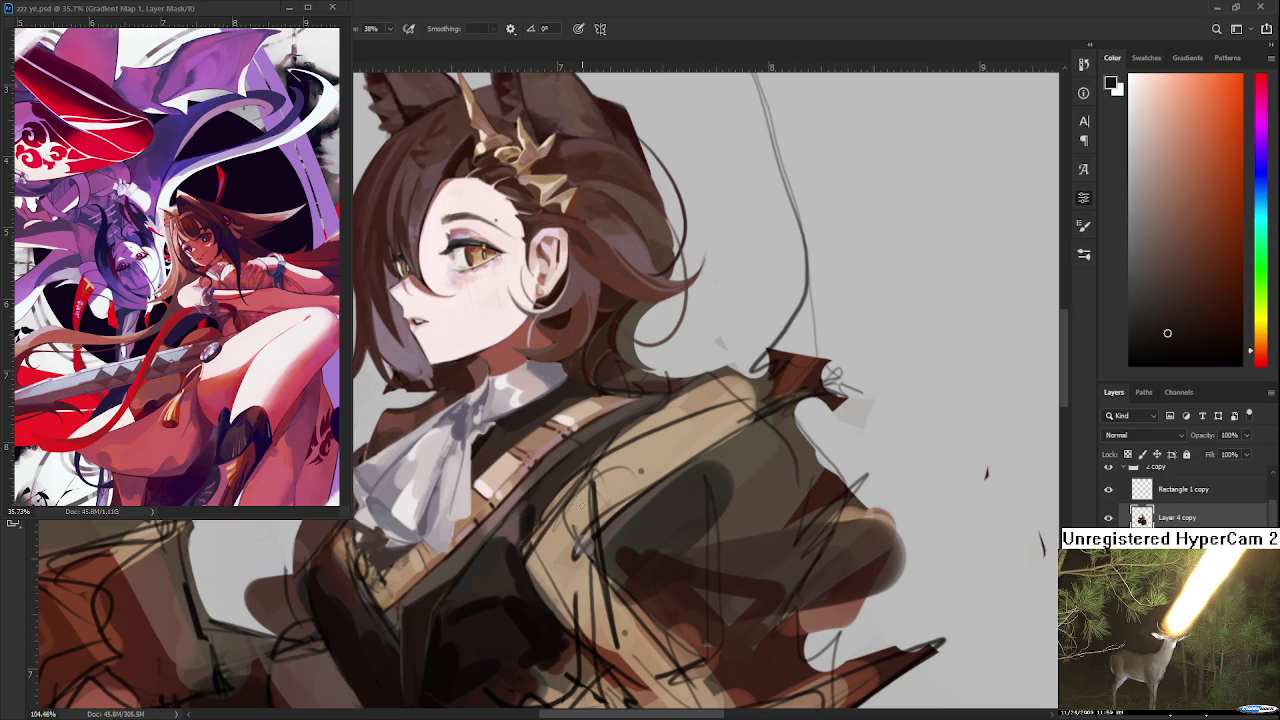
pyautogui.scroll(1, 581, 505)
# Work the vest shadows beside the strap, alternating darker vest browns with the lighter strap brown
pyautogui.keyDown('alt'); pyautogui.click(542, 510); pyautogui.keyUp('alt')
pyautogui.keyDown('alt'); pyautogui.click(522, 517); pyautogui.keyUp('alt')
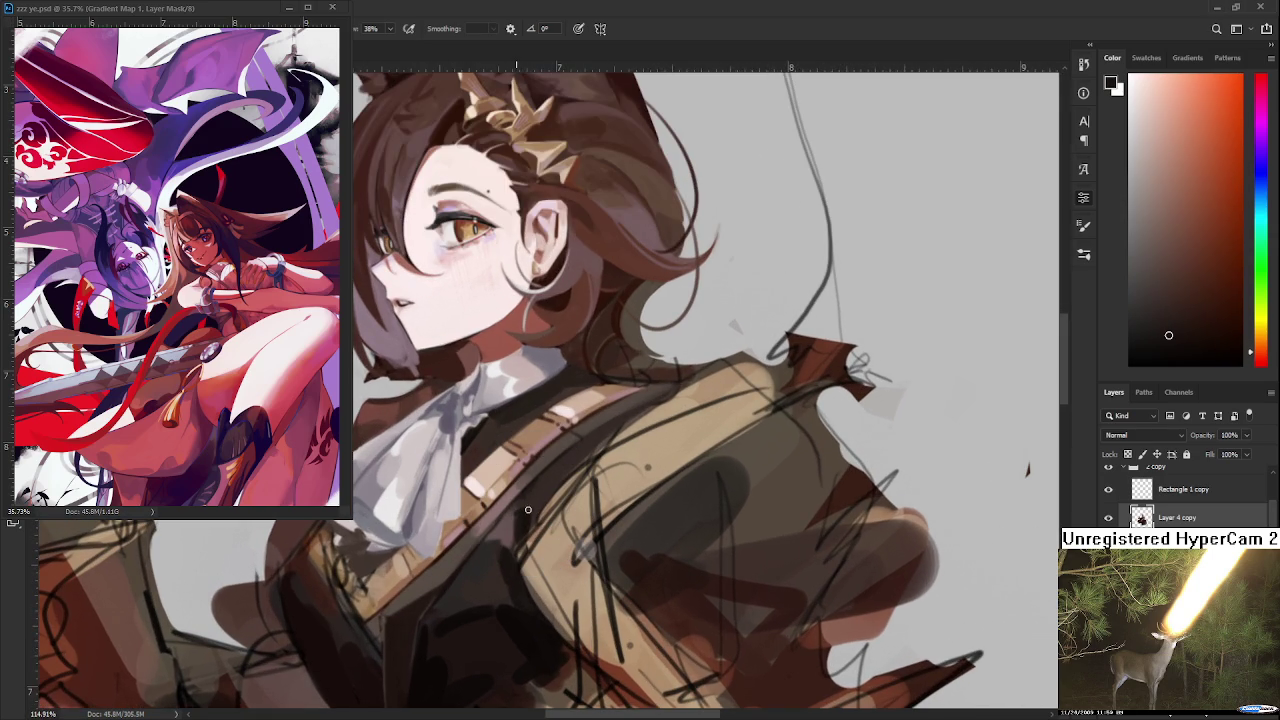
pyautogui.keyDown('alt'); pyautogui.click(535, 505); pyautogui.keyUp('alt')
pyautogui.keyDown('alt'); pyautogui.click(527, 502); pyautogui.keyUp('alt')
pyautogui.keyDown('alt'); pyautogui.click(519, 503); pyautogui.keyUp('alt')
pyautogui.keyDown('alt'); pyautogui.click(552, 470); pyautogui.keyUp('alt')
pyautogui.keyDown('alt'); pyautogui.click(520, 510); pyautogui.keyUp('alt')
pyautogui.keyDown('alt'); pyautogui.click(524, 505); pyautogui.keyUp('alt')
pyautogui.keyDown('alt'); pyautogui.click(524, 505); pyautogui.keyUp('alt')
pyautogui.keyDown('alt'); pyautogui.click(526, 503); pyautogui.keyUp('alt')
pyautogui.keyDown('alt'); pyautogui.click(544, 502); pyautogui.keyUp('alt')
# Blend darker coat shades and the collar-strap colour into the vest shading
pyautogui.scroll(-3, 489, 629)
pyautogui.scroll(-2, 500, 620)
pyautogui.scroll(3, 530, 590)
pyautogui.scroll(2, 555, 570)
pyautogui.keyDown('alt'); pyautogui.click(484, 552); pyautogui.keyUp('alt')
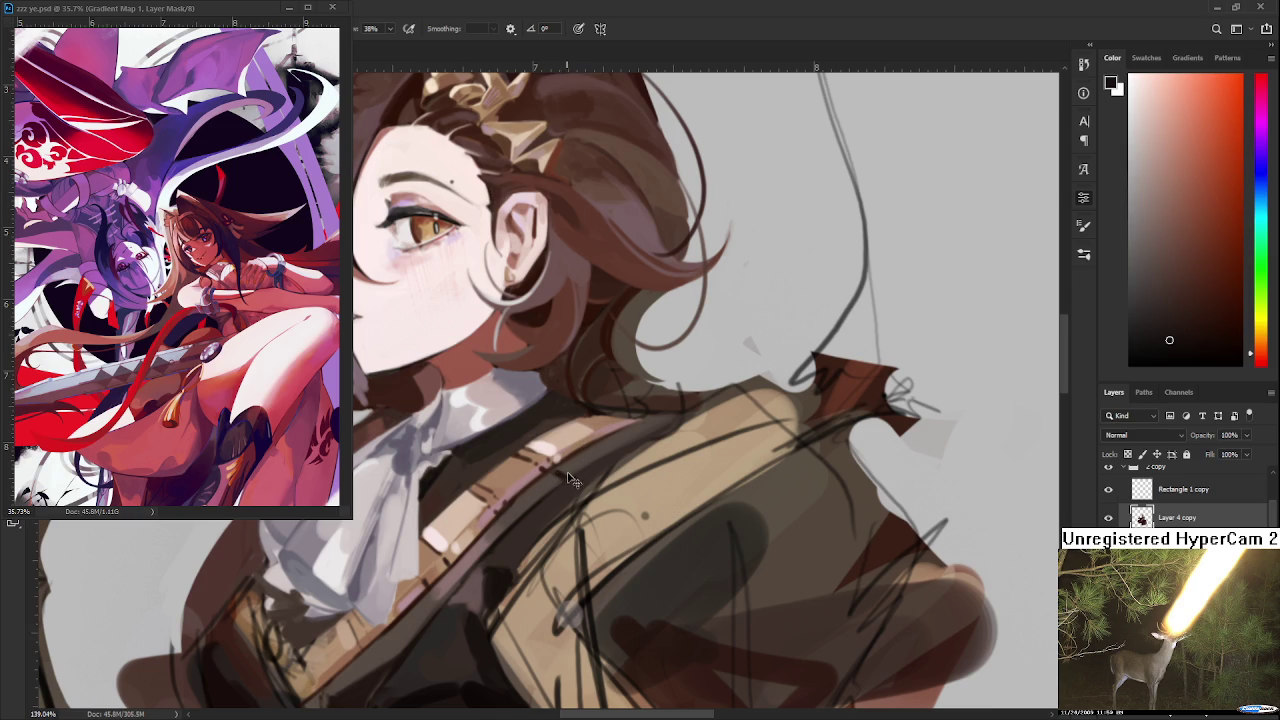
pyautogui.keyDown('alt'); pyautogui.click(510, 552); pyautogui.keyUp('alt')
pyautogui.keyDown('alt'); pyautogui.click(550, 466); pyautogui.keyUp('alt')
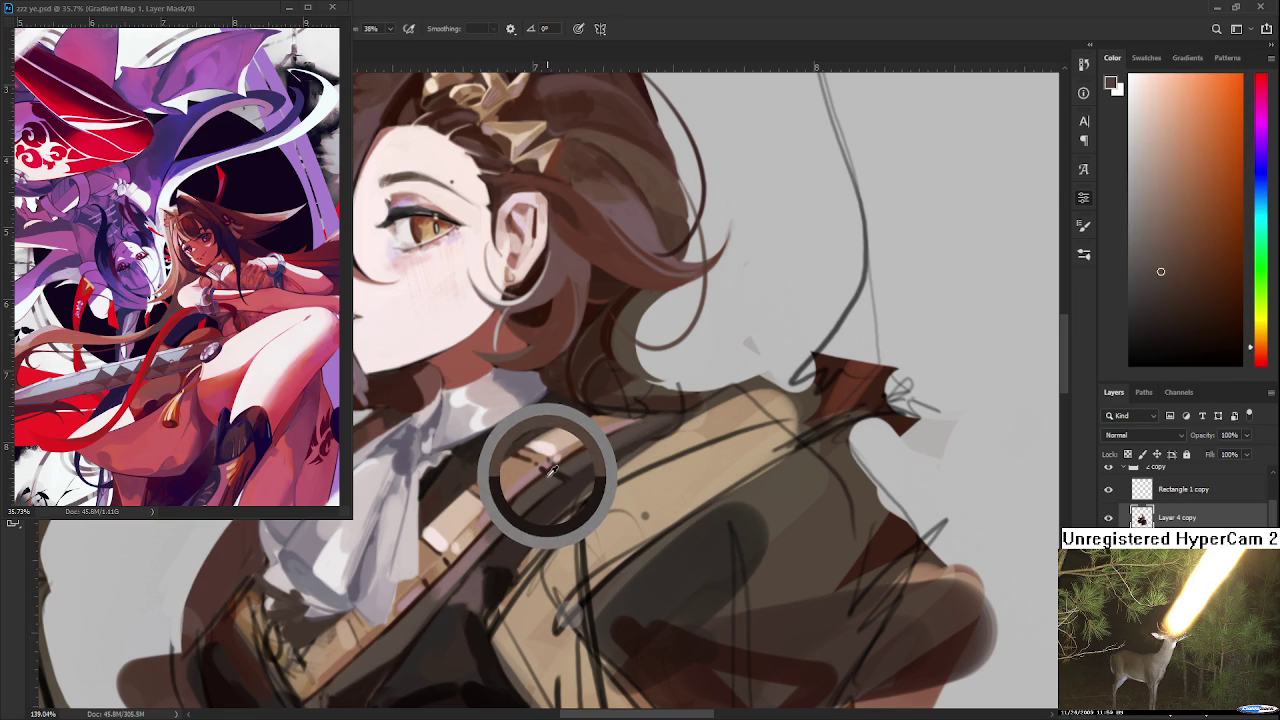
pyautogui.keyDown('alt'); pyautogui.click(556, 470); pyautogui.keyUp('alt')
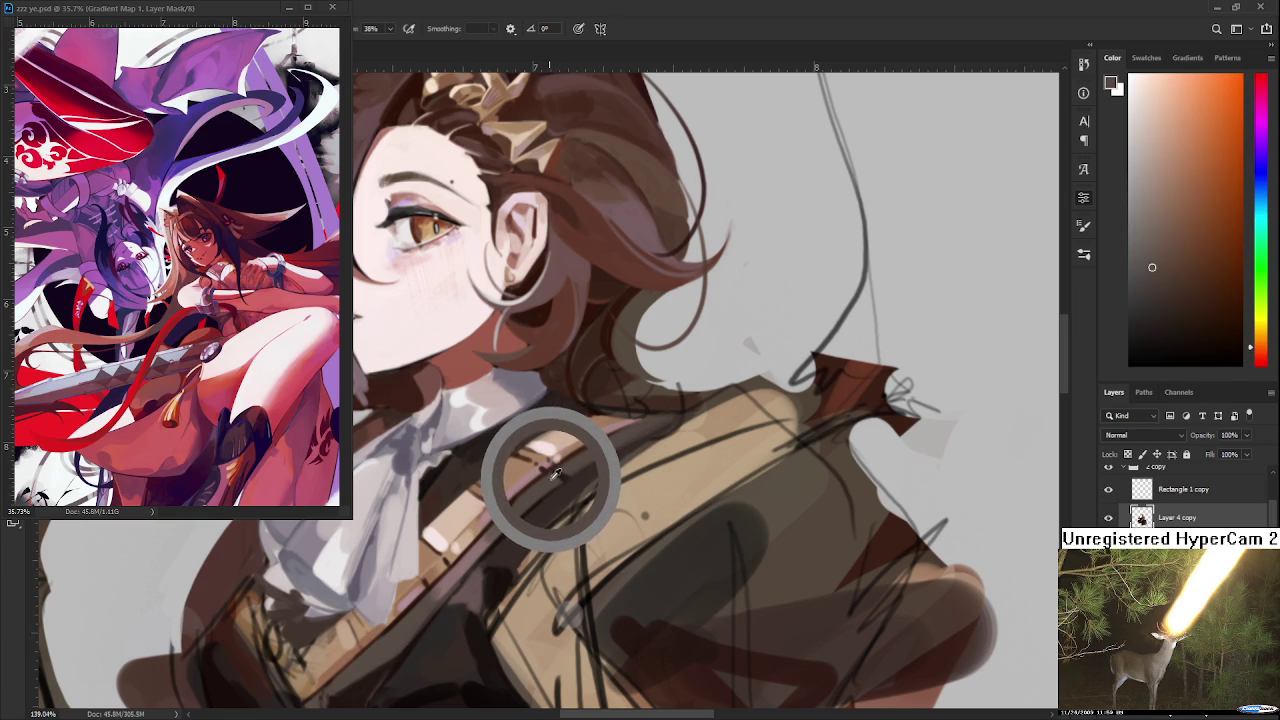
pyautogui.moveTo(556, 476)
pyautogui.mouseDown()
pyautogui.moveTo(505, 588)
pyautogui.moveTo(528, 525)
pyautogui.mouseUp()
# Even out the vest with repeated samples of its lighter and darker browns
pyautogui.keyDown('alt'); pyautogui.click(522, 498); pyautogui.keyUp('alt')
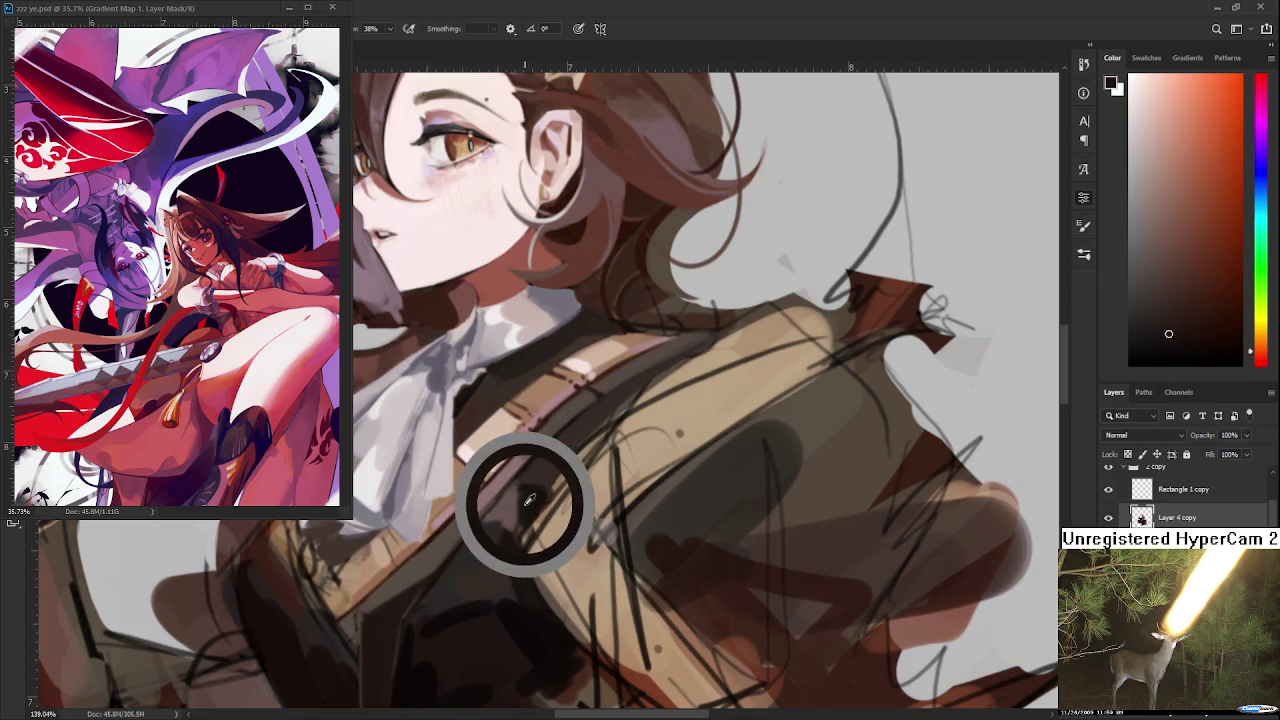
pyautogui.keyDown('alt'); pyautogui.click(548, 495); pyautogui.keyUp('alt')
pyautogui.keyDown('alt'); pyautogui.click(550, 492); pyautogui.keyUp('alt')
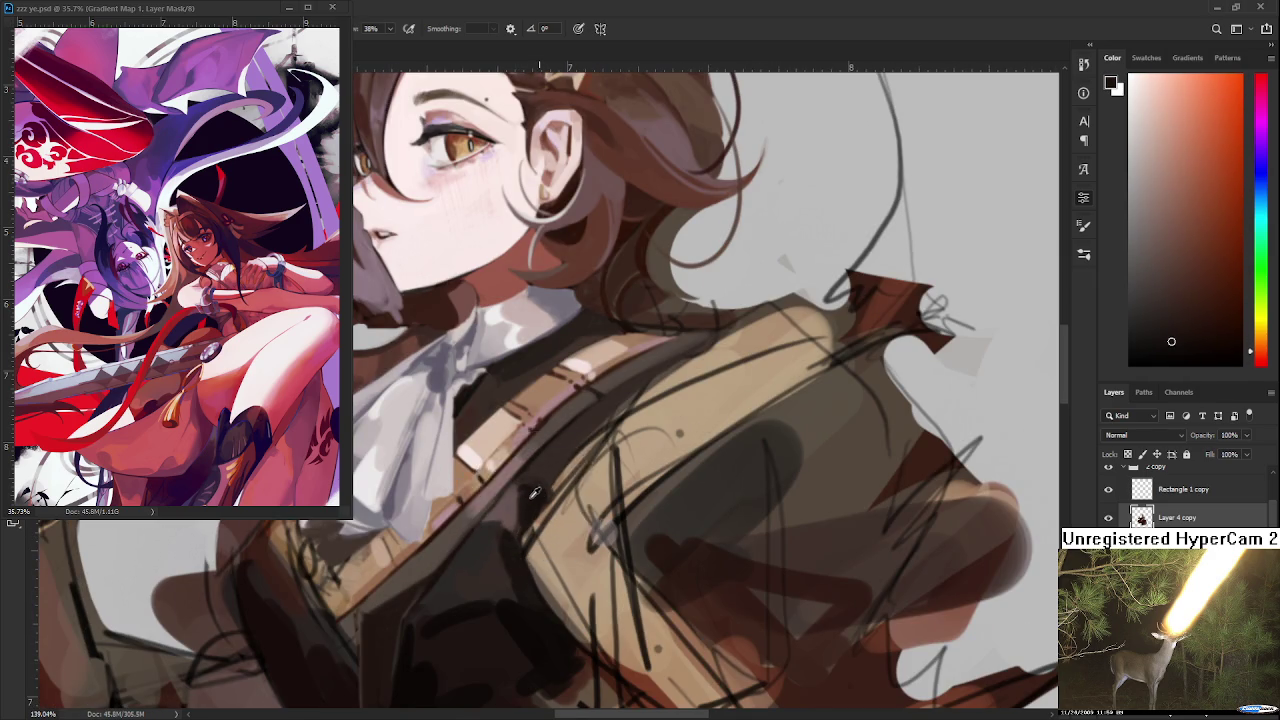
pyautogui.keyDown('alt'); pyautogui.click(540, 496); pyautogui.keyUp('alt')
pyautogui.keyDown('alt'); pyautogui.click(541, 474); pyautogui.keyUp('alt')
pyautogui.keyDown('alt'); pyautogui.click(540, 477); pyautogui.keyUp('alt')
pyautogui.keyDown('alt'); pyautogui.click(526, 501); pyautogui.keyUp('alt')
pyautogui.keyDown('alt'); pyautogui.click(531, 501); pyautogui.keyUp('alt')
# Shift the view down over the coat and dab a lighter strap colour
pyautogui.scroll(-3, 588, 436)
pyautogui.scroll(-3, 588, 436)
pyautogui.scroll(5, 588, 436)
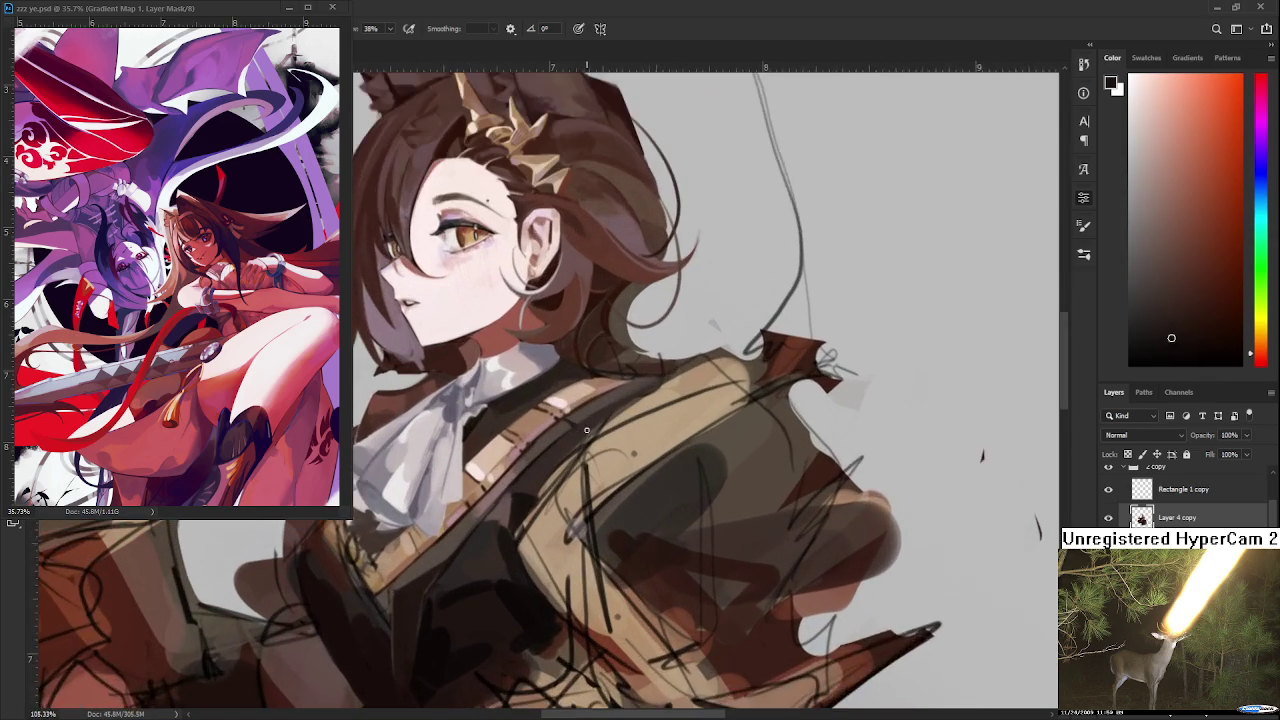
pyautogui.scroll(-1, 588, 435)
pyautogui.scroll(1, 588, 436)
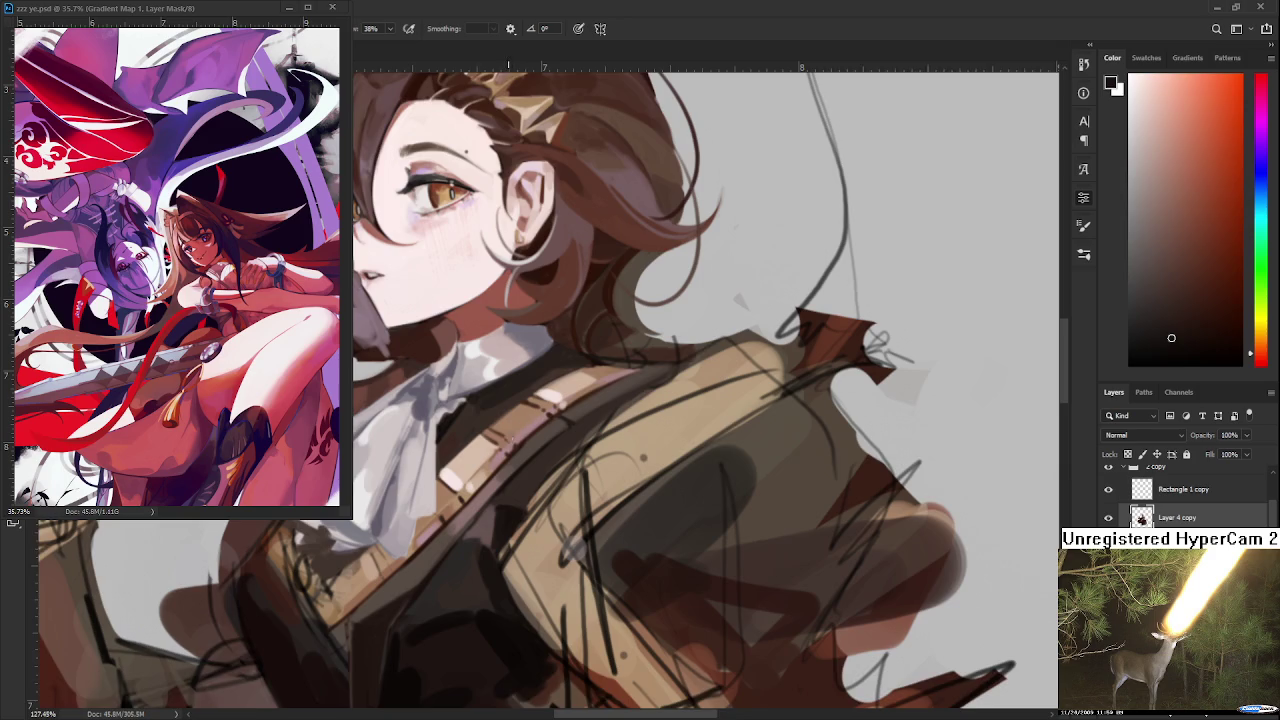
pyautogui.moveTo(507, 433); pyautogui.dragTo(499, 459)
pyautogui.keyDown('alt'); pyautogui.click(552, 461); pyautogui.keyUp('alt')
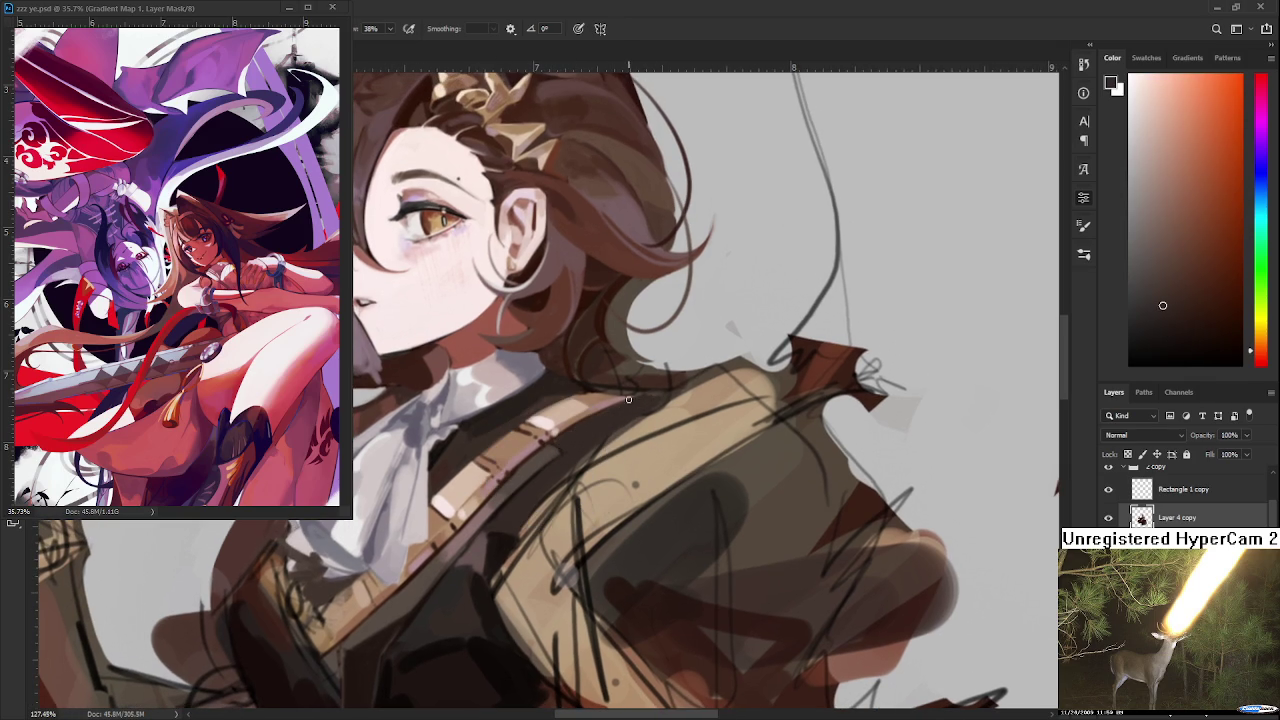
# Add pale pink highlight dabs along the diagonal strap across the shaded vest
pyautogui.scroll(-3, 629, 400)
pyautogui.scroll(-1, 629, 400)
pyautogui.scroll(1, 629, 400)
pyautogui.scroll(3, 630, 397)
pyautogui.scroll(2, 630, 397)
pyautogui.keyDown('alt'); pyautogui.click(578, 428); pyautogui.keyUp('alt')
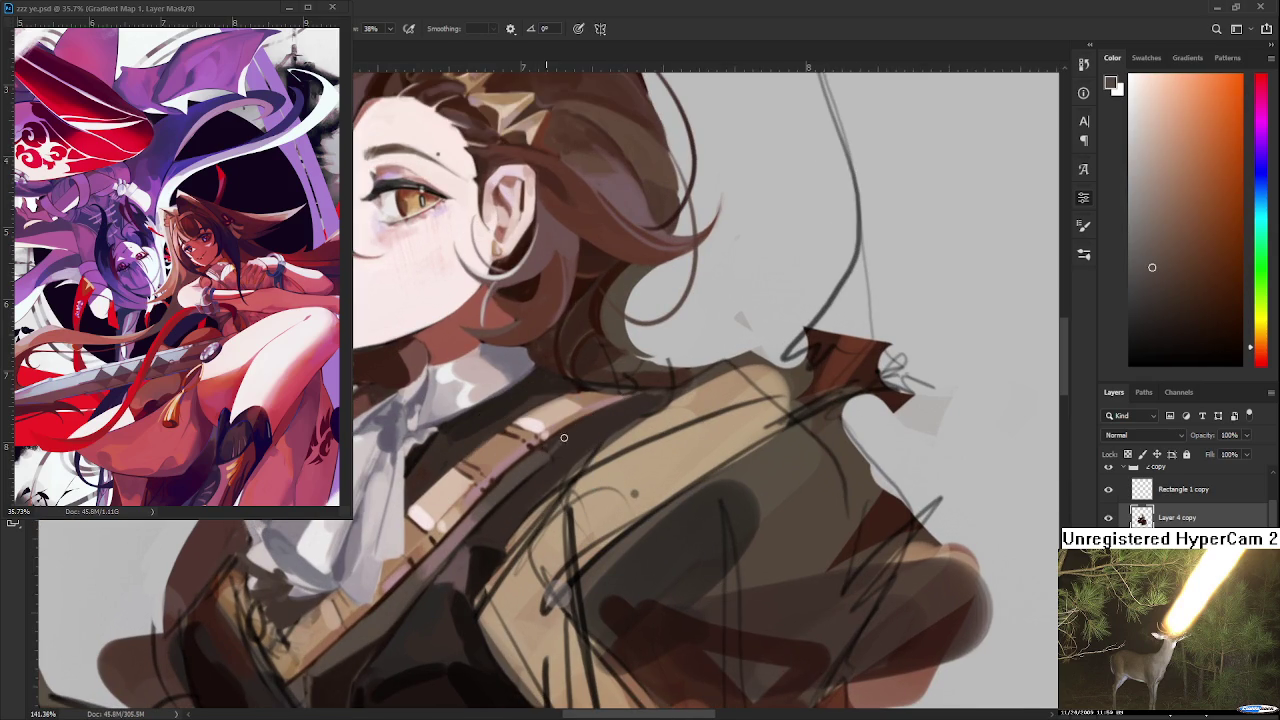
pyautogui.keyDown('alt'); pyautogui.click(470, 570); pyautogui.keyUp('alt')
pyautogui.keyDown('alt'); pyautogui.click(590, 424); pyautogui.keyUp('alt')
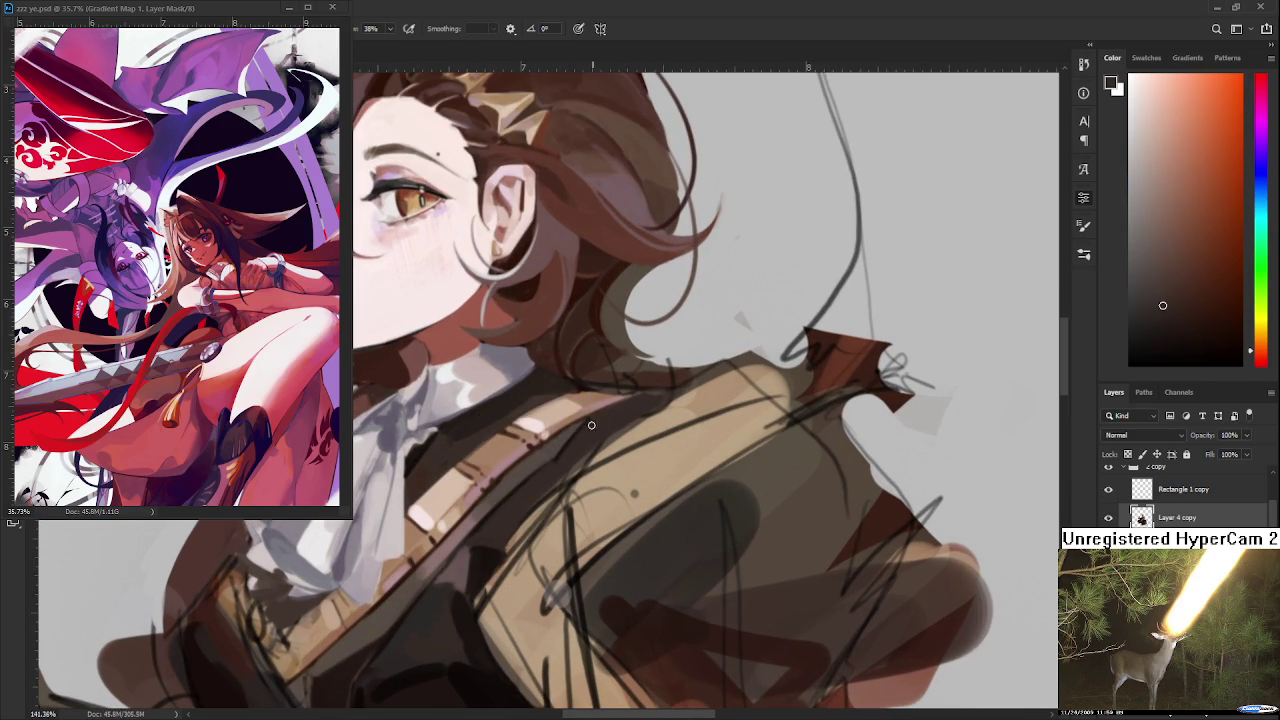
pyautogui.scroll(-3, 629, 468)
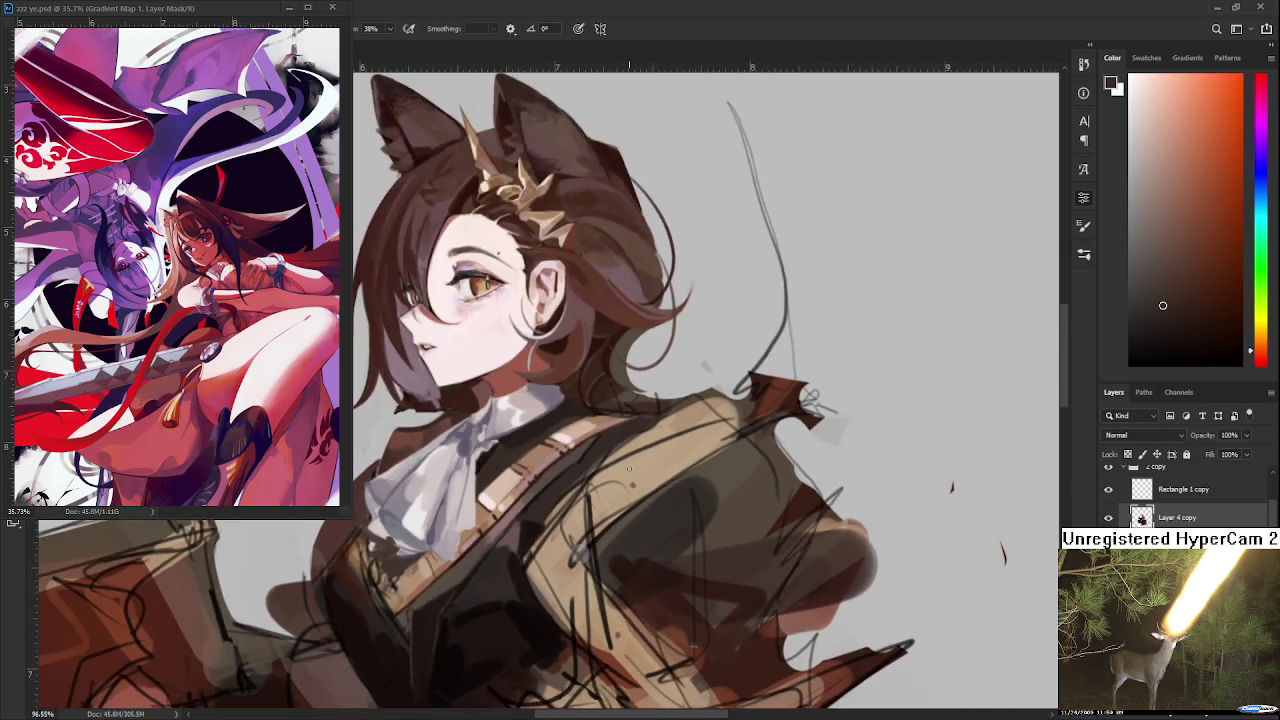
# Paint a dark jacket-brown shading stroke across the vest below the cravat
pyautogui.scroll(-2, 629, 468)
pyautogui.scroll(-2, 610, 500)
pyautogui.scroll(3, 587, 562)
pyautogui.scroll(2, 587, 562)
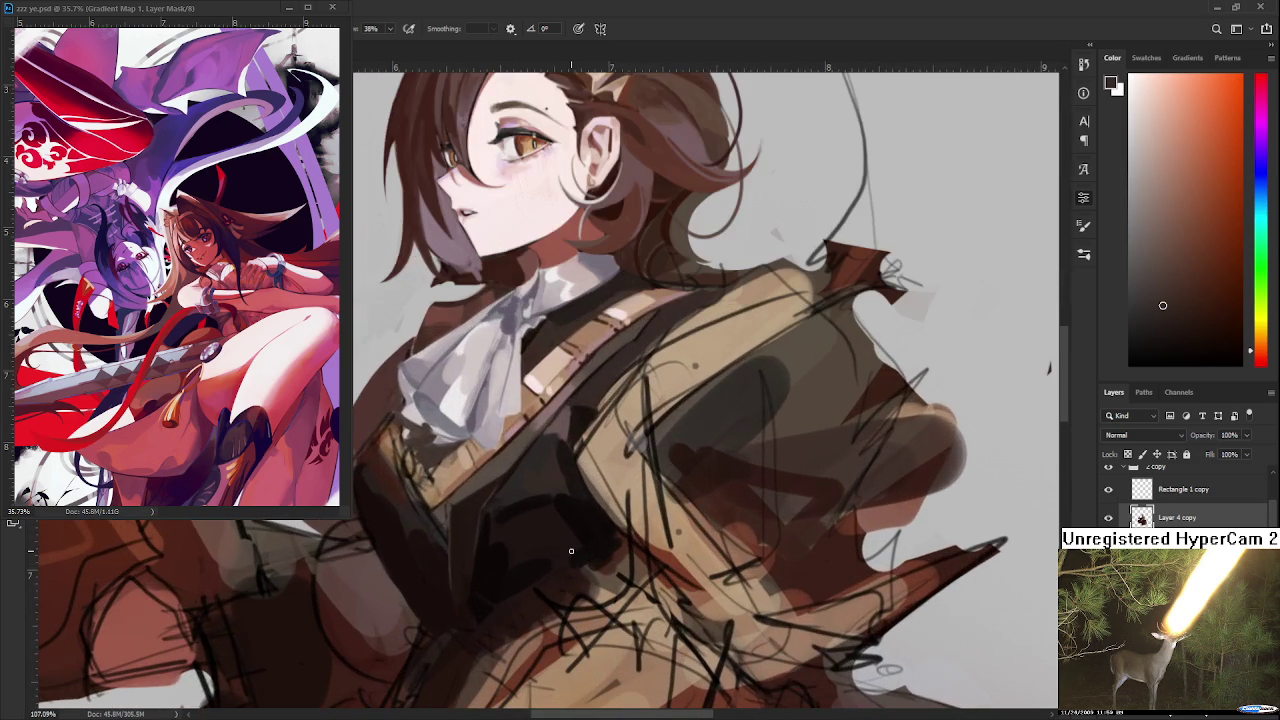
pyautogui.moveTo(579, 518)
pyautogui.mouseDown()
pyautogui.moveTo(582, 533)
pyautogui.moveTo(558, 503)
pyautogui.mouseUp()
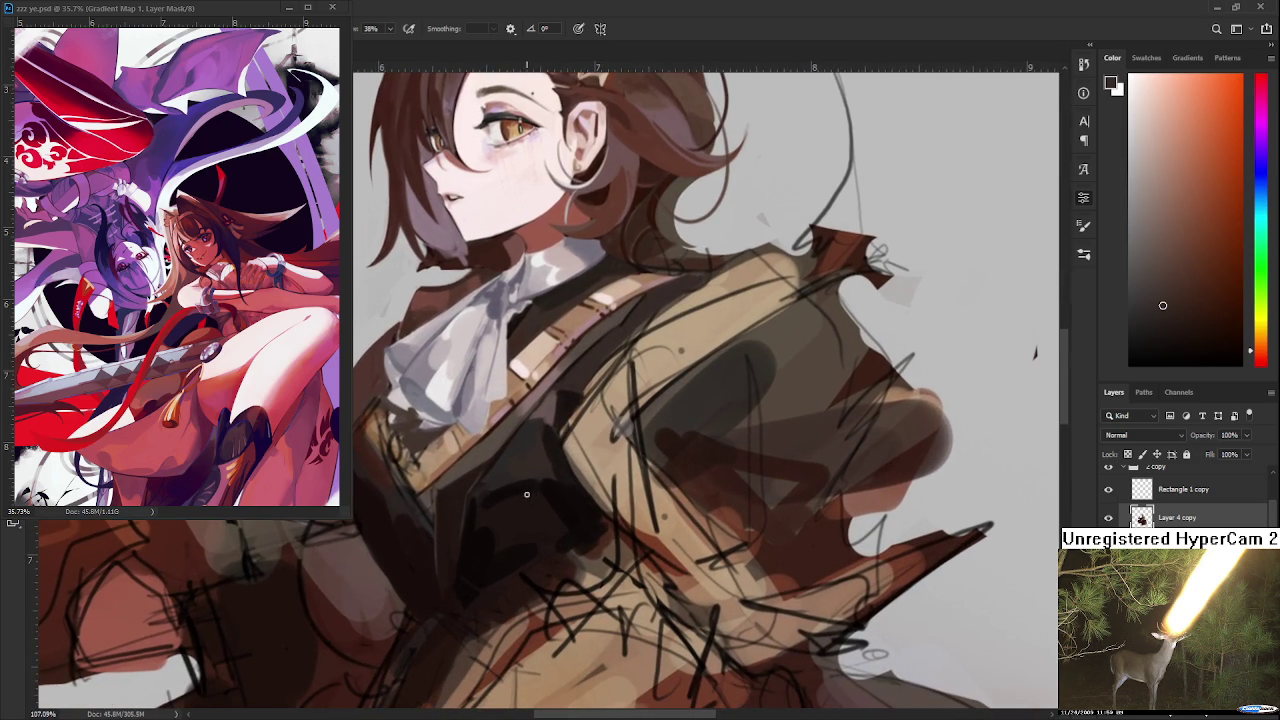
pyautogui.keyDown('alt'); pyautogui.click(480, 452); pyautogui.keyUp('alt')
pyautogui.moveTo(485, 490); pyautogui.dragTo(524, 430)
# Deepen the vest with darker and reddish-brown jacket shades, then a warmer orange-brown
pyautogui.keyDown('alt'); pyautogui.click(525, 437); pyautogui.keyUp('alt')
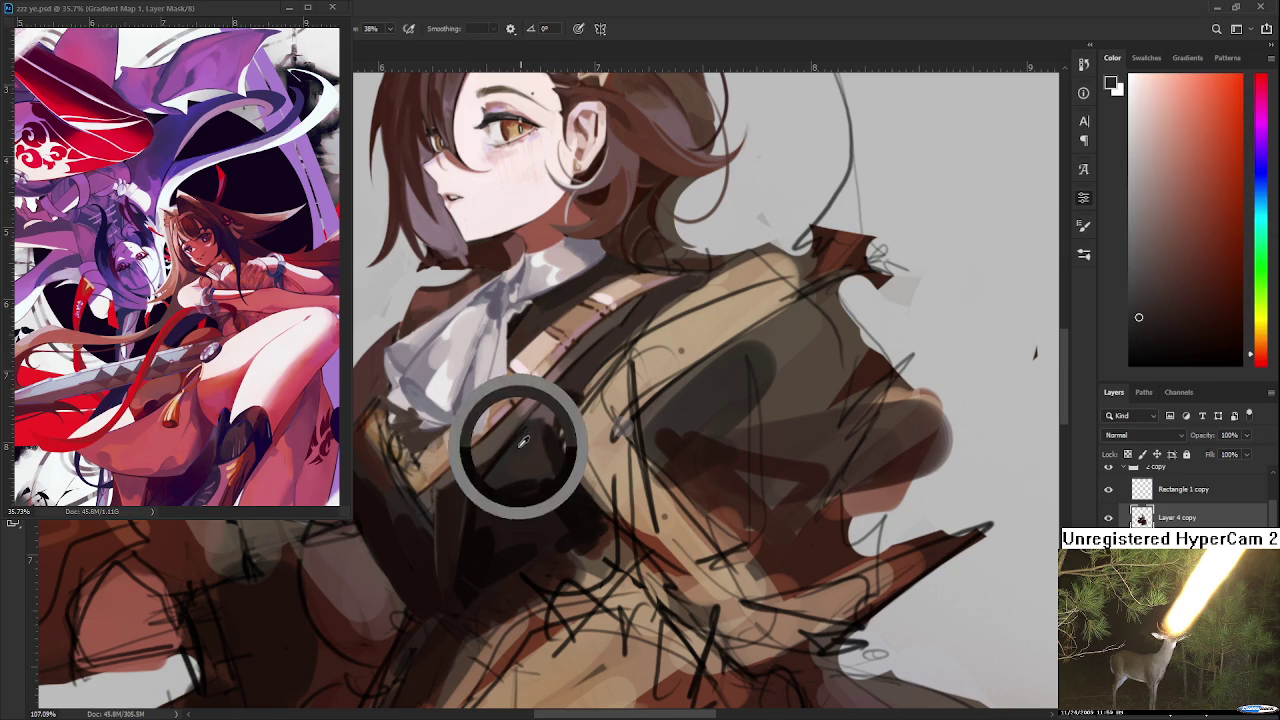
pyautogui.keyDown('alt'); pyautogui.click(472, 502); pyautogui.keyUp('alt')
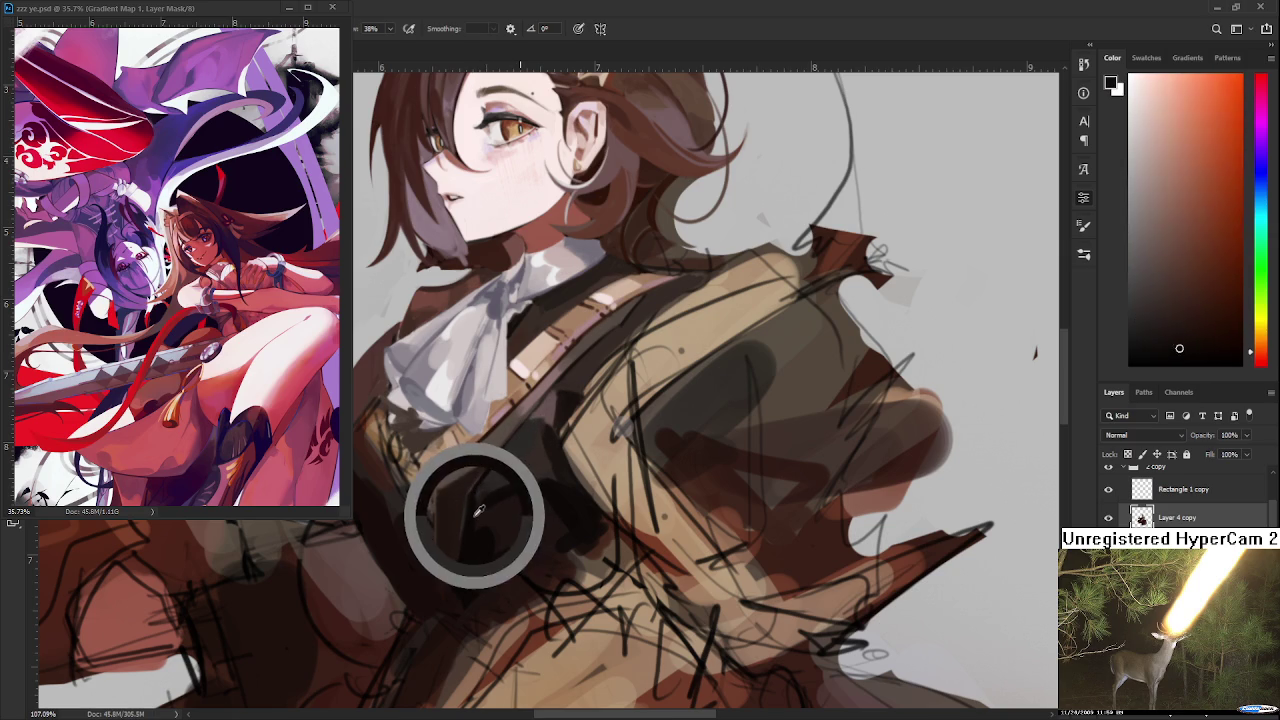
pyautogui.moveTo(516, 447); pyautogui.dragTo(494, 503)
pyautogui.keyDown('alt'); pyautogui.click(531, 535); pyautogui.keyUp('alt')
pyautogui.keyDown('alt'); pyautogui.click(502, 491); pyautogui.keyUp('alt')
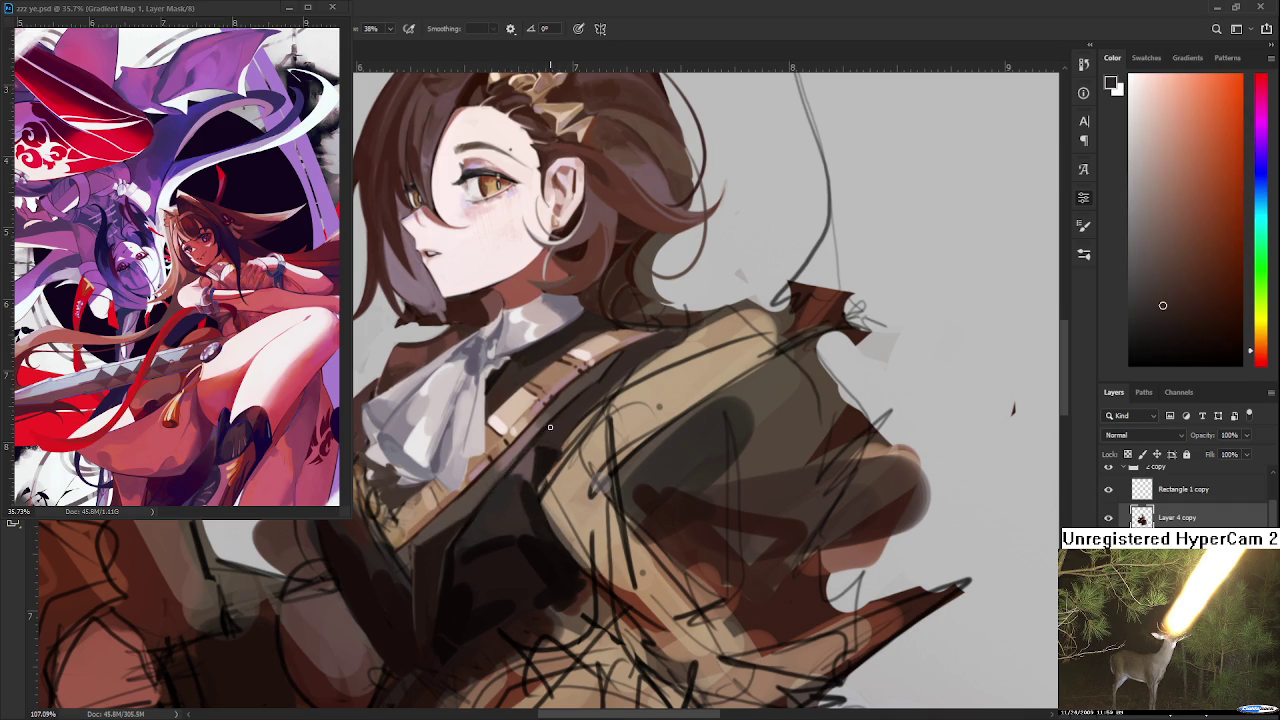
pyautogui.keyDown('alt'); pyautogui.click(517, 465); pyautogui.keyUp('alt')
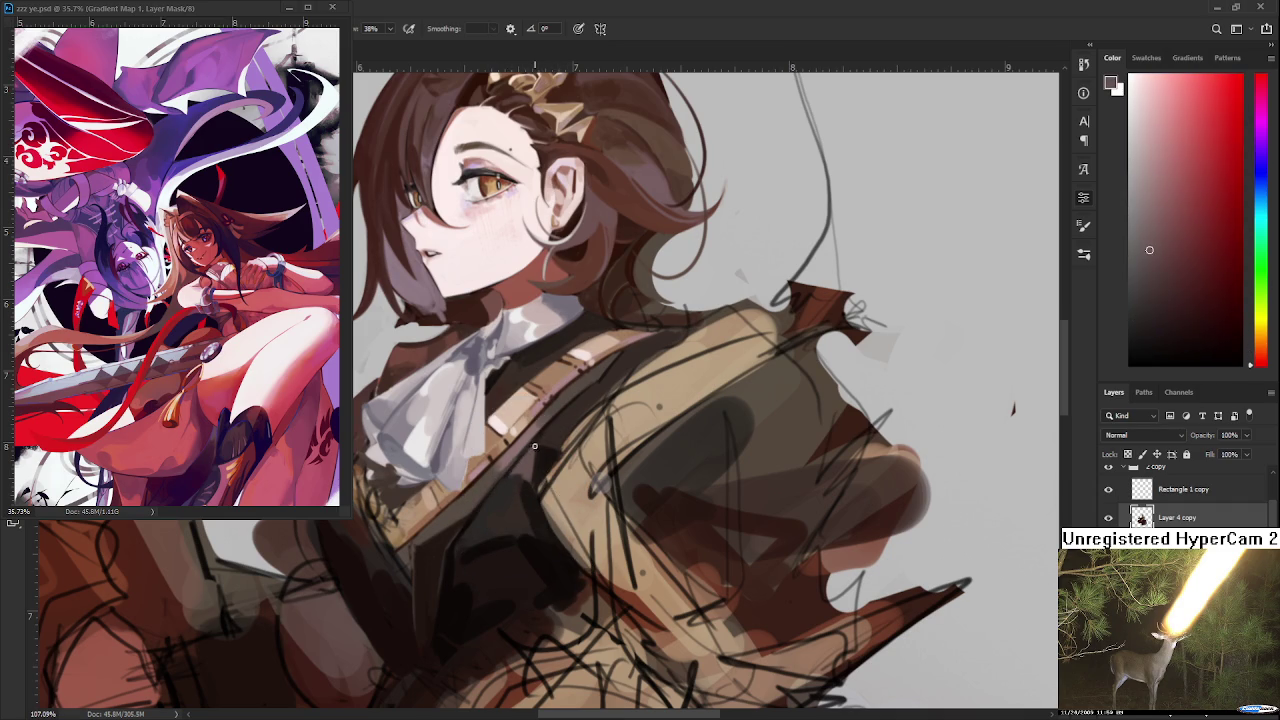
pyautogui.keyDown('alt'); pyautogui.click(538, 445); pyautogui.keyUp('alt')
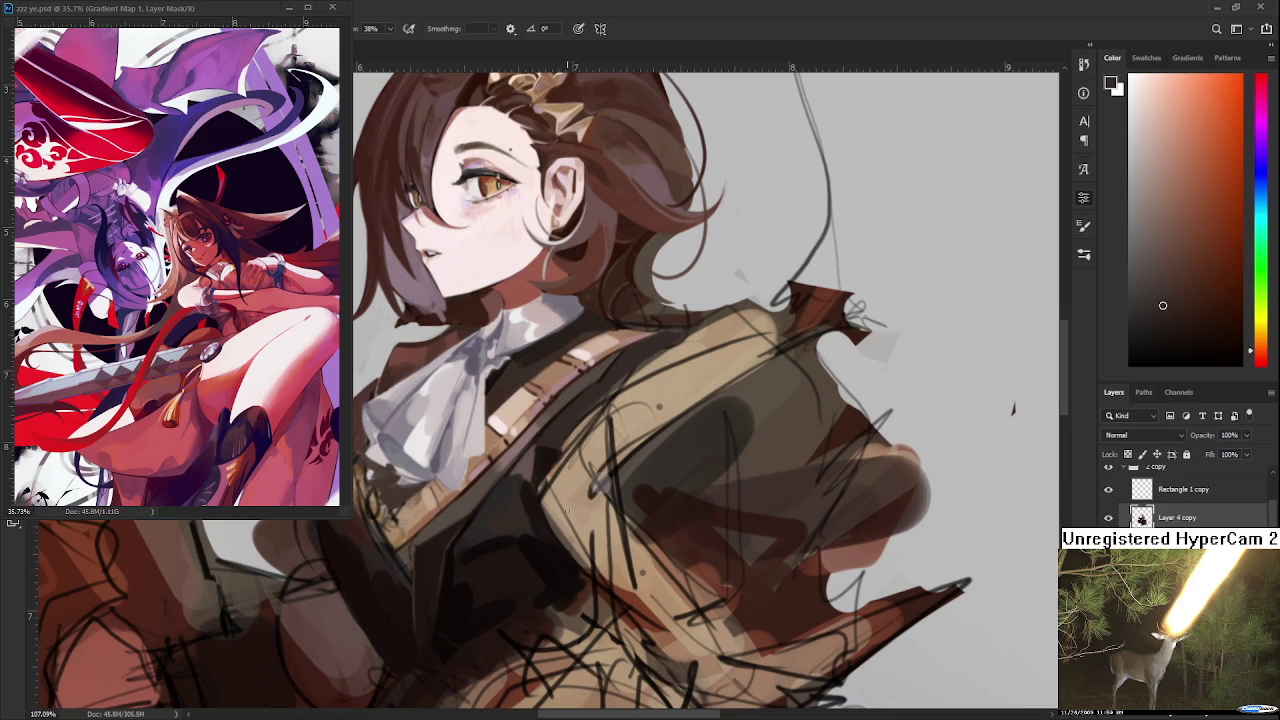
# Inspect the vest up close and resample its near-black tone for deeper shading
pyautogui.scroll(-3, 560, 496)
pyautogui.scroll(-3, 560, 496)
pyautogui.scroll(-2, 560, 496)
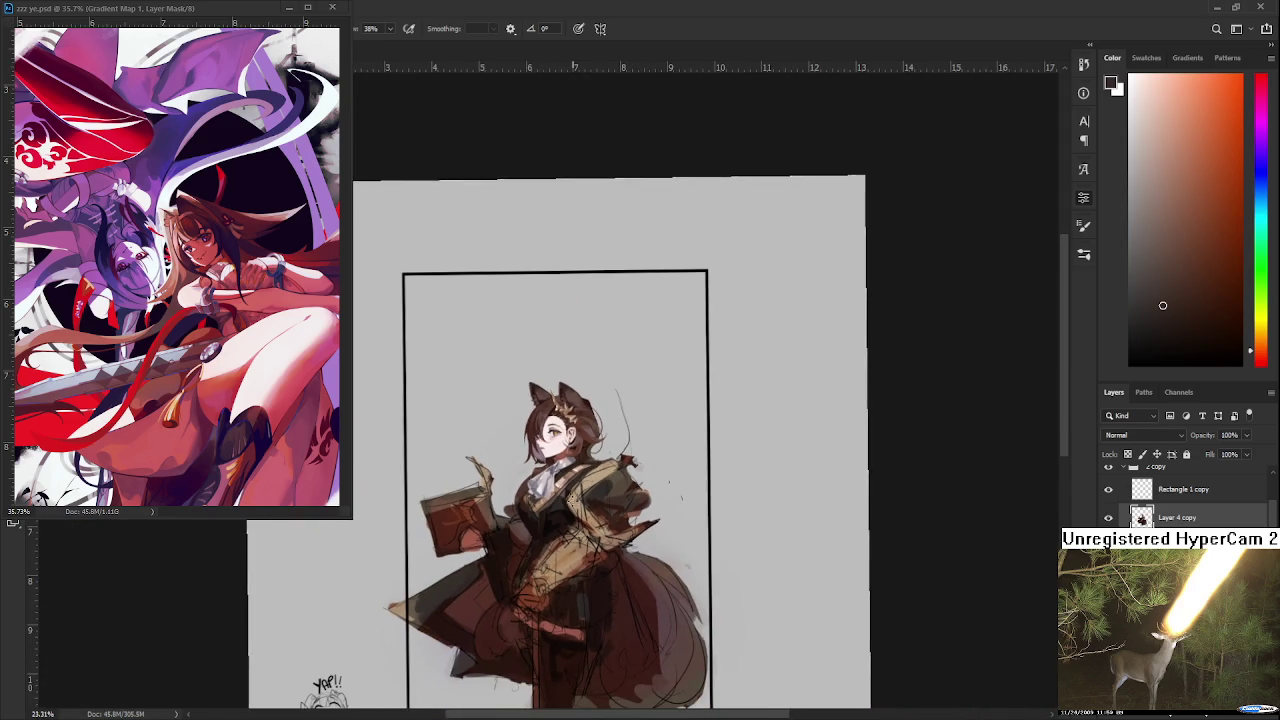
pyautogui.scroll(2, 555, 492)
pyautogui.scroll(2, 556, 493)
pyautogui.scroll(1, 556, 500)
pyautogui.scroll(3, 556, 510)
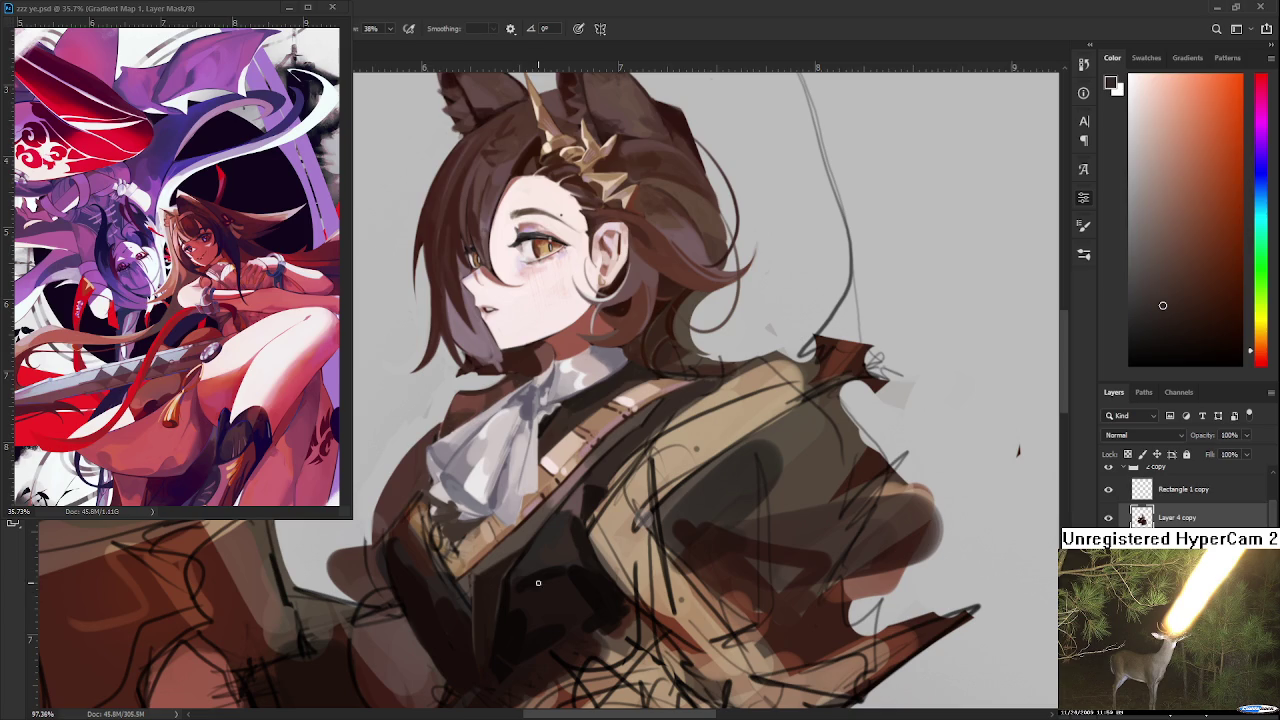
pyautogui.scroll(-2, 540, 571)
pyautogui.scroll(-2, 527, 585)
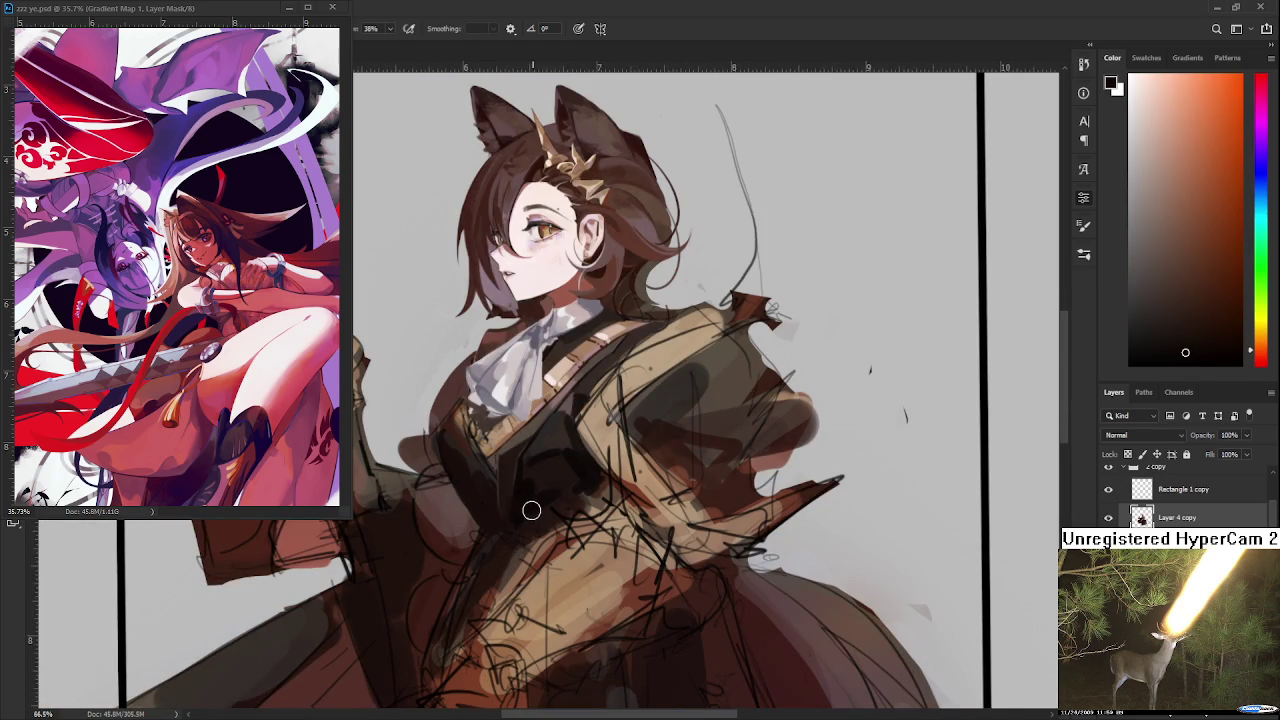
pyautogui.keyDown('alt'); pyautogui.click(570, 472); pyautogui.keyUp('alt')
pyautogui.keyDown('alt'); pyautogui.click(581, 470); pyautogui.keyUp('alt')
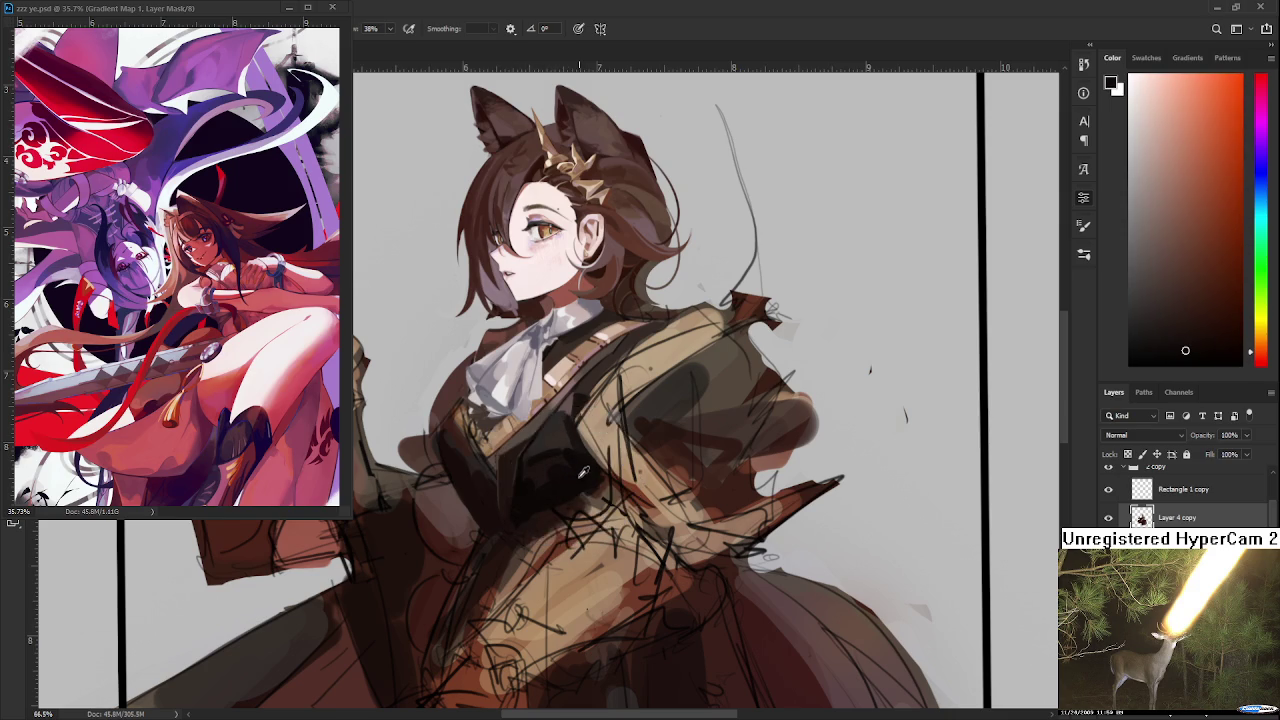
# Add near-white touches along the cravat beneath the chin and save the PSD
pyautogui.scroll(1, 586, 460)
pyautogui.scroll(-1, 598, 470)
pyautogui.scroll(-3, 598, 470)
pyautogui.scroll(-2, 598, 470)
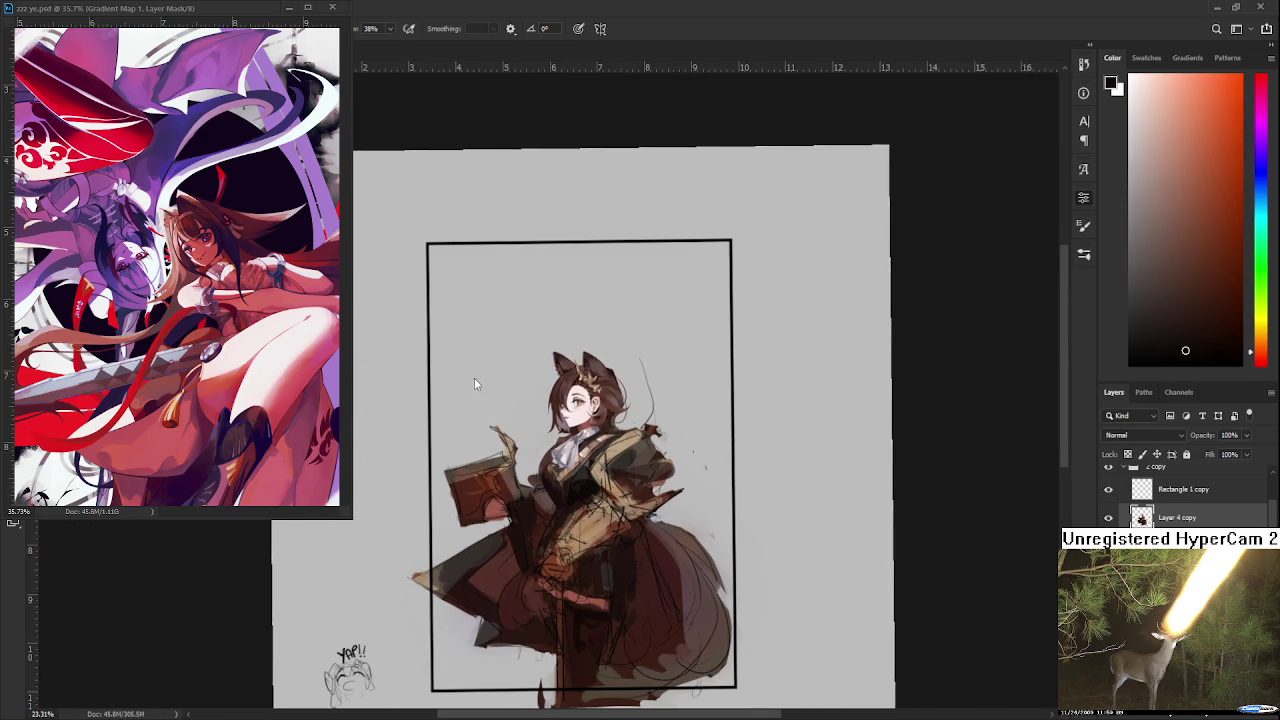
pyautogui.scroll(5, 600, 405)
pyautogui.scroll(2, 606, 514)
pyautogui.scroll(-1, 590, 520)
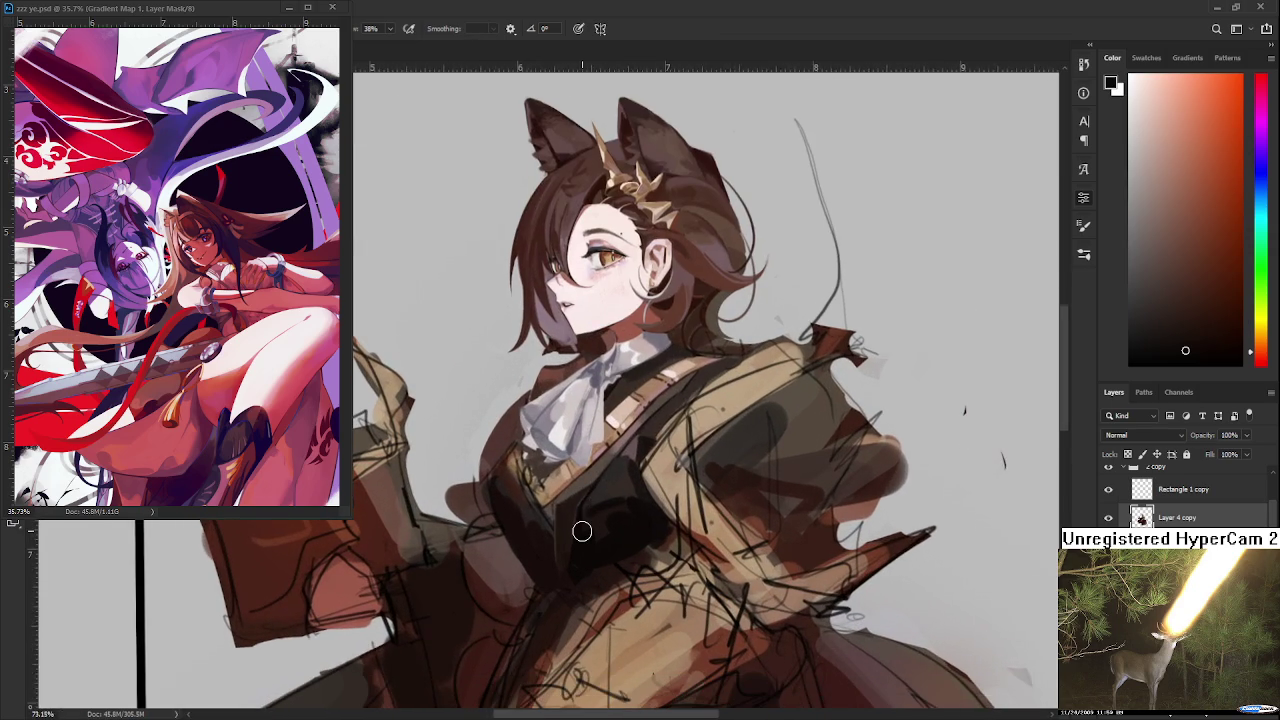
pyautogui.scroll(-5, 582, 531)
pyautogui.scroll(5, 591, 523)
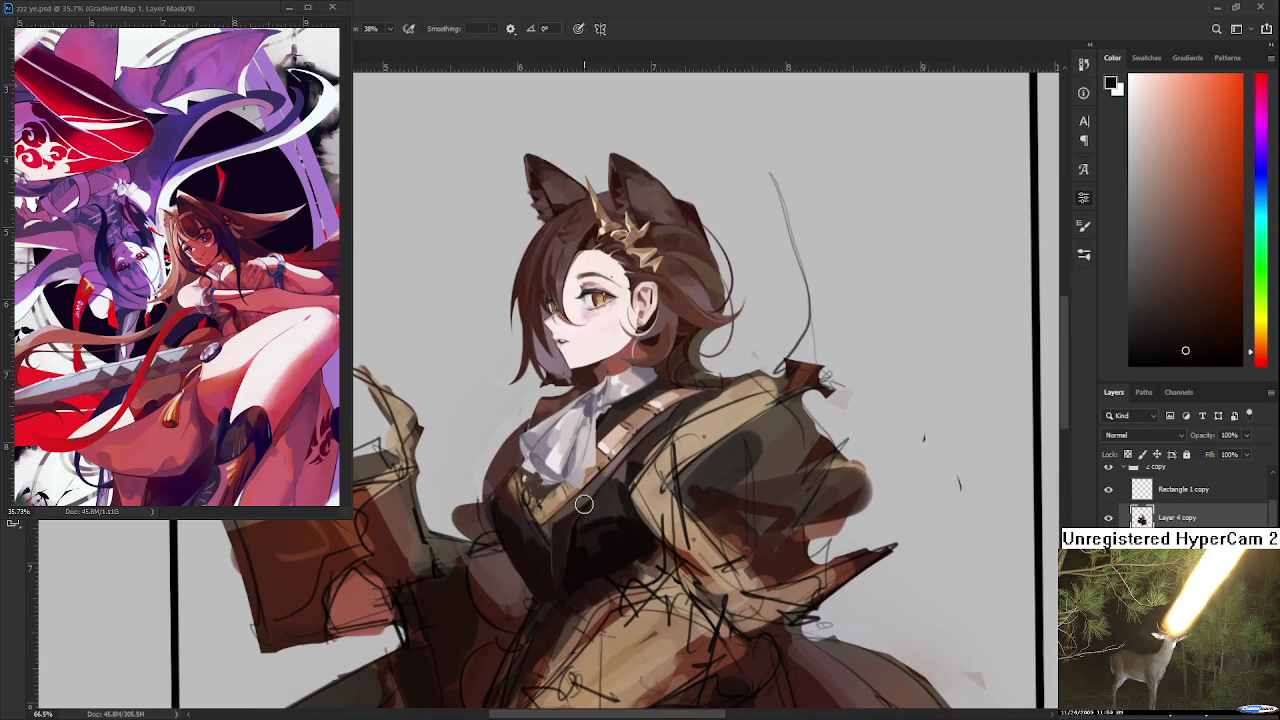
pyautogui.keyDown('alt'); pyautogui.click(540, 456); pyautogui.keyUp('alt')
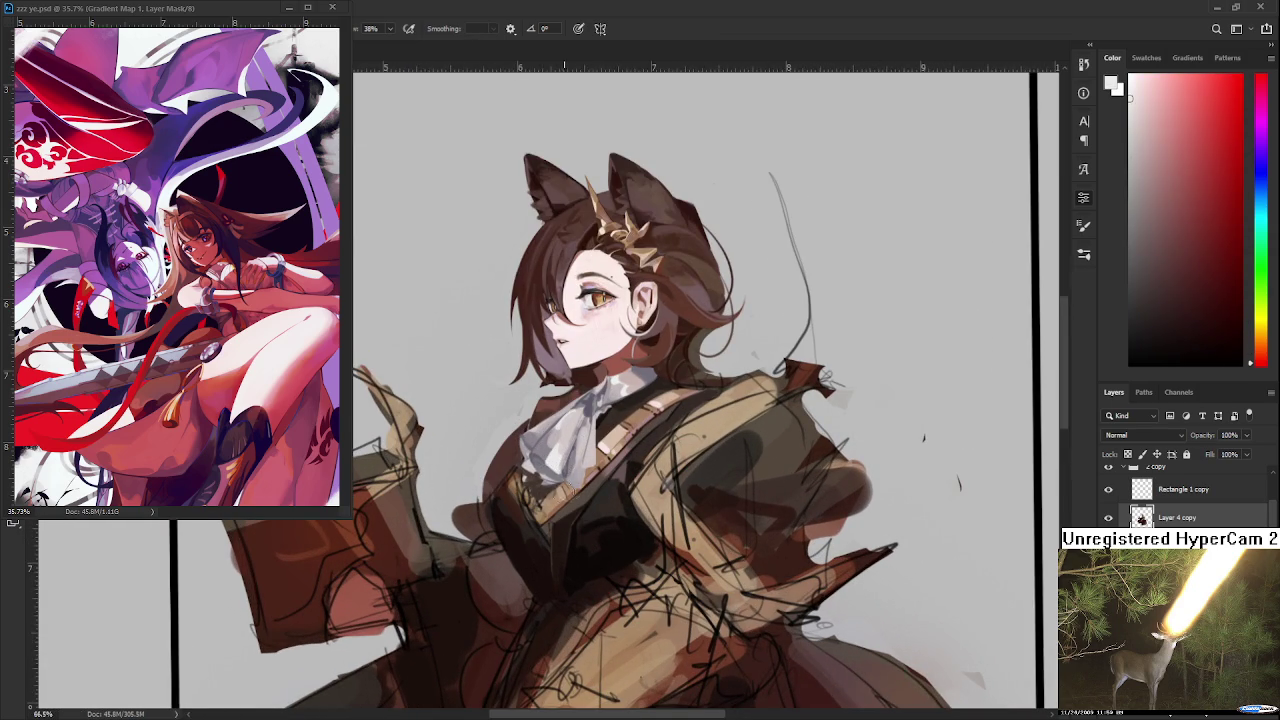
pyautogui.moveTo(598, 432); pyautogui.dragTo(584, 474)
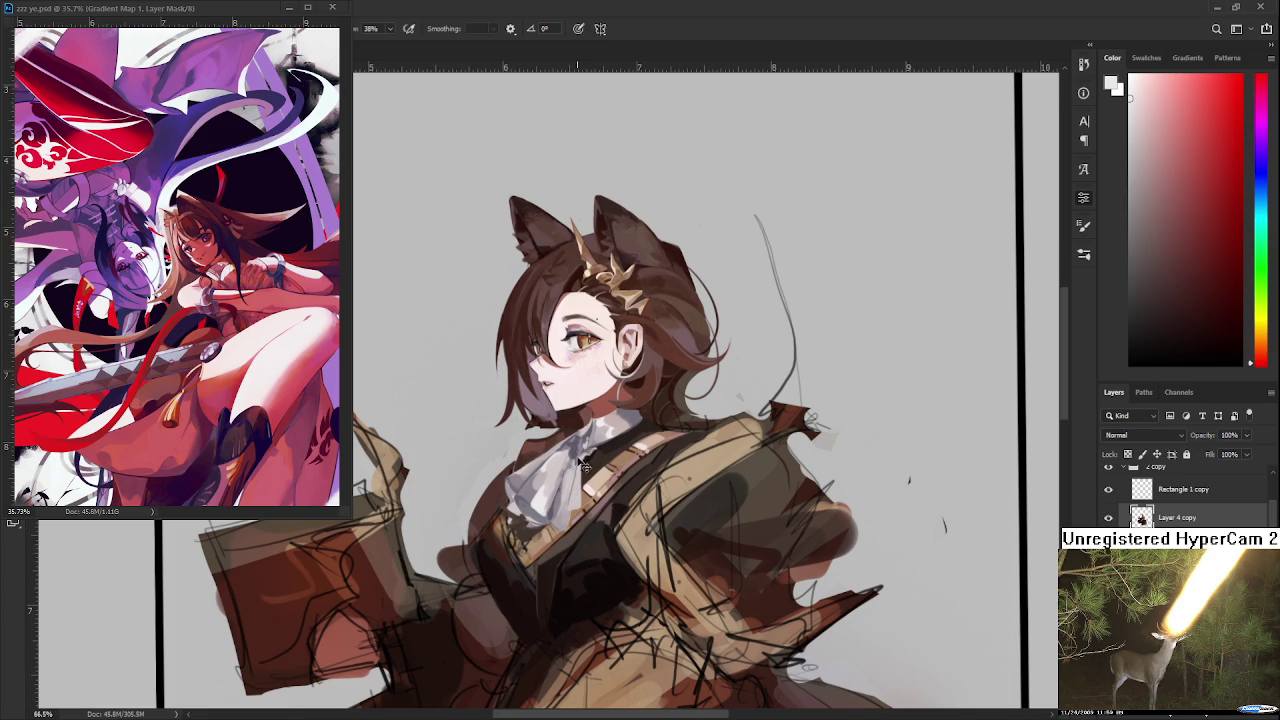
pyautogui.hotkey('ctrl', 's')
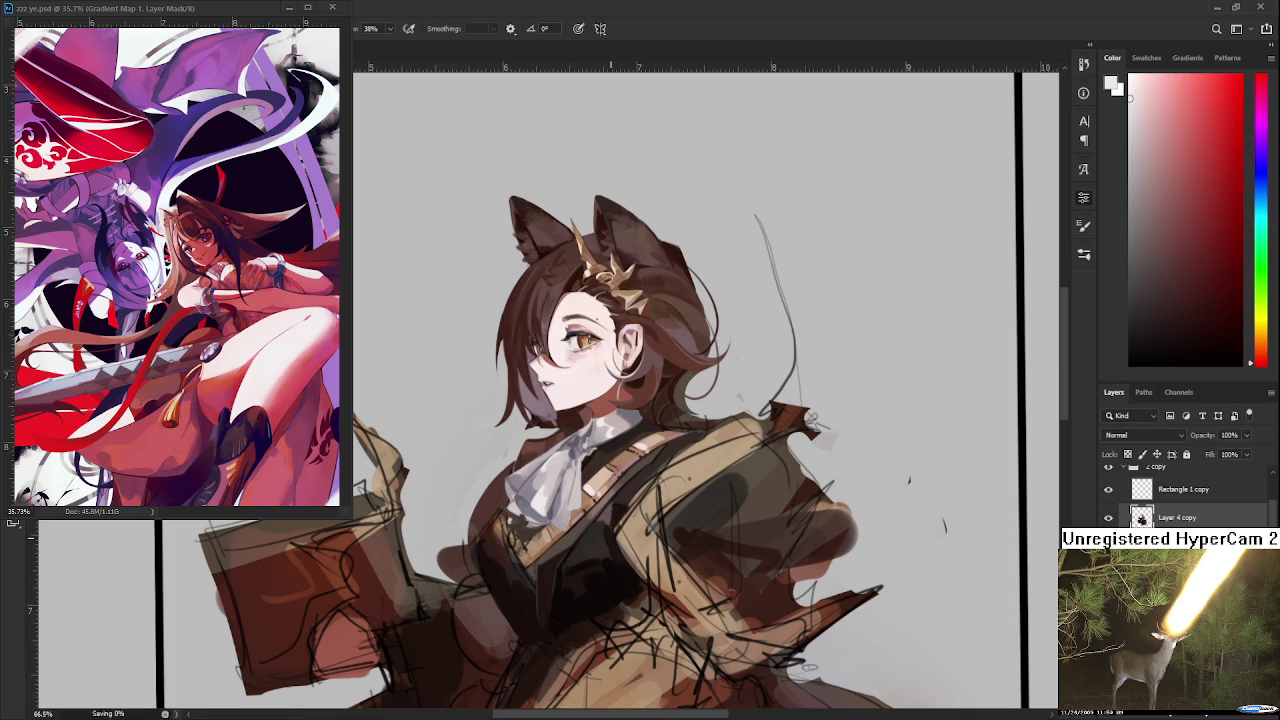
# Sample dark and red browns from the vest and jacket, then paint dark shading over the vest
pyautogui.scroll(-1, 583, 591)
pyautogui.scroll(-1, 583, 591)
pyautogui.scroll(-1, 583, 591)
pyautogui.scroll(3, 583, 591)
pyautogui.scroll(2, 583, 591)
pyautogui.keyDown('alt'); pyautogui.click(588, 575); pyautogui.keyUp('alt')
pyautogui.moveTo(588, 575)
pyautogui.mouseDown()
pyautogui.moveTo(545, 515)
pyautogui.moveTo(535, 461)
pyautogui.mouseUp()
pyautogui.keyDown('alt'); pyautogui.click(567, 538); pyautogui.keyUp('alt')
pyautogui.keyDown('alt'); pyautogui.click(568, 540); pyautogui.keyUp('alt')
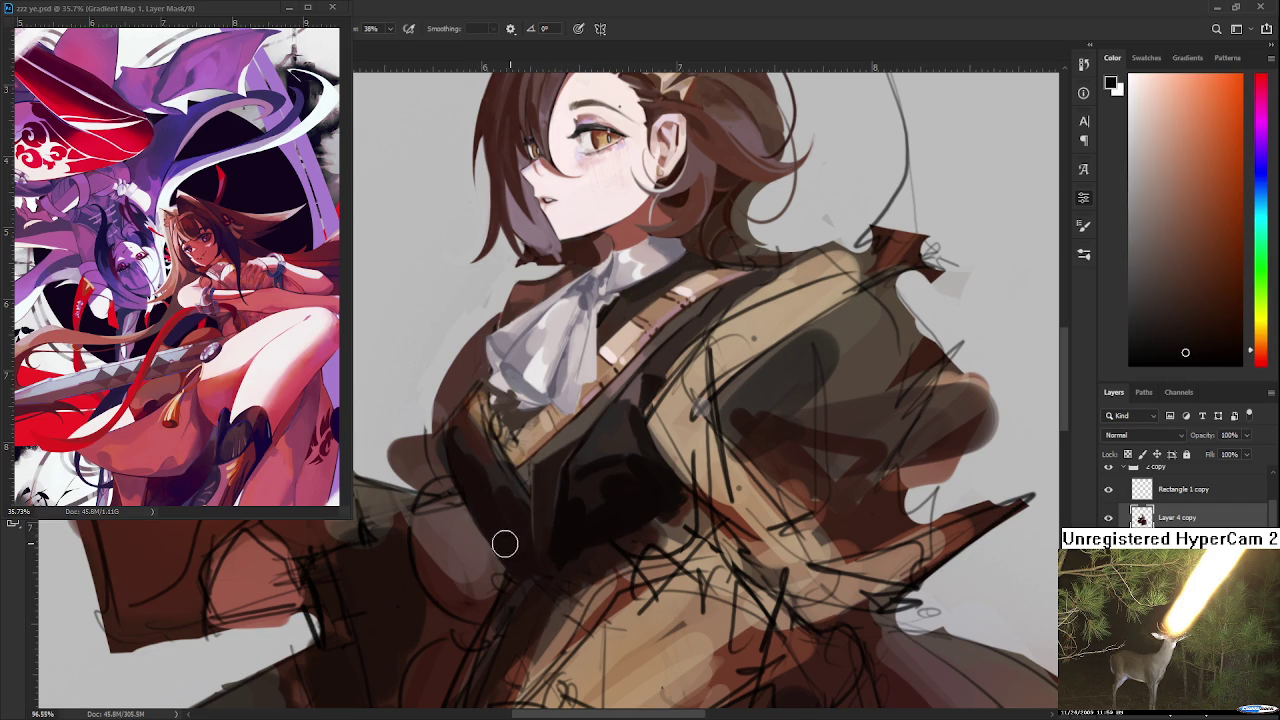
pyautogui.keyDown('alt'); pyautogui.click(479, 489); pyautogui.keyUp('alt')
pyautogui.keyDown('alt'); pyautogui.click(493, 512); pyautogui.keyUp('alt')
pyautogui.keyDown('alt'); pyautogui.click(530, 522); pyautogui.keyUp('alt')
pyautogui.keyDown('alt'); pyautogui.click(516, 508); pyautogui.keyUp('alt')
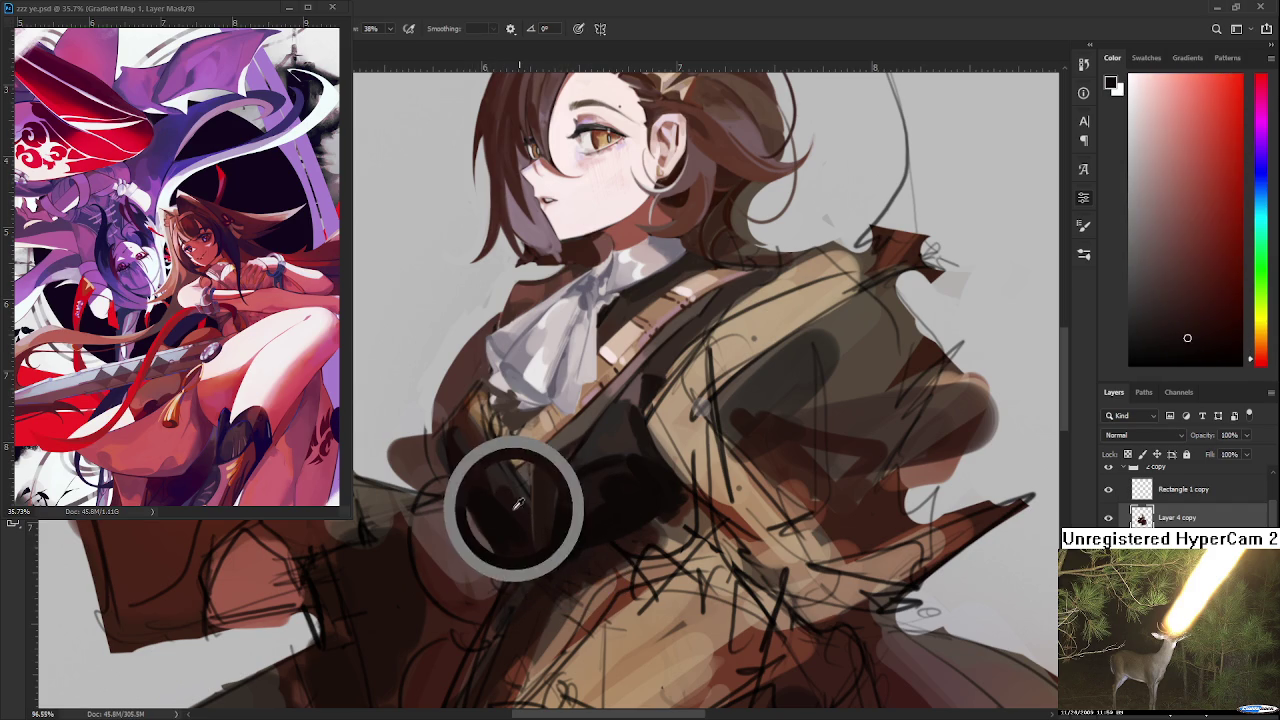
pyautogui.keyDown('alt'); pyautogui.click(492, 518); pyautogui.keyUp('alt')
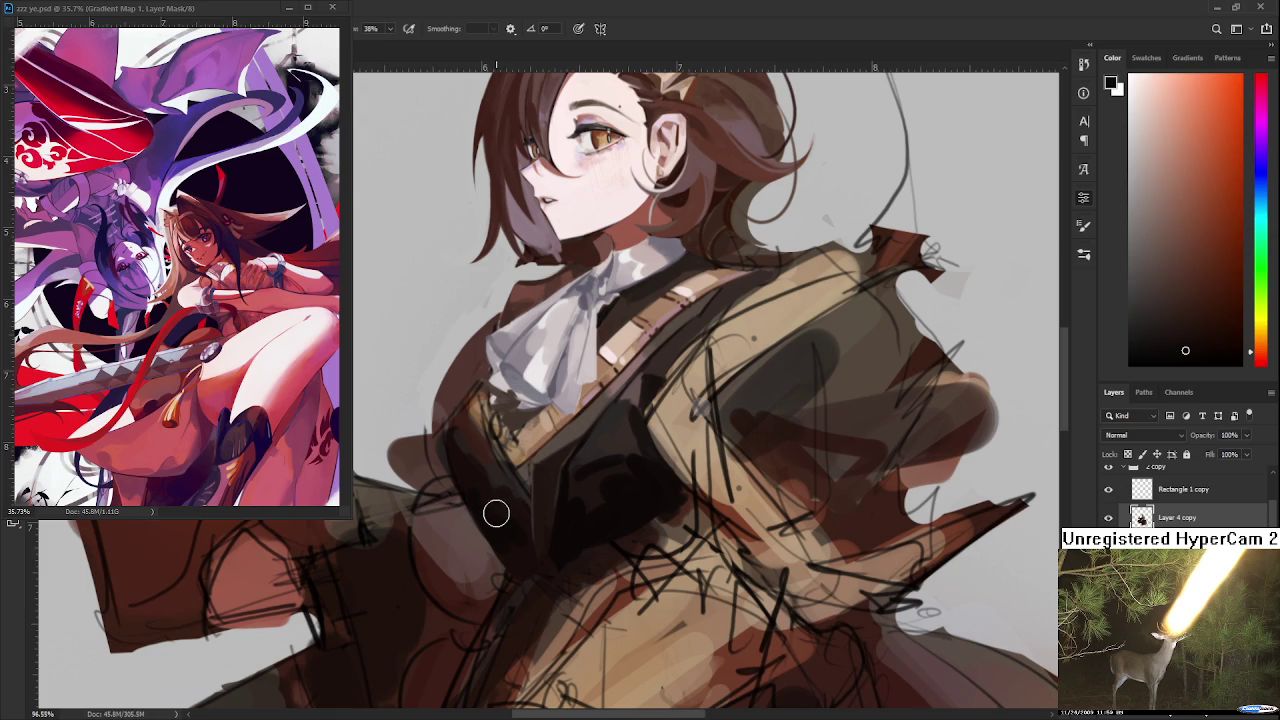
pyautogui.scroll(2, 496, 512)
pyautogui.keyDown('alt'); pyautogui.click(500, 571); pyautogui.keyUp('alt')
pyautogui.moveTo(465, 540); pyautogui.dragTo(523, 551)
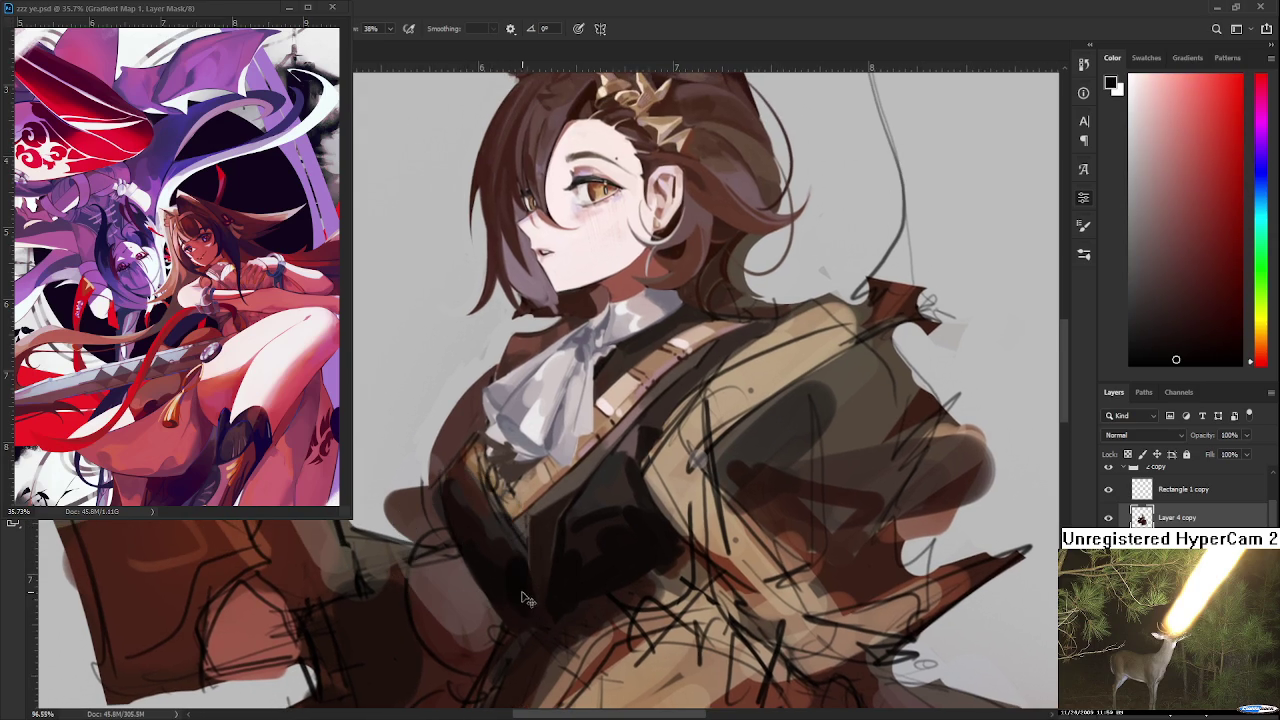
# Pick a darker red from the chest and paint a darker brown patch on it
pyautogui.keyDown('alt'); pyautogui.click(523, 578); pyautogui.keyUp('alt')
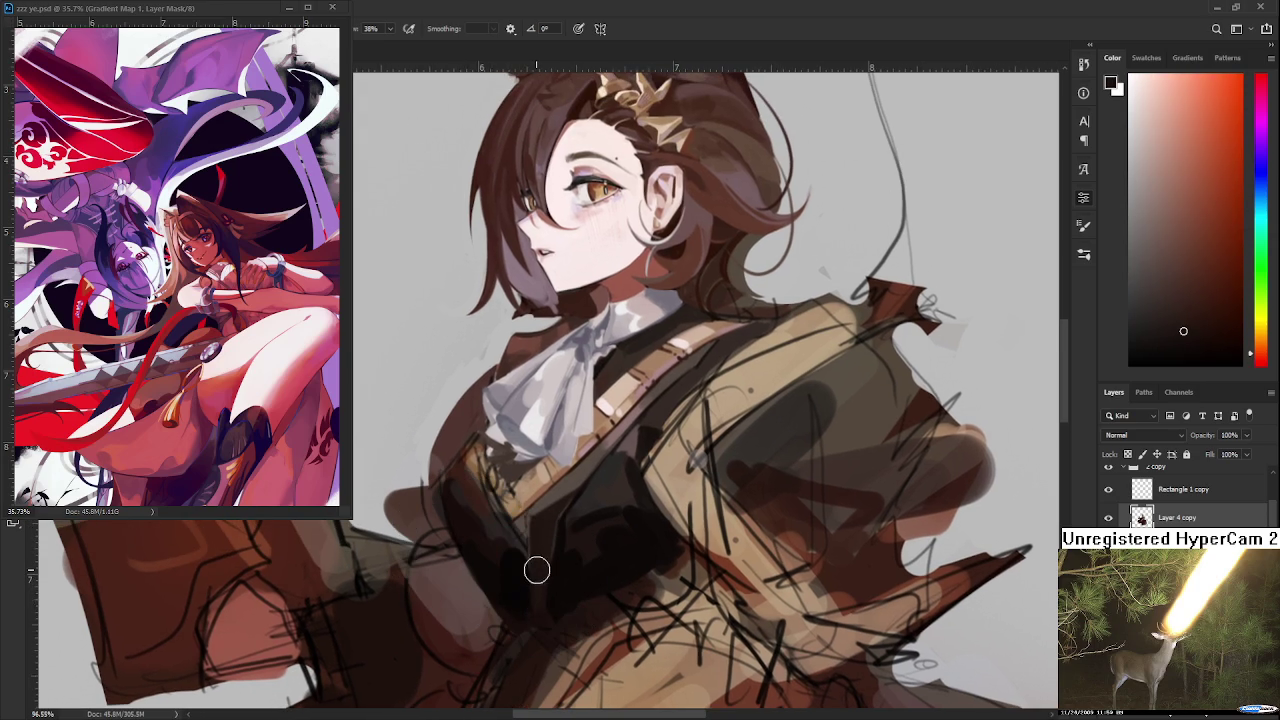
pyautogui.scroll(1, 571, 534)
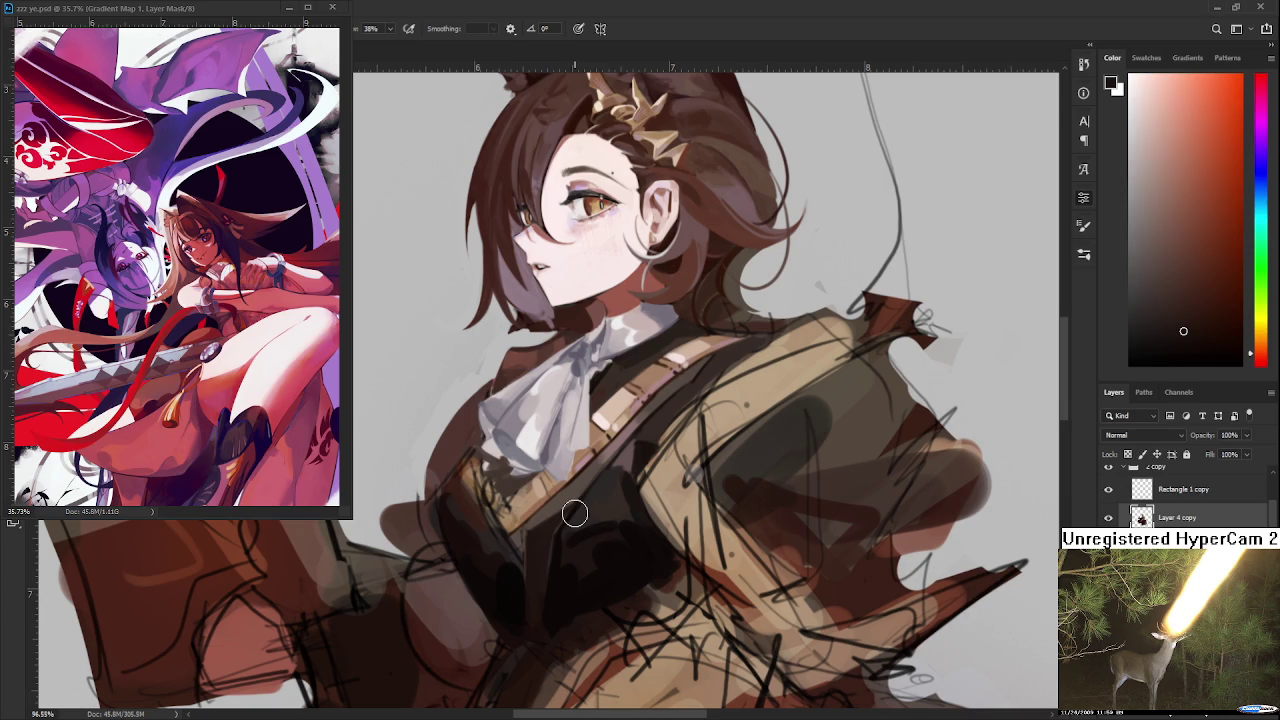
pyautogui.scroll(-3, 572, 525)
pyautogui.scroll(2, 573, 513)
pyautogui.scroll(2, 573, 513)
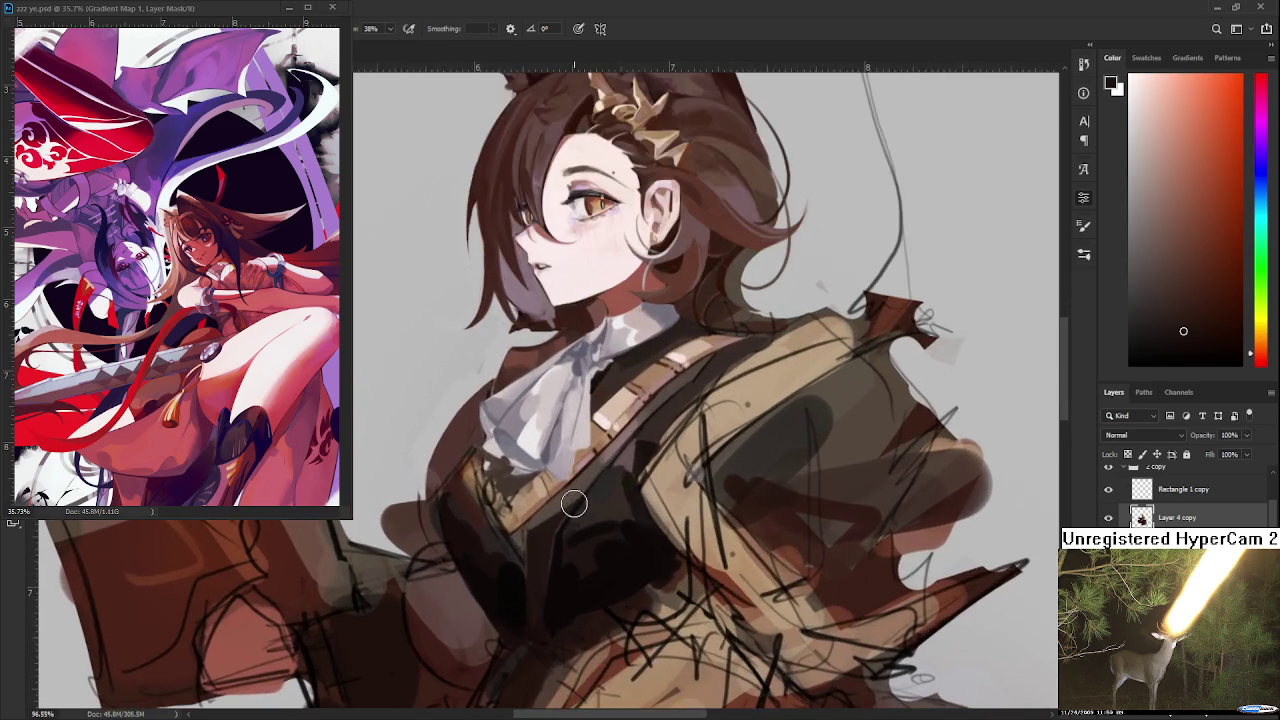
pyautogui.scroll(-3, 574, 505)
pyautogui.scroll(2, 574, 500)
pyautogui.scroll(-1, 574, 497)
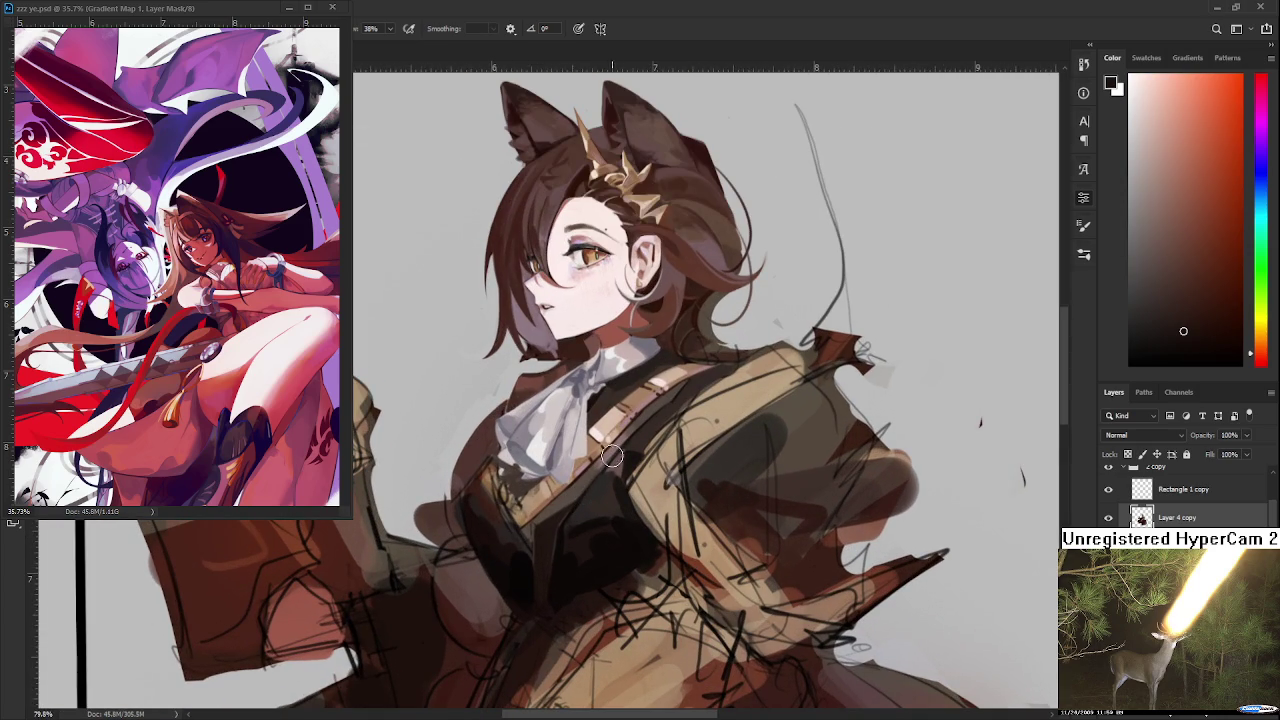
pyautogui.keyDown('alt'); pyautogui.click(503, 518); pyautogui.keyUp('alt')
pyautogui.keyDown('alt'); pyautogui.click(518, 556); pyautogui.keyUp('alt')
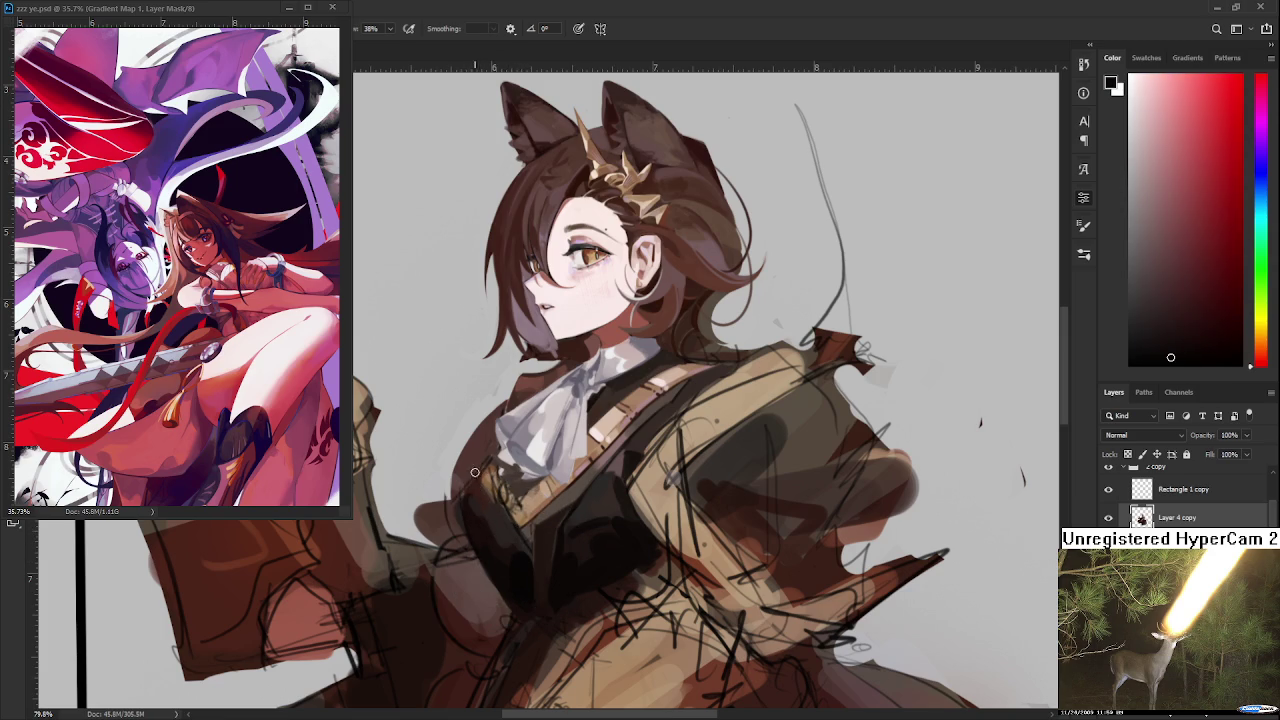
pyautogui.moveTo(492, 466); pyautogui.dragTo(478, 496)
# Resample orange, dark red and red-brown tones across the chest to work the vest shading
pyautogui.keyDown('alt'); pyautogui.click(527, 533); pyautogui.keyUp('alt')
pyautogui.keyDown('alt'); pyautogui.click(514, 530); pyautogui.keyUp('alt')
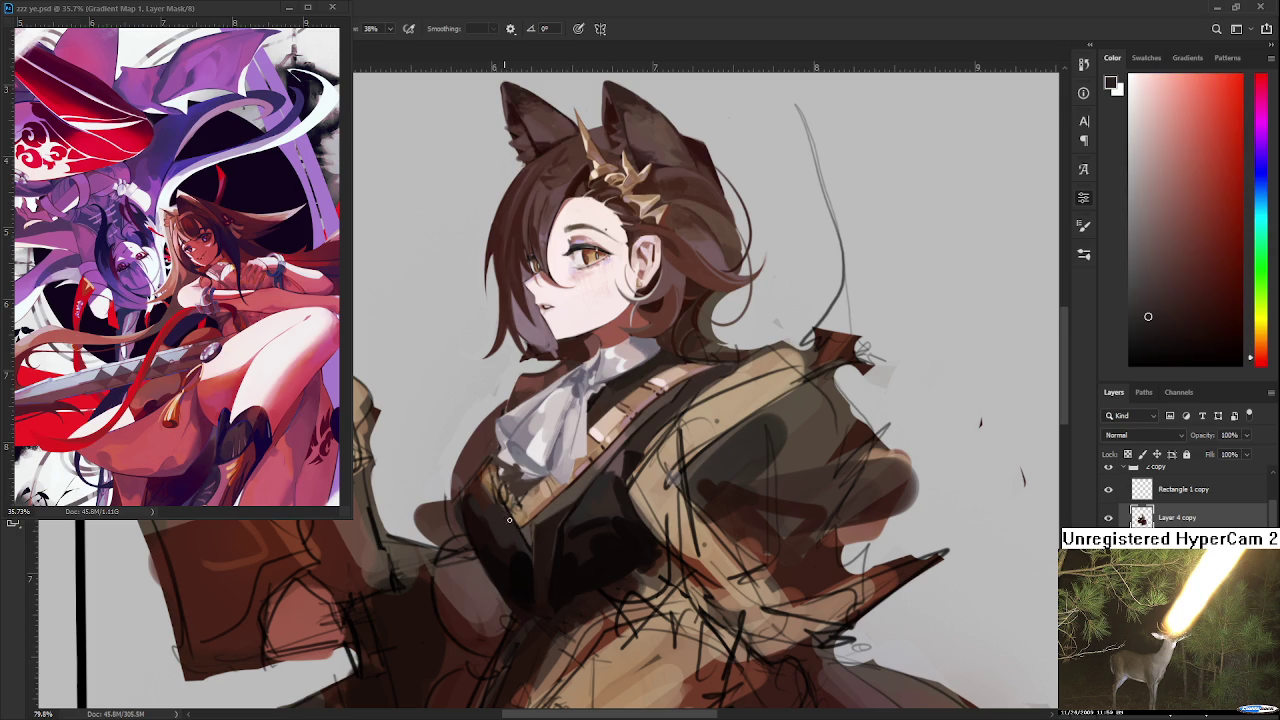
pyautogui.keyDown('alt'); pyautogui.click(518, 535); pyautogui.keyUp('alt')
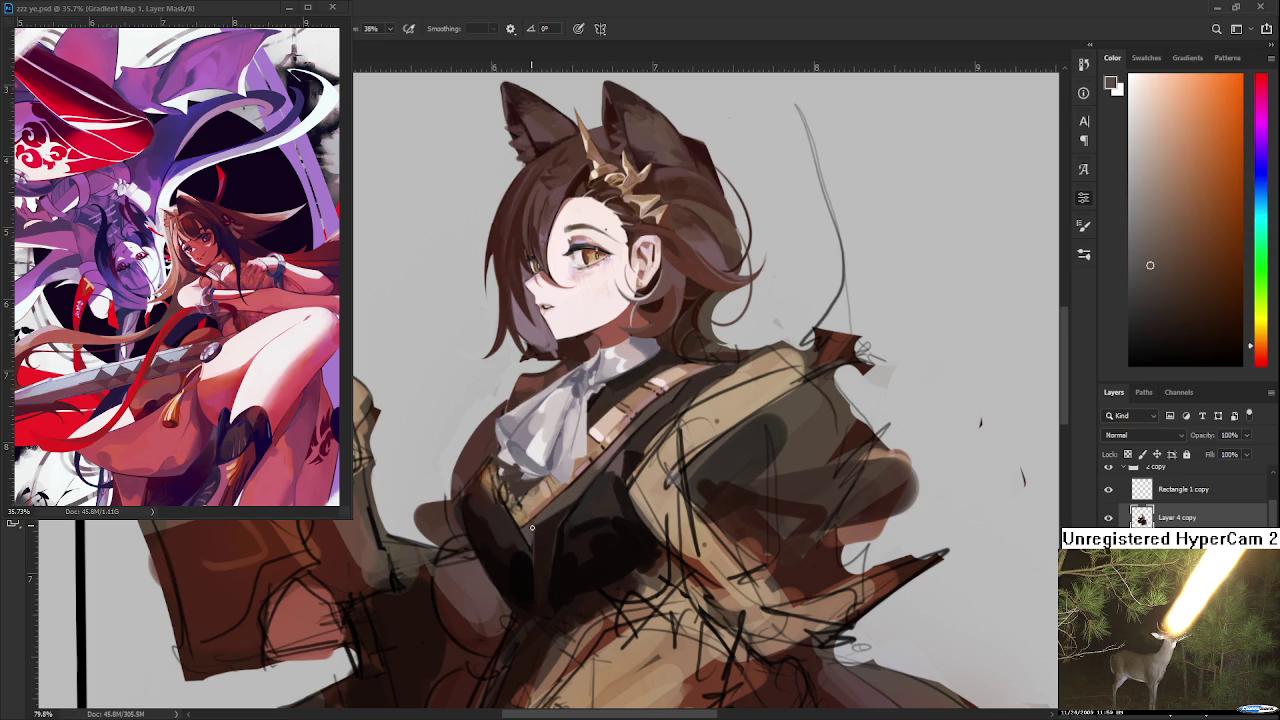
pyautogui.keyDown('alt'); pyautogui.click(550, 540); pyautogui.keyUp('alt')
pyautogui.keyDown('alt'); pyautogui.click(527, 567); pyautogui.keyUp('alt')
pyautogui.keyDown('alt'); pyautogui.click(536, 524); pyautogui.keyUp('alt')
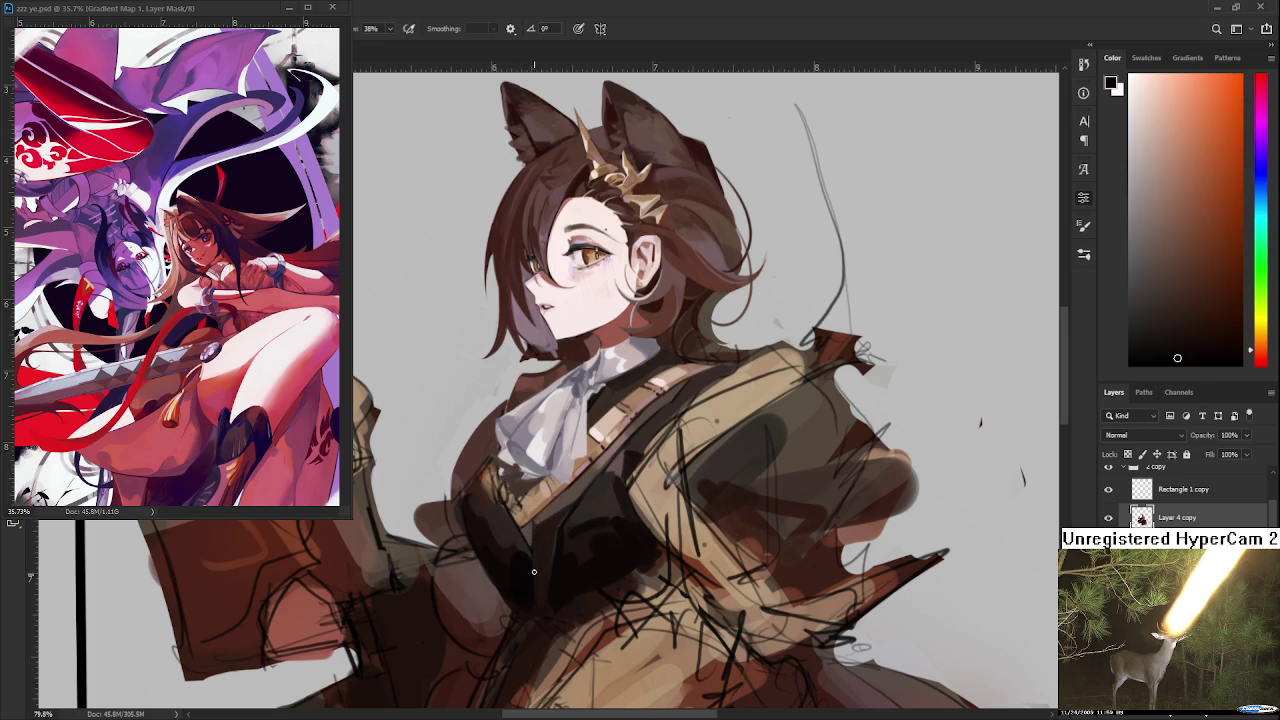
pyautogui.keyDown('alt'); pyautogui.click(480, 528); pyautogui.keyUp('alt')
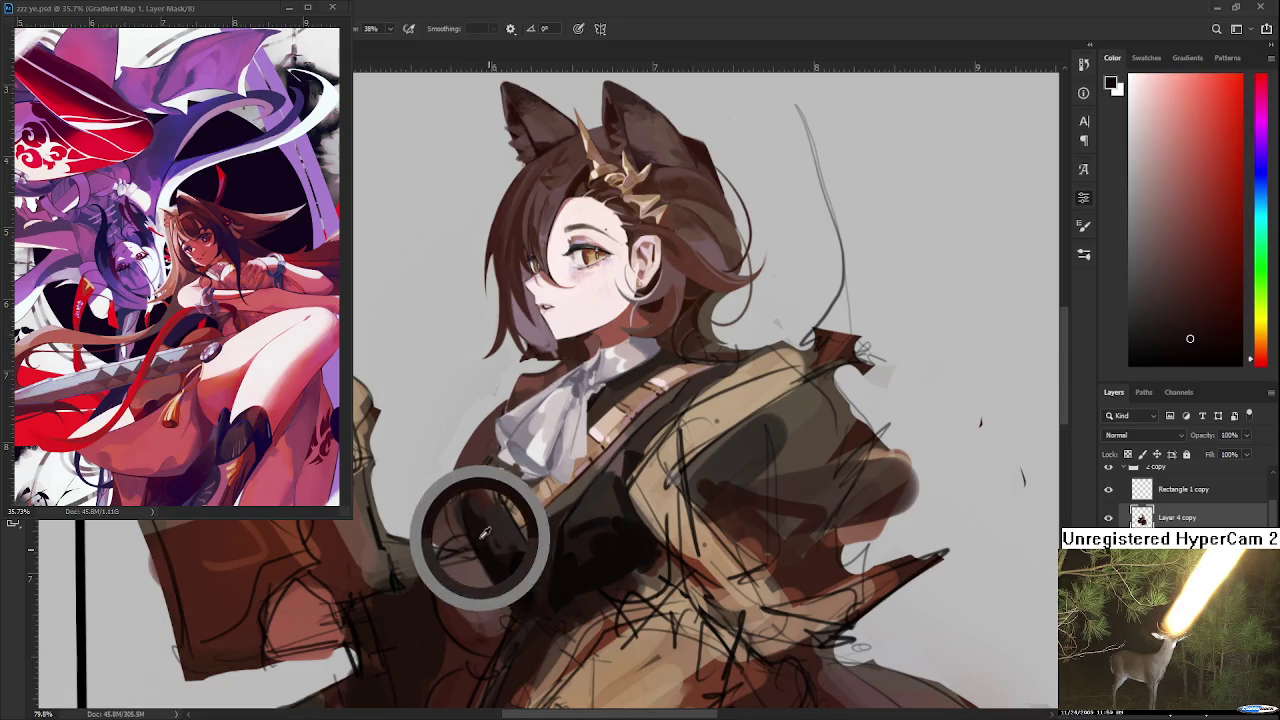
pyautogui.keyDown('alt'); pyautogui.click(494, 514); pyautogui.keyUp('alt')
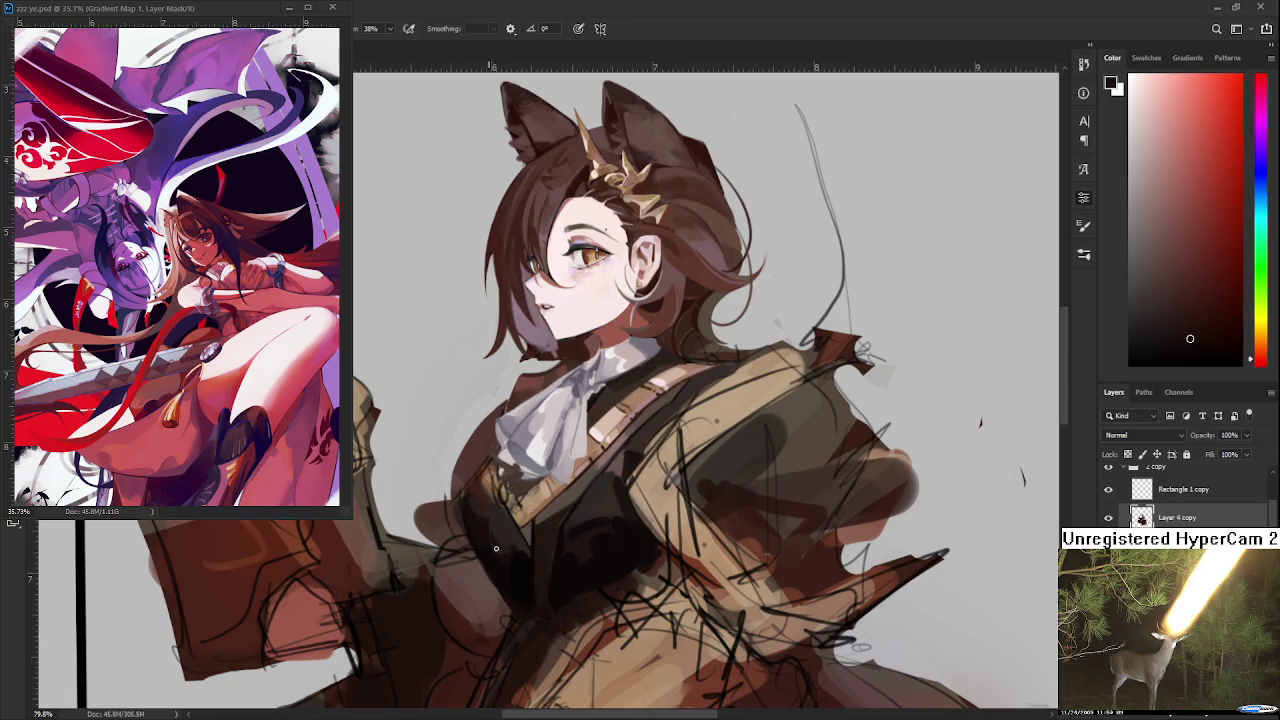
pyautogui.keyDown('alt'); pyautogui.click(497, 516); pyautogui.keyUp('alt')
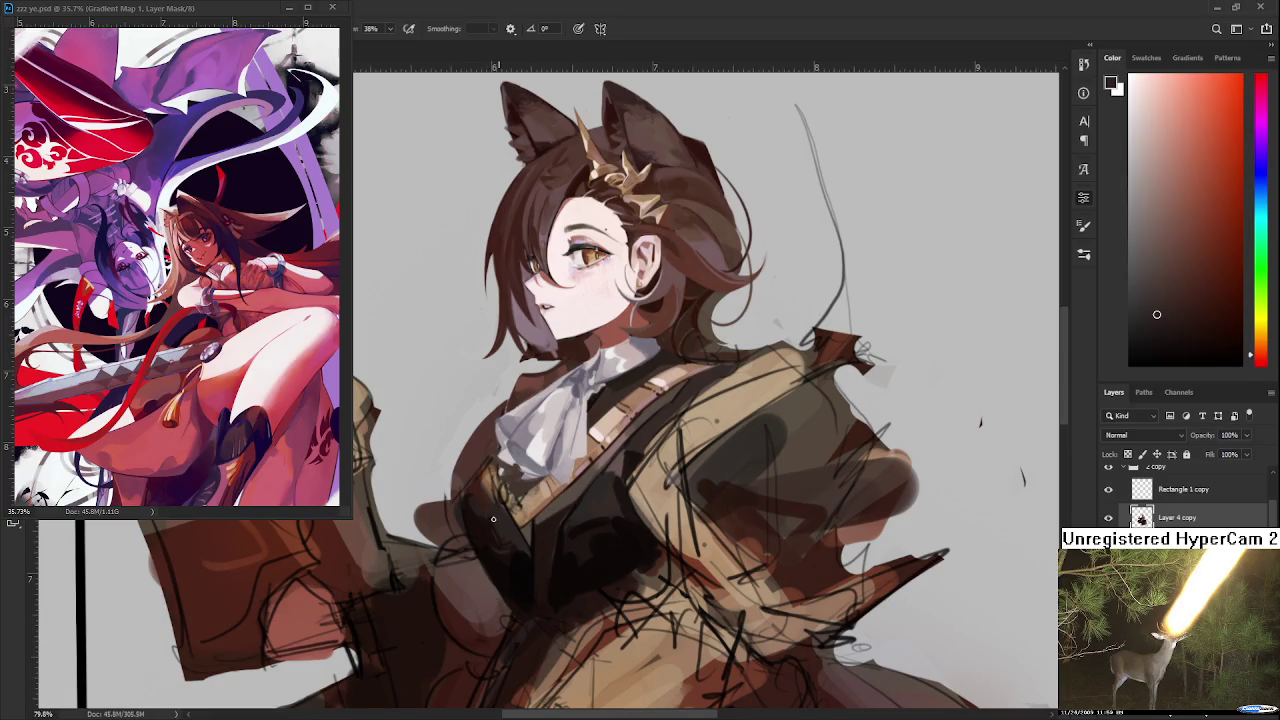
pyautogui.keyDown('alt'); pyautogui.click(491, 550); pyautogui.keyUp('alt')
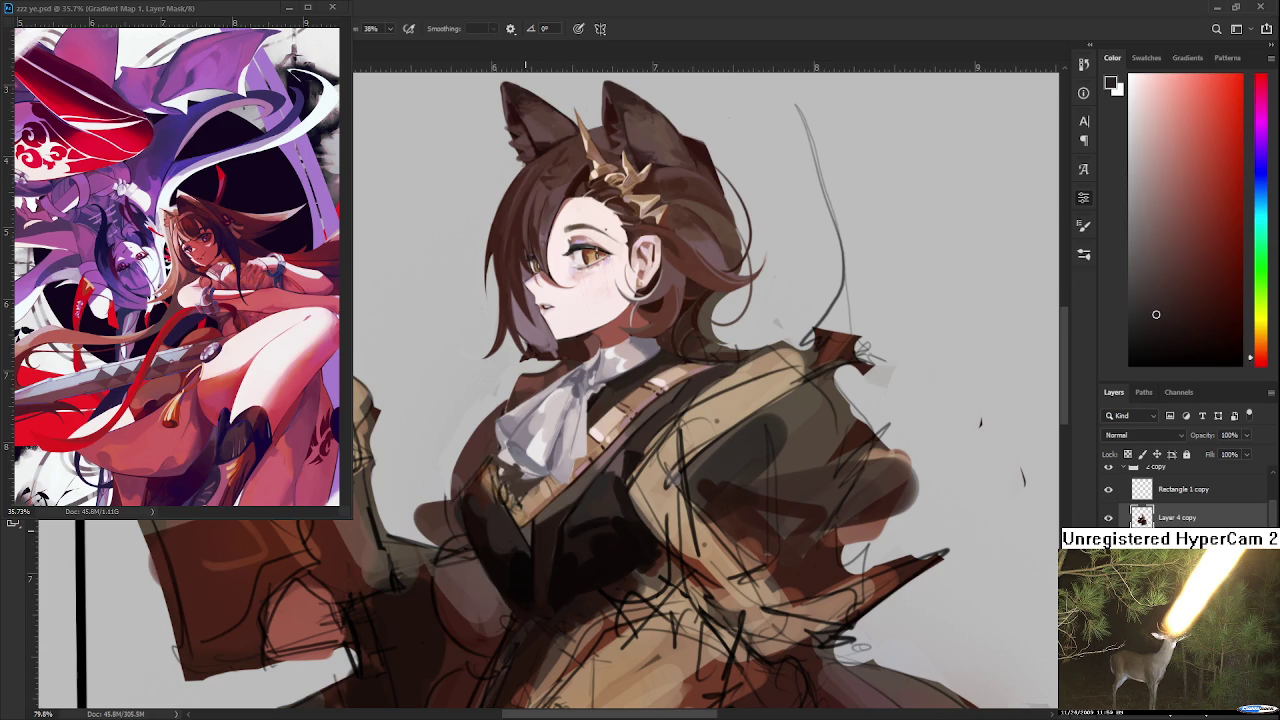
# Recenter on the chest, refine the shading with darker and lighter browns, and save the painting
pyautogui.scroll(-3, 503, 320)
pyautogui.scroll(2, 550, 367)
pyautogui.scroll(1, 552, 390)
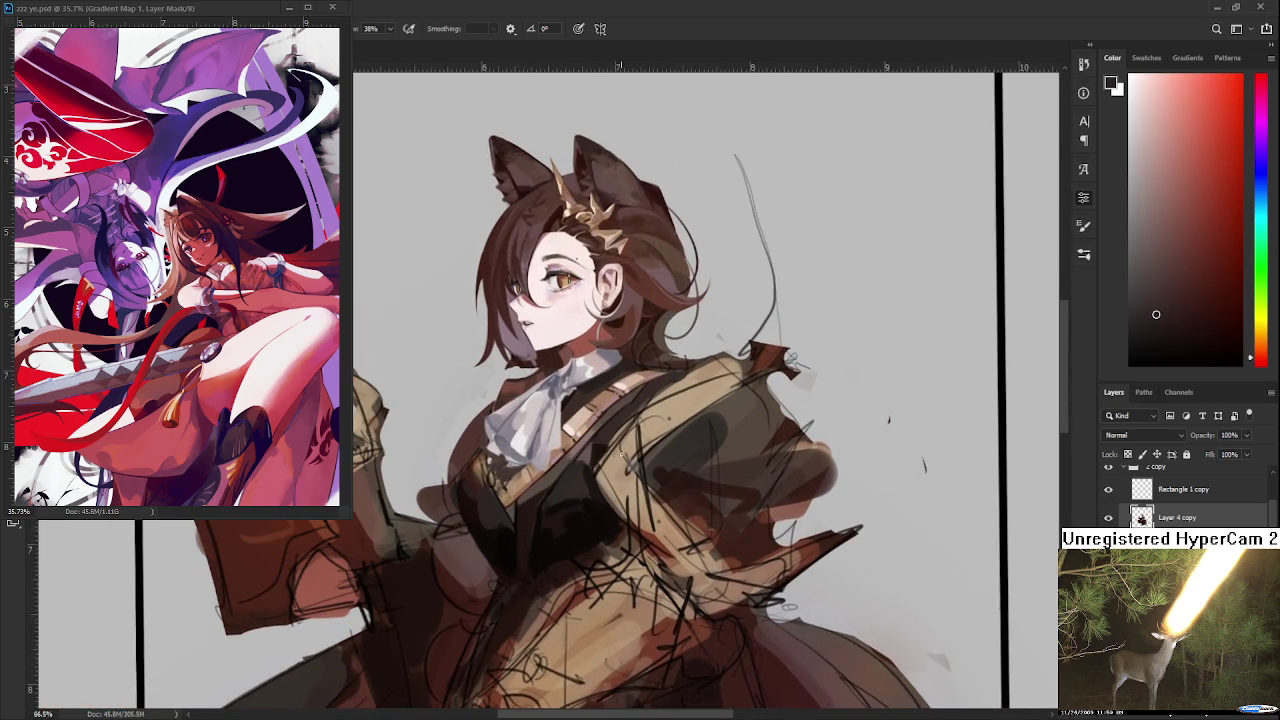
pyautogui.scroll(1, 555, 430)
pyautogui.scroll(1, 560, 478)
pyautogui.moveTo(560, 478); pyautogui.dragTo(605, 475)
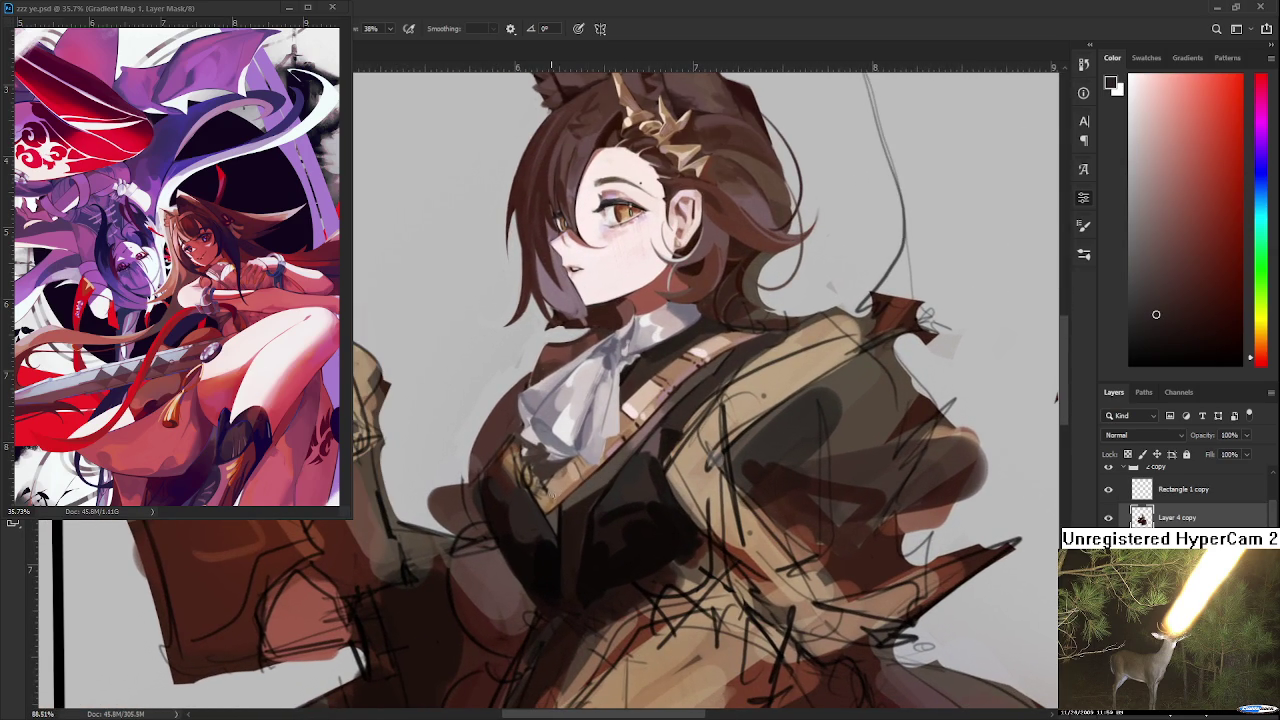
pyautogui.moveTo(558, 518)
pyautogui.mouseDown()
pyautogui.moveTo(545, 560)
pyautogui.moveTo(528, 492)
pyautogui.moveTo(542, 522)
pyautogui.mouseUp()
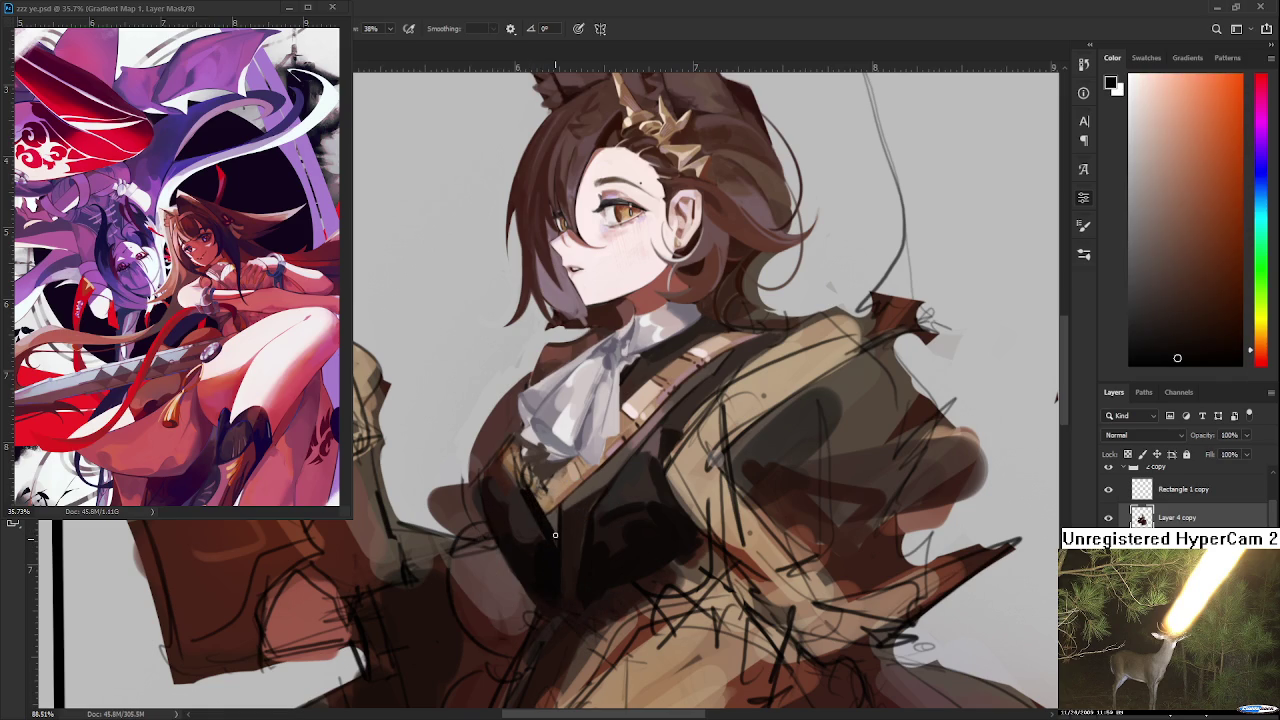
pyautogui.keyDown('alt'); pyautogui.click(523, 502); pyautogui.keyUp('alt')
pyautogui.keyDown('alt'); pyautogui.click(536, 508); pyautogui.keyUp('alt')
pyautogui.keyDown('alt'); pyautogui.click(563, 522); pyautogui.keyUp('alt')
pyautogui.keyDown('alt'); pyautogui.click(560, 527); pyautogui.keyUp('alt')
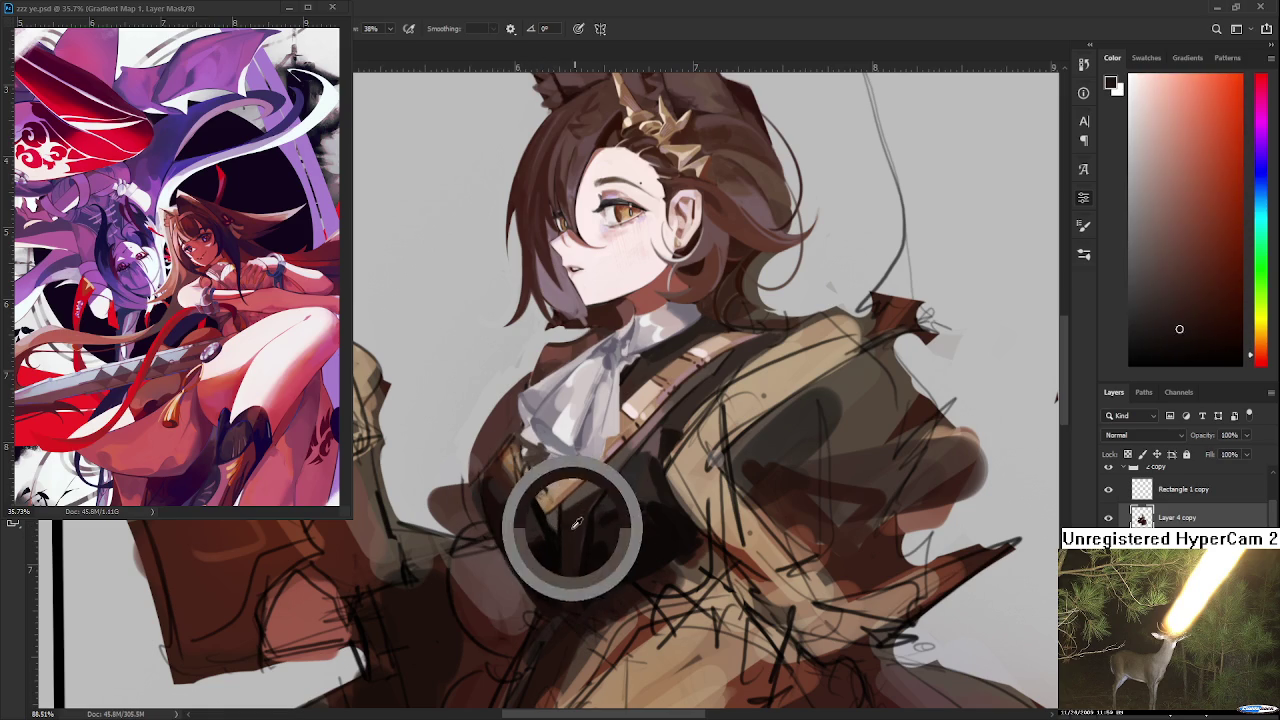
pyautogui.keyDown('alt'); pyautogui.click(545, 519); pyautogui.keyUp('alt')
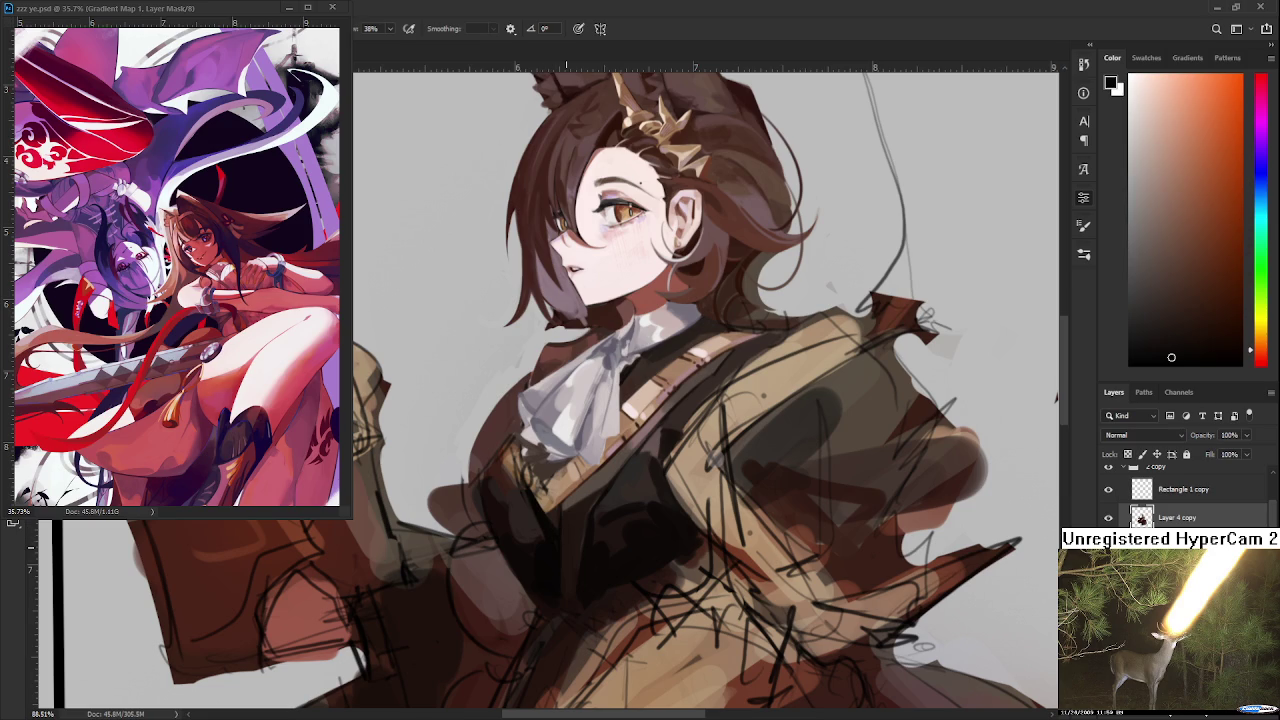
pyautogui.scroll(-5, 617, 617)
pyautogui.hotkey('ctrl', 's')
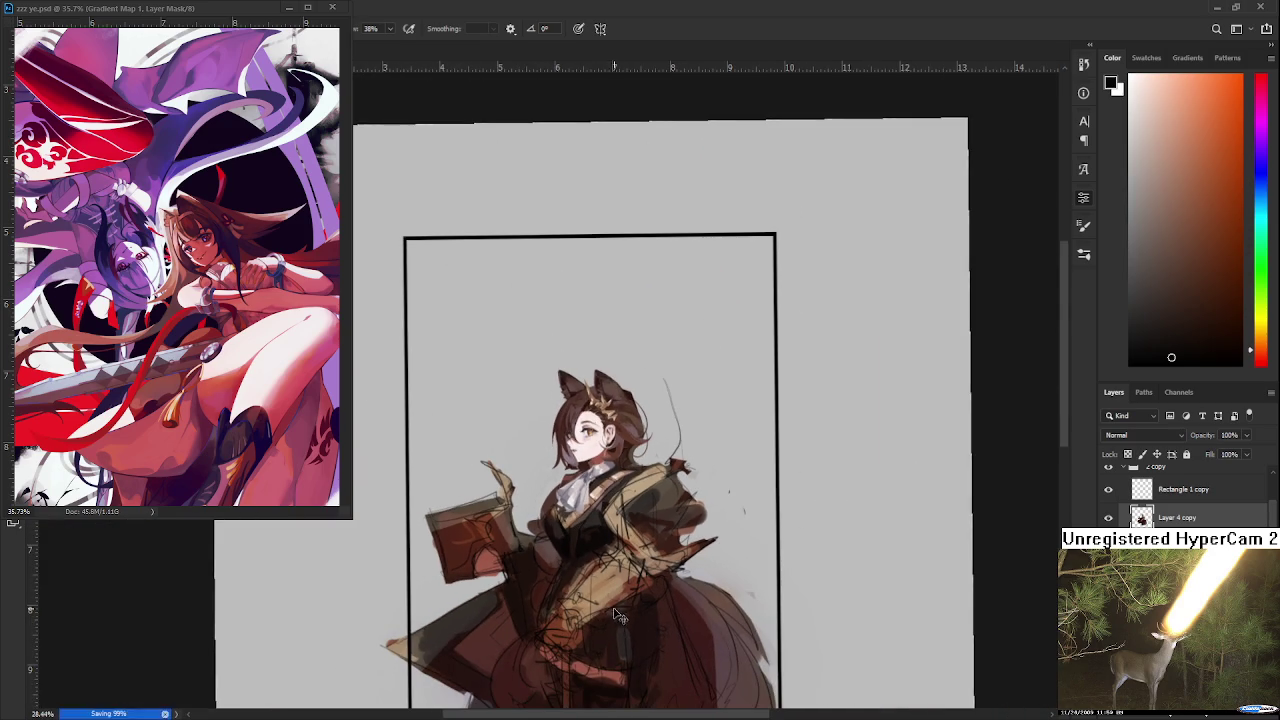
# Zoom and pan the view to frame the girl's face and chest
pyautogui.scroll(-2, 619, 617)
pyautogui.scroll(3, 561, 372)
pyautogui.scroll(1, 563, 450)
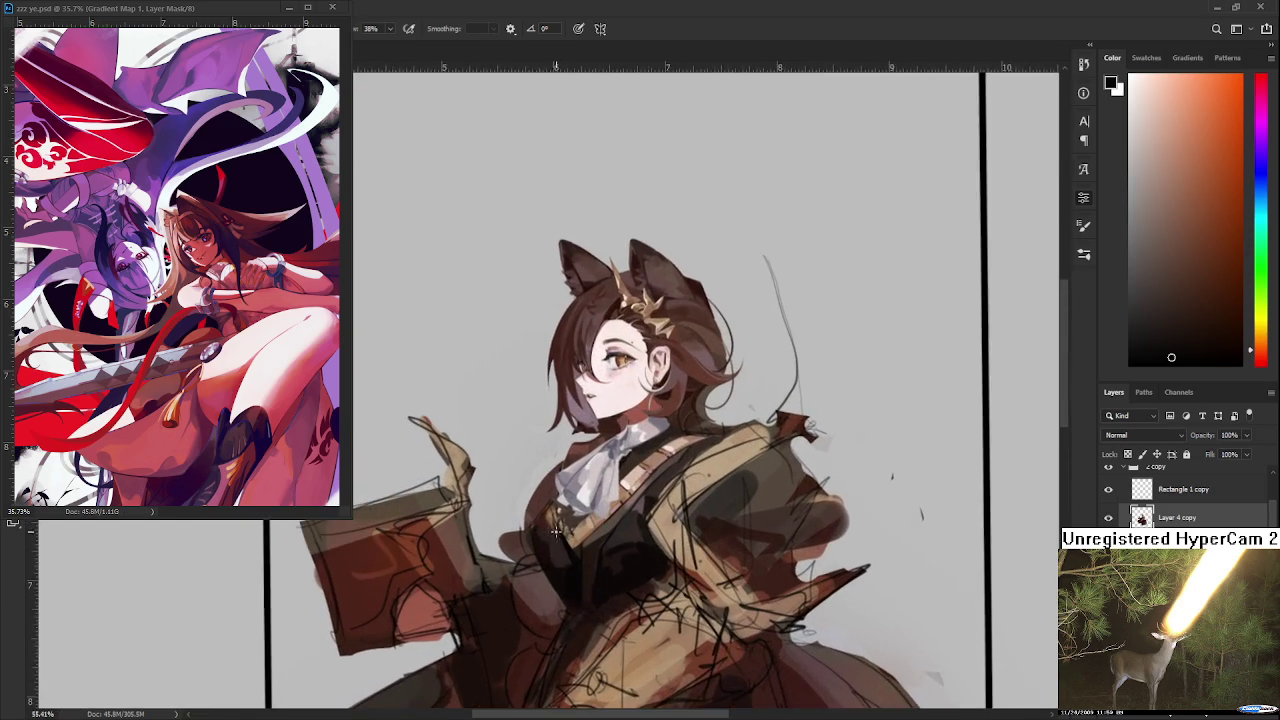
pyautogui.scroll(2, 567, 550)
pyautogui.moveTo(569, 604); pyautogui.dragTo(571, 566)
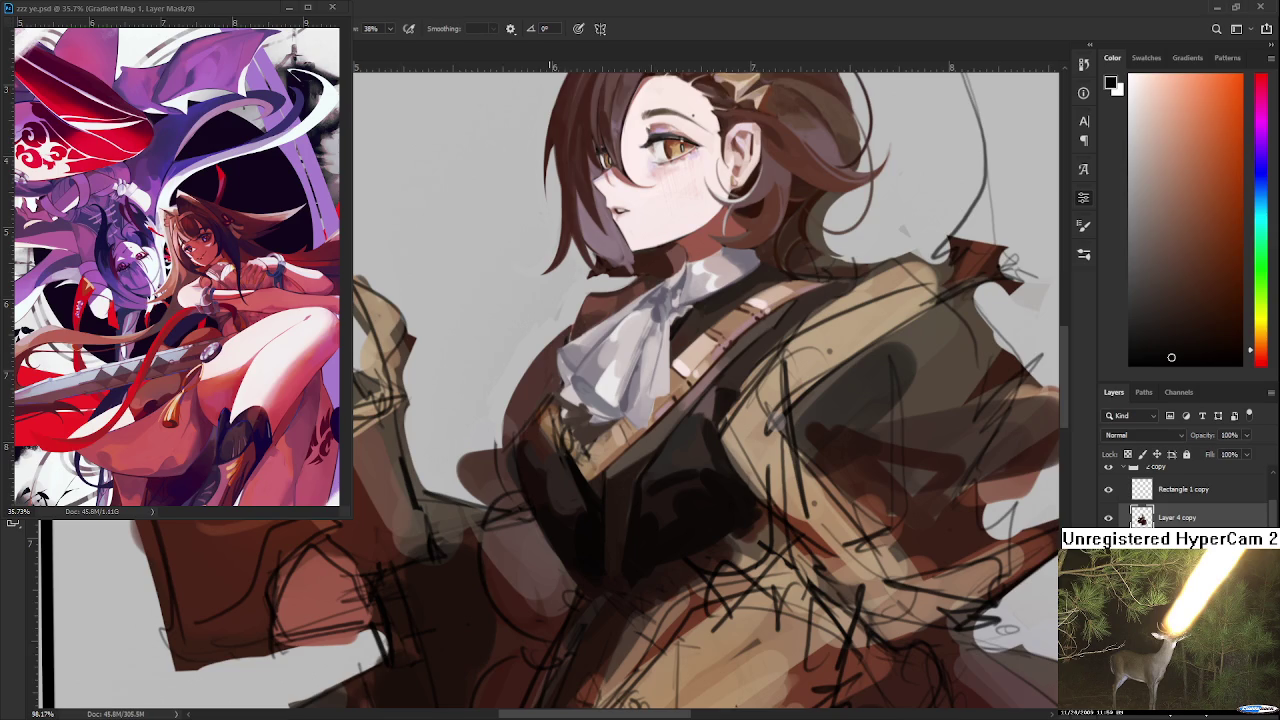
# Sample dark vest browns from the chest and blend them over the vest shading
pyautogui.scroll(-1, 571, 460)
pyautogui.scroll(-1, 580, 485)
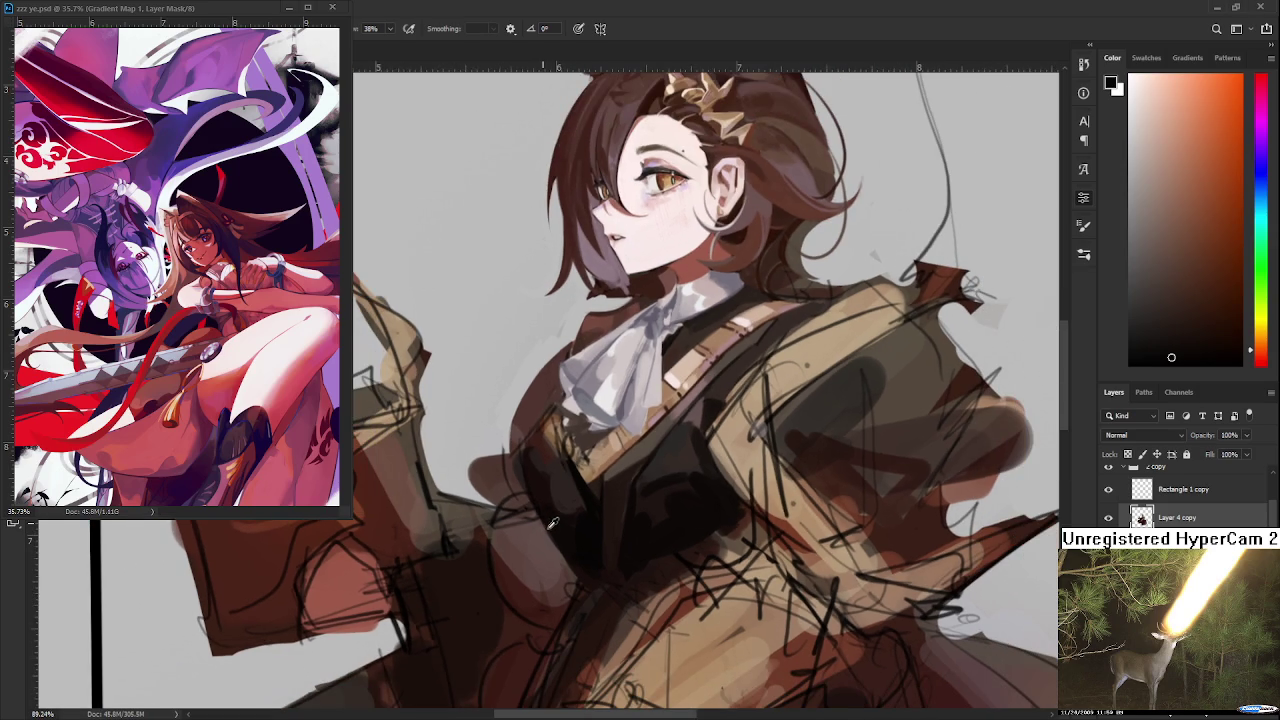
pyautogui.keyDown('alt'); pyautogui.click(553, 502); pyautogui.keyUp('alt')
pyautogui.keyDown('alt'); pyautogui.click(553, 496); pyautogui.keyUp('alt')
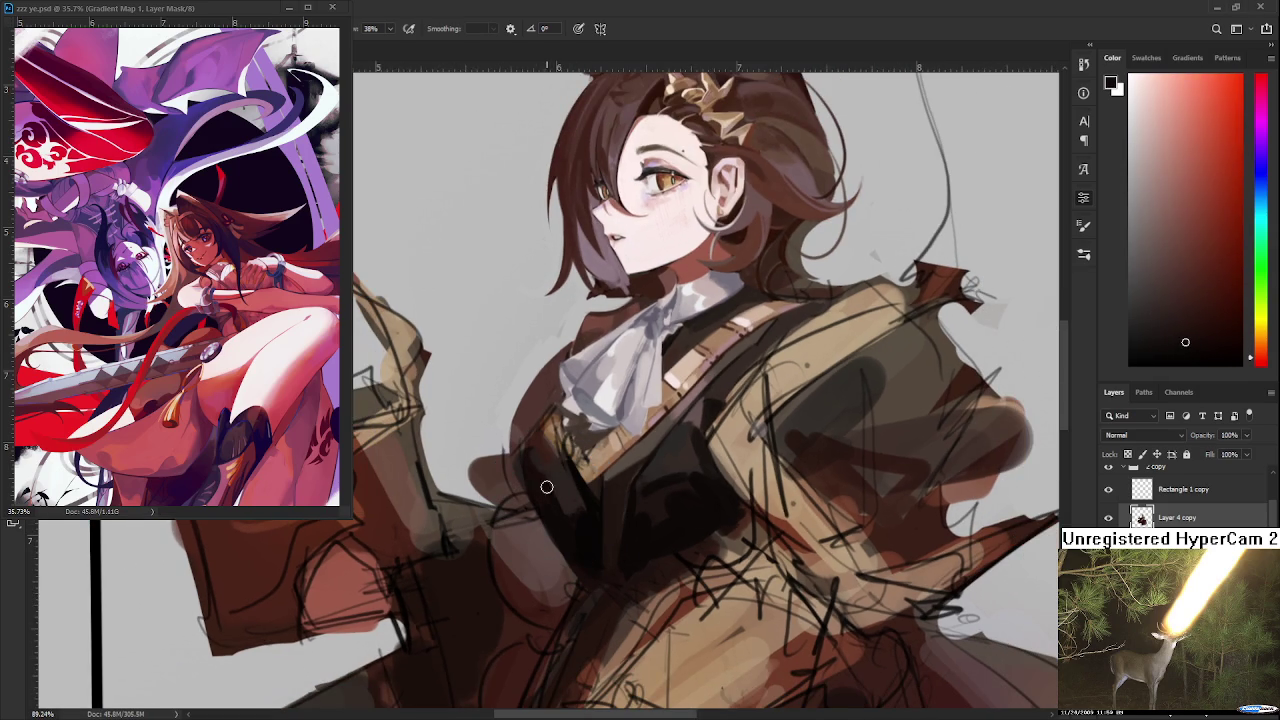
pyautogui.keyDown('alt'); pyautogui.click(567, 497); pyautogui.keyUp('alt')
pyautogui.keyDown('alt'); pyautogui.click(569, 500); pyautogui.keyUp('alt')
pyautogui.keyDown('alt'); pyautogui.click(573, 528); pyautogui.keyUp('alt')
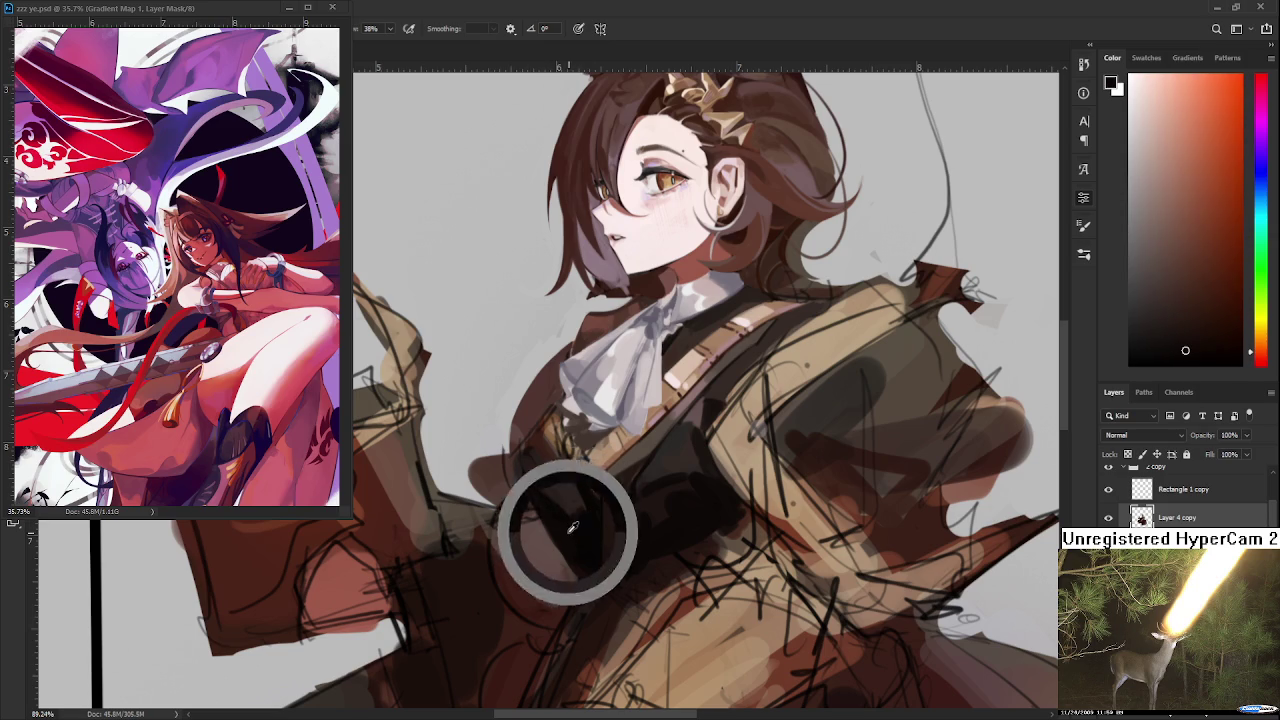
pyautogui.keyDown('alt'); pyautogui.click(570, 500); pyautogui.keyUp('alt')
pyautogui.keyDown('alt'); pyautogui.click(571, 519); pyautogui.keyUp('alt')
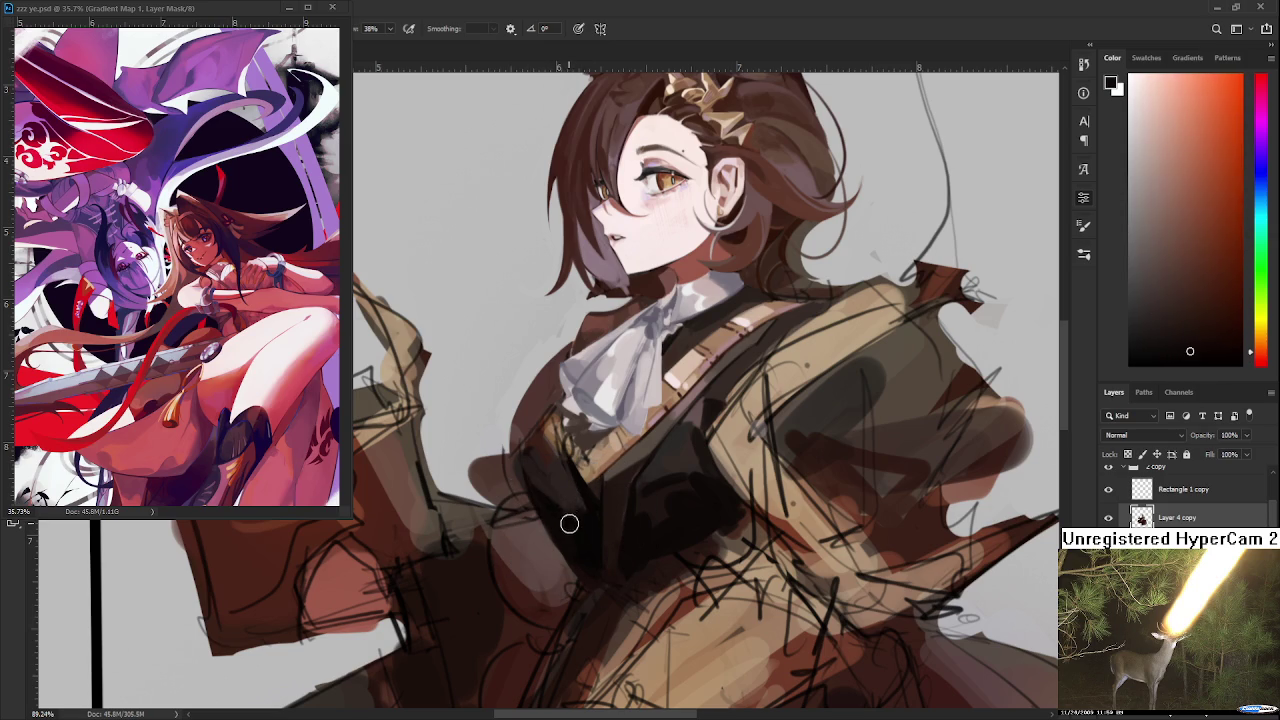
pyautogui.keyDown('alt'); pyautogui.click(623, 504); pyautogui.keyUp('alt')
pyautogui.scroll(-2, 620, 480)
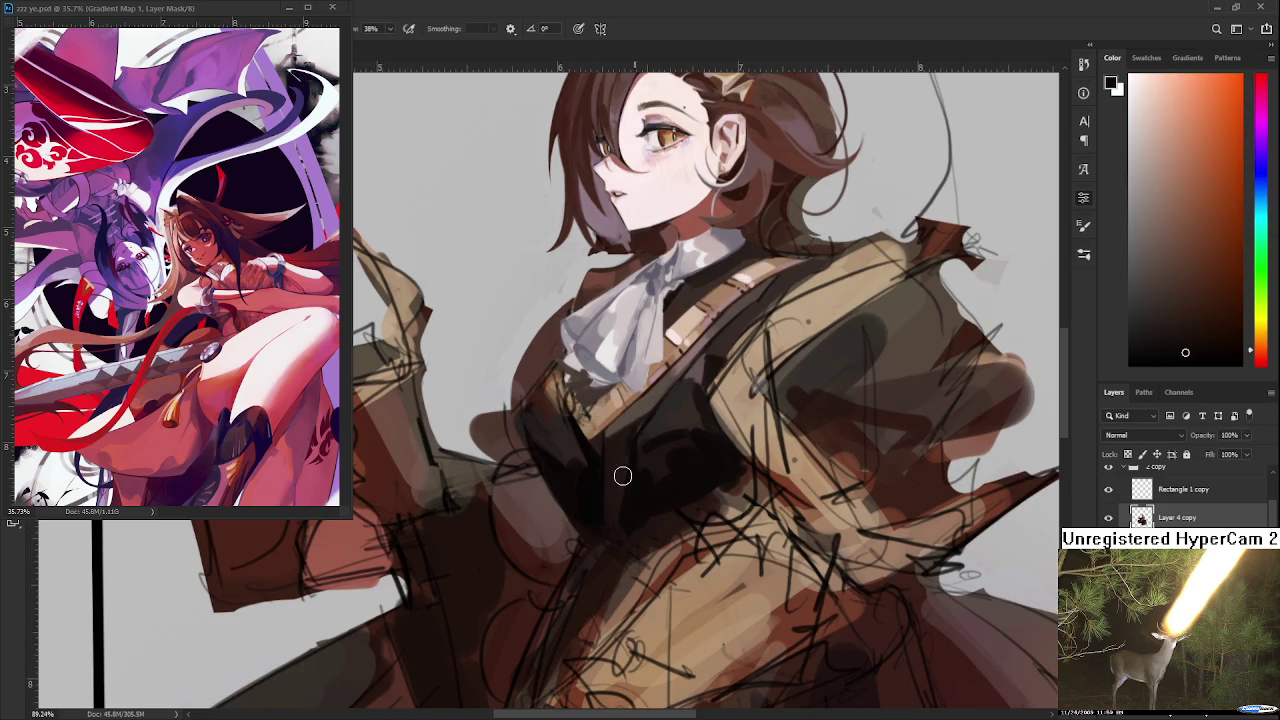
pyautogui.keyDown('alt'); pyautogui.click(617, 468); pyautogui.keyUp('alt')
pyautogui.keyDown('alt'); pyautogui.click(645, 484); pyautogui.keyUp('alt')
# Recenter on the chest and blend warm and slightly darker vest tones into the shading
pyautogui.moveTo(769, 470); pyautogui.dragTo(755, 480)
pyautogui.keyDown('alt'); pyautogui.click(755, 480); pyautogui.keyUp('alt')
pyautogui.keyDown('alt'); pyautogui.click(607, 448); pyautogui.keyUp('alt')
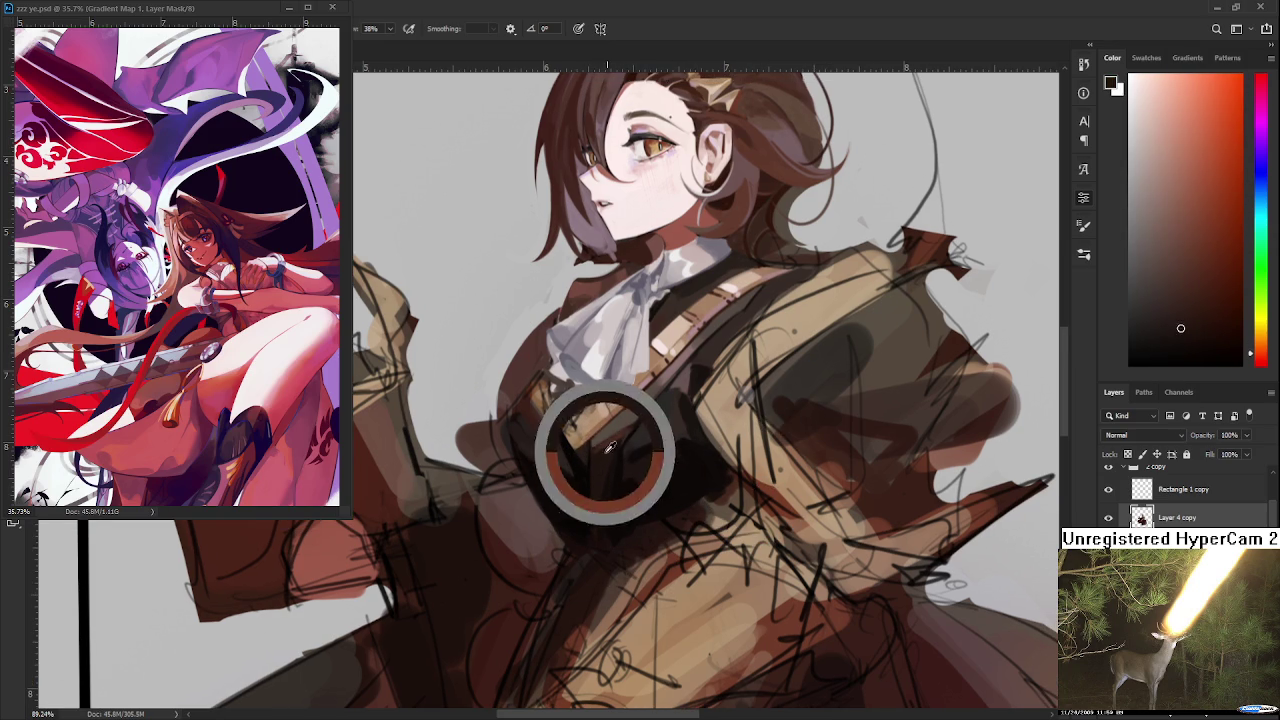
pyautogui.keyDown('alt'); pyautogui.click(633, 420); pyautogui.keyUp('alt')
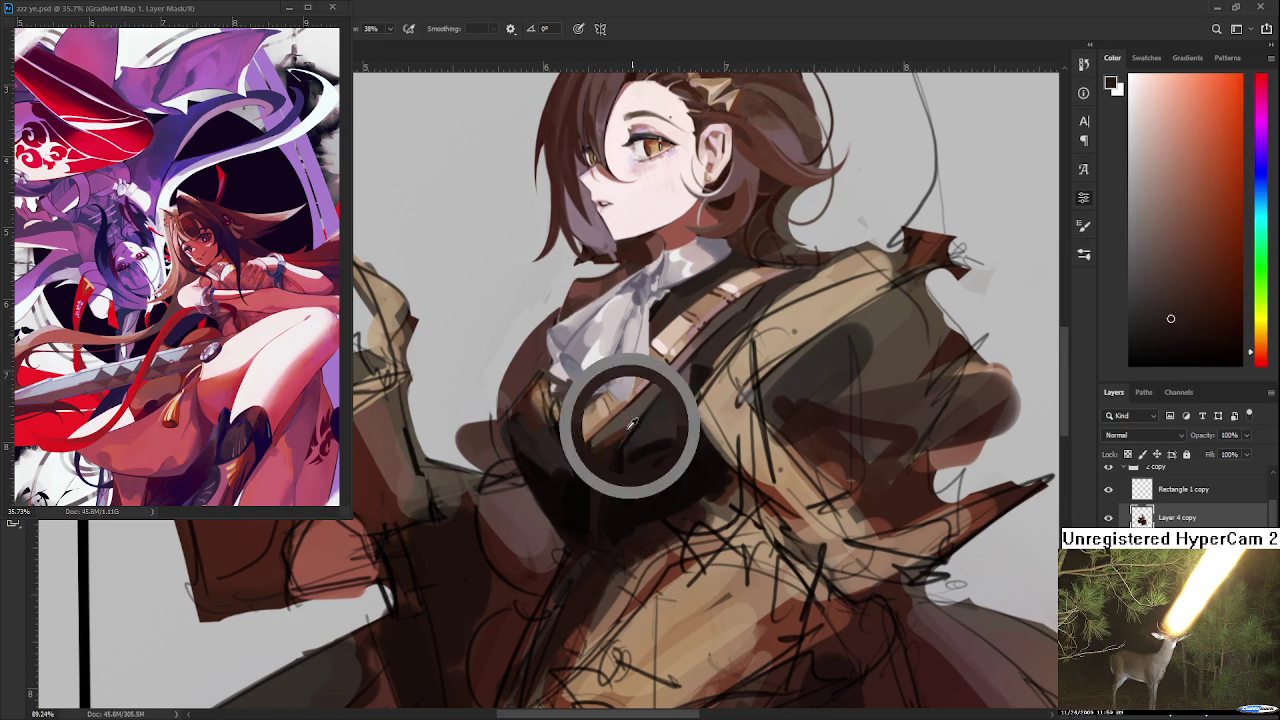
pyautogui.keyDown('alt'); pyautogui.click(622, 417); pyautogui.keyUp('alt')
pyautogui.keyDown('alt'); pyautogui.click(632, 426); pyautogui.keyUp('alt')
pyautogui.keyDown('alt'); pyautogui.click(617, 443); pyautogui.keyUp('alt')
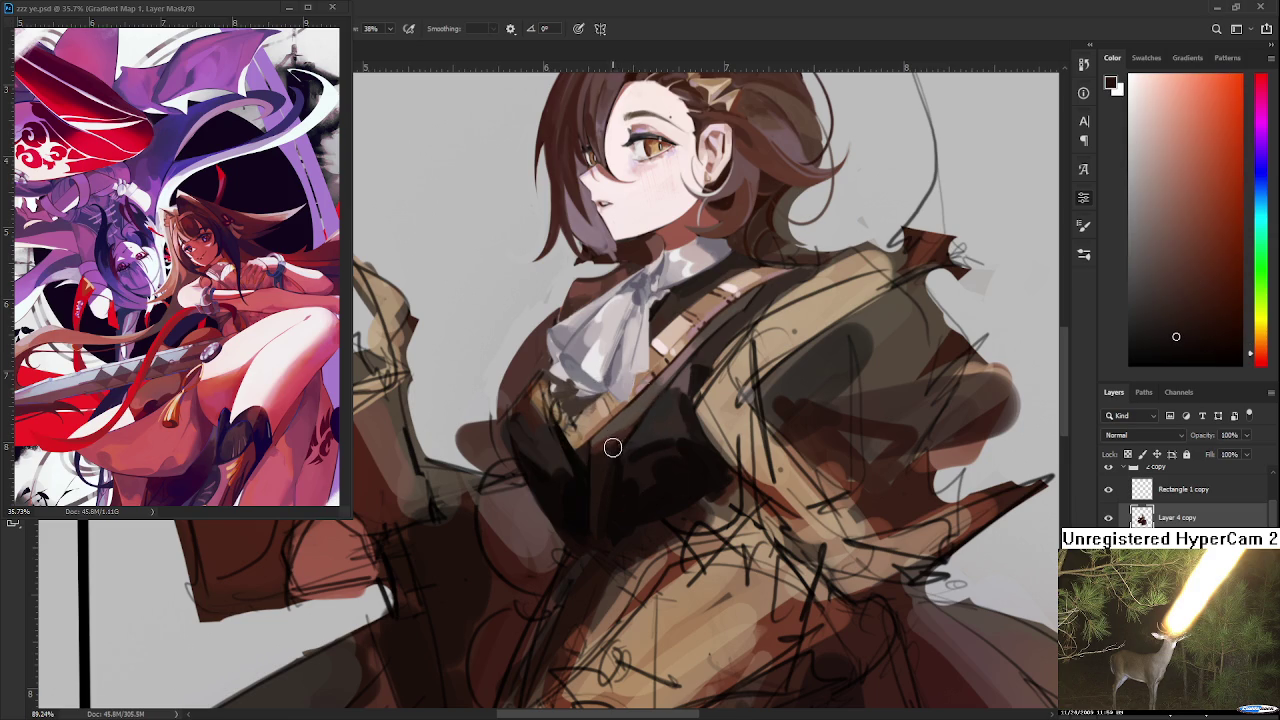
pyautogui.keyDown('alt'); pyautogui.click(612, 447); pyautogui.keyUp('alt')
# Deepen the lower chest with darker vest browns, then zoom out to show the whole figure
pyautogui.moveTo(553, 495); pyautogui.dragTo(519, 553)
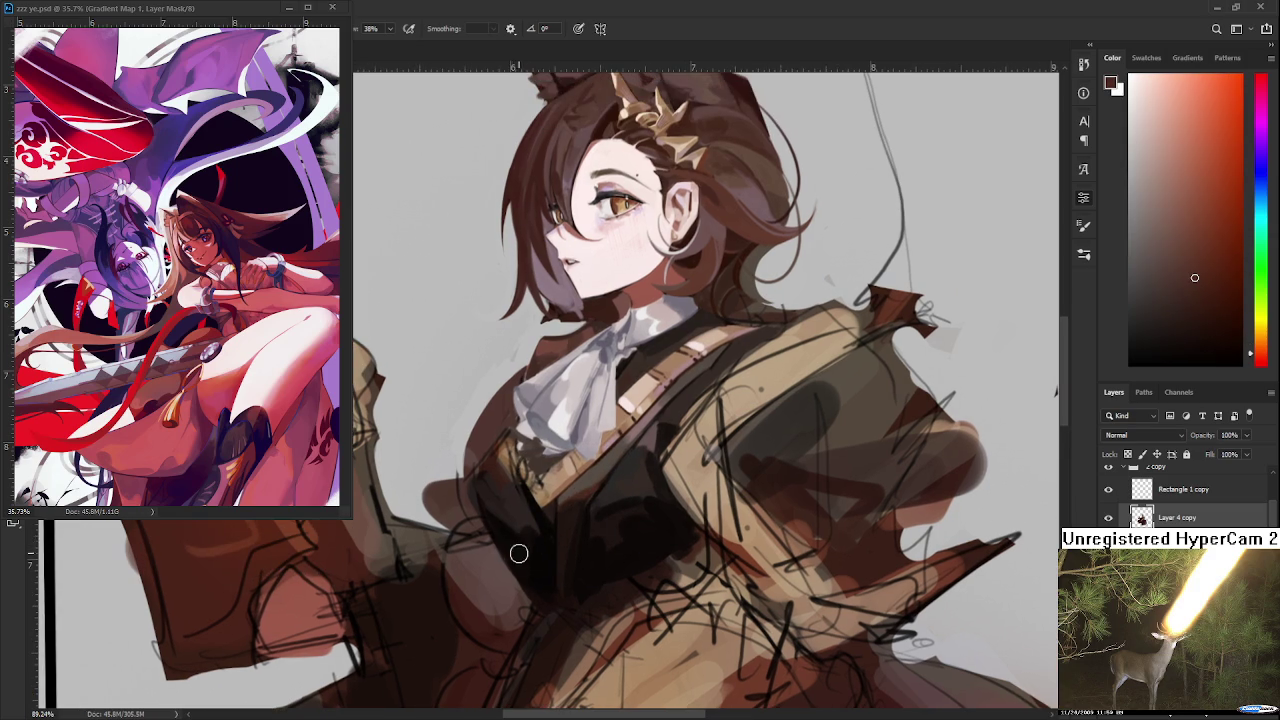
pyautogui.keyDown('alt'); pyautogui.click(505, 543); pyautogui.keyUp('alt')
pyautogui.keyDown('alt'); pyautogui.click(505, 520); pyautogui.keyUp('alt')
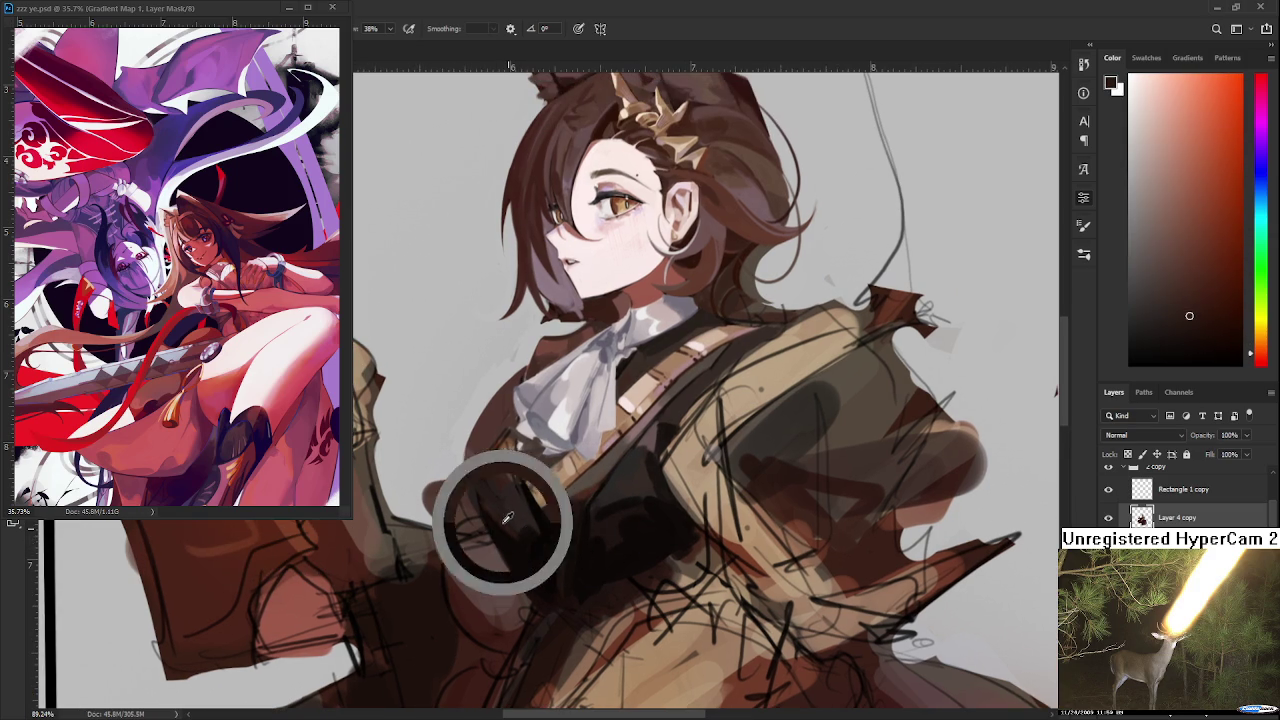
pyautogui.keyDown('alt'); pyautogui.click(587, 494); pyautogui.keyUp('alt')
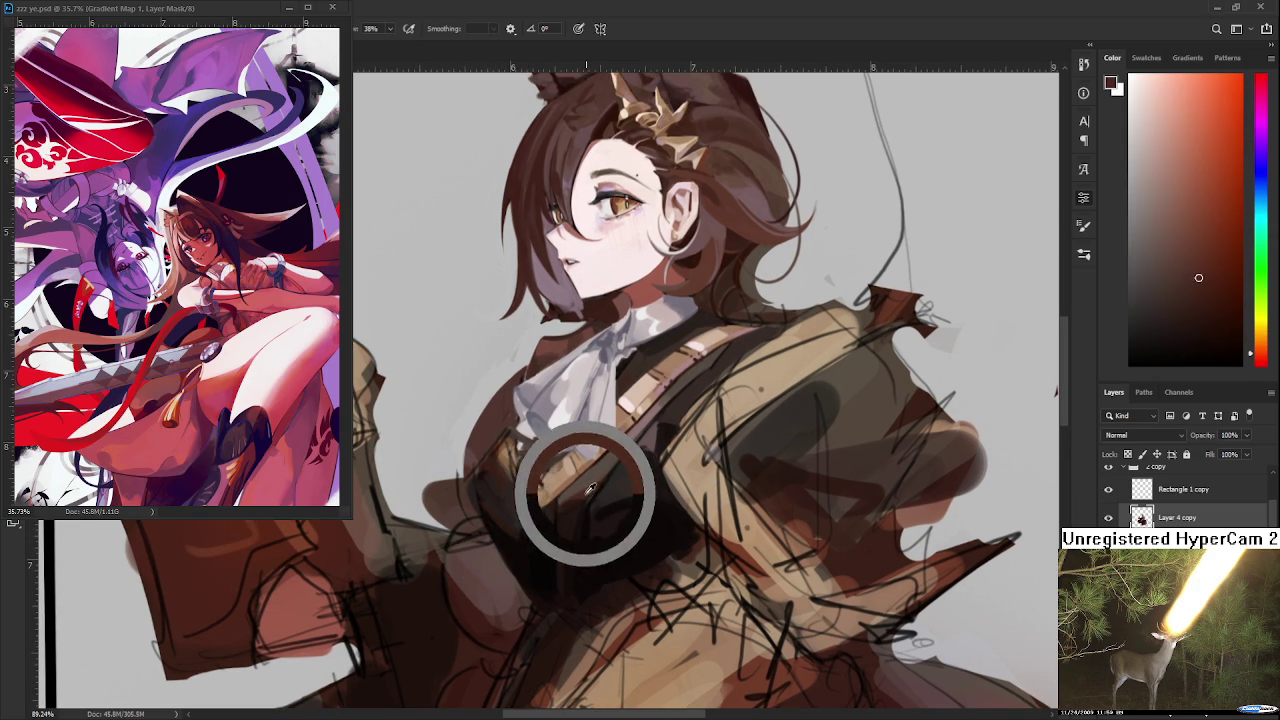
pyautogui.keyDown('alt'); pyautogui.click(517, 540); pyautogui.keyUp('alt')
pyautogui.keyDown('alt'); pyautogui.click(534, 532); pyautogui.keyUp('alt')
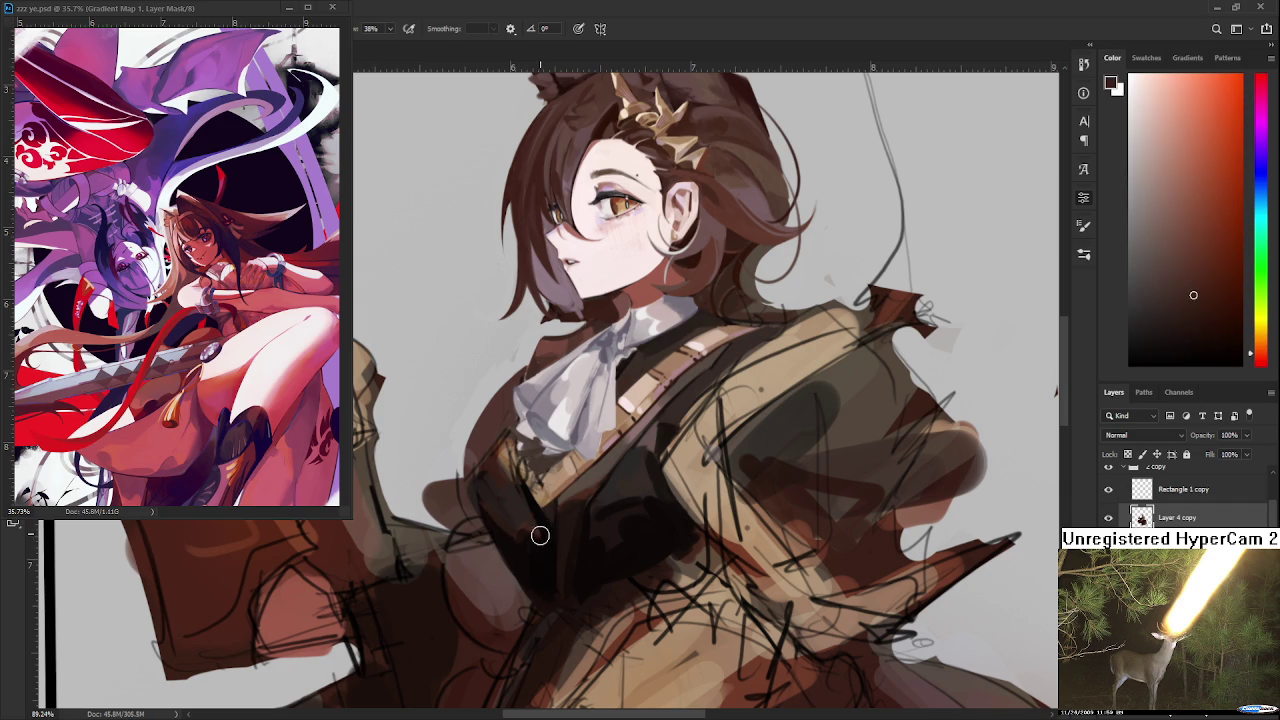
pyautogui.scroll(-2, 543, 531)
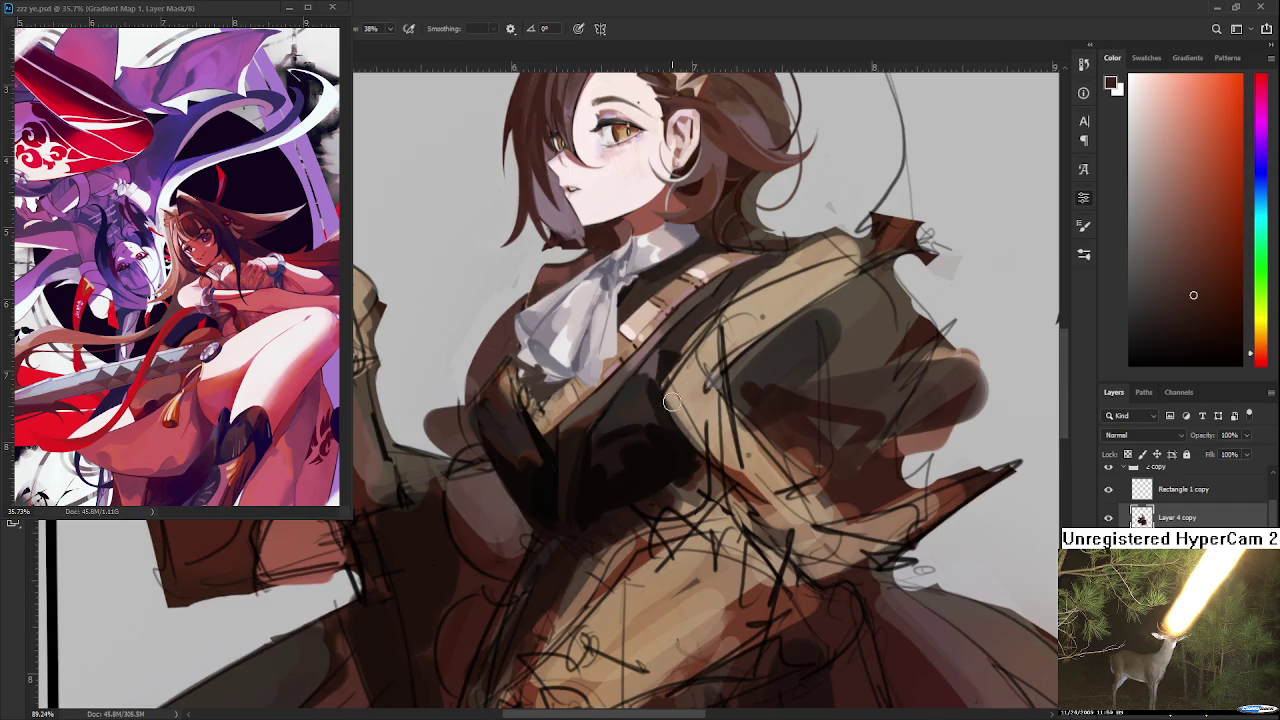
pyautogui.keyDown('alt'); pyautogui.click(604, 490); pyautogui.keyUp('alt')
pyautogui.keyDown('alt'); pyautogui.click(608, 469); pyautogui.keyUp('alt')
pyautogui.keyDown('alt'); pyautogui.click(600, 482); pyautogui.keyUp('alt')
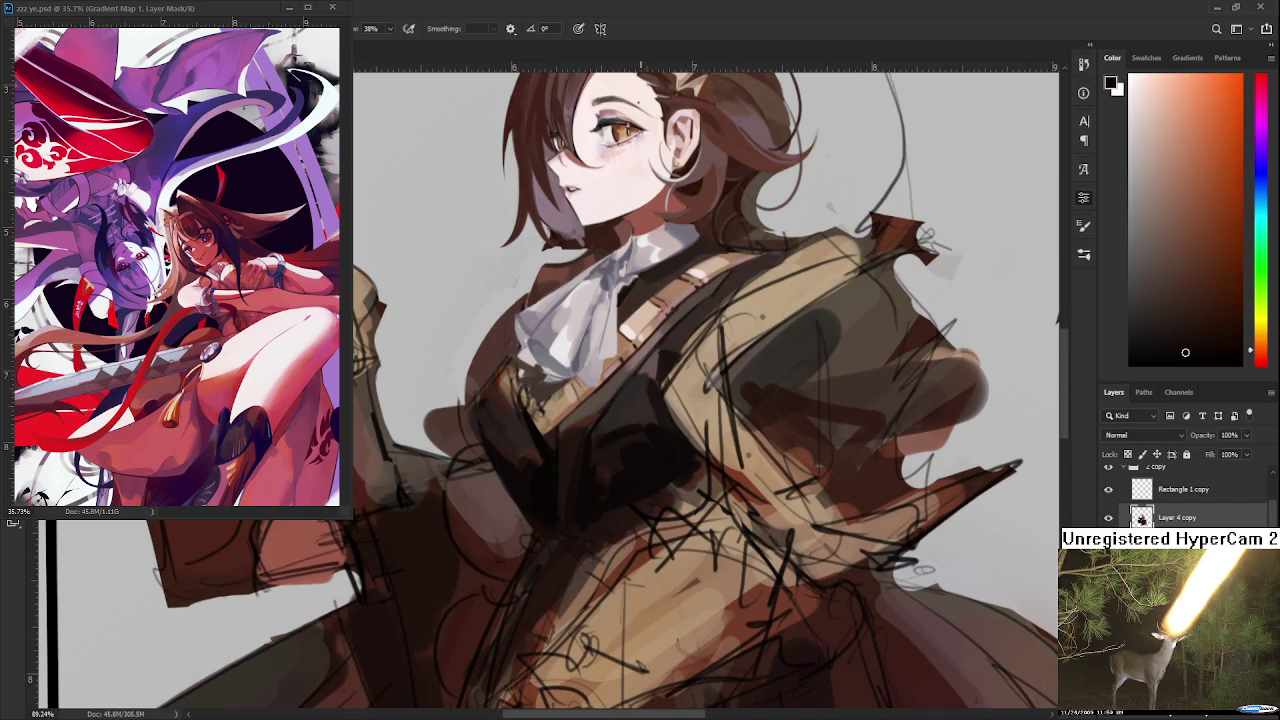
pyautogui.scroll(-3, 618, 376)
pyautogui.scroll(-3, 618, 376)
pyautogui.moveTo(983, 326); pyautogui.dragTo(949, 440)
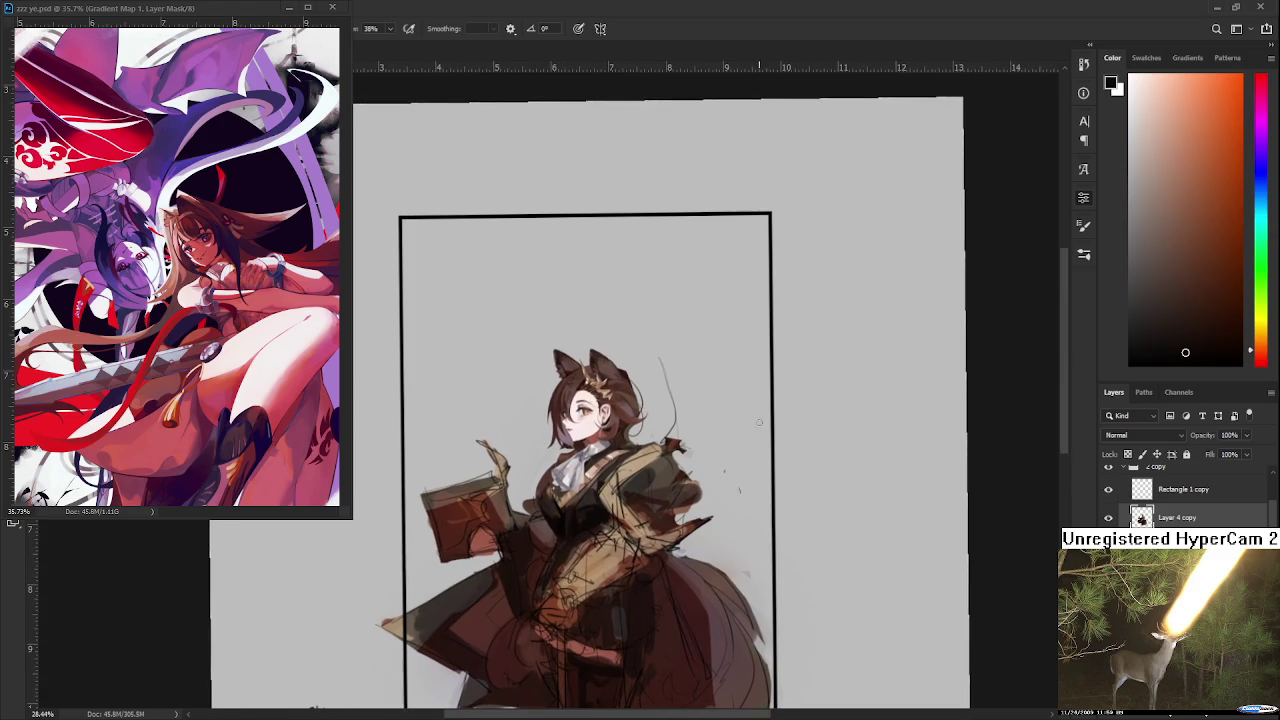
# Hand-letter 'DINNER' with 'EAT' below it in default black above the girl's head
pyautogui.press('d')
pyautogui.moveTo(596, 312)
pyautogui.mouseDown()
pyautogui.moveTo(600, 338)
pyautogui.moveTo(668, 294)
pyautogui.moveTo(678, 312)
pyautogui.moveTo(688, 290)
pyautogui.moveTo(666, 352)
pyautogui.moveTo(678, 330)
pyautogui.moveTo(688, 348)
pyautogui.mouseUp()
pyautogui.moveTo(676, 340); pyautogui.dragTo(696, 326)
pyautogui.moveTo(675, 396); pyautogui.dragTo(687, 378)
pyautogui.scroll(2, 660, 420)
pyautogui.scroll(2, 640, 460)
pyautogui.scroll(2, 627, 505)
pyautogui.moveTo(627, 505); pyautogui.dragTo(636, 502)
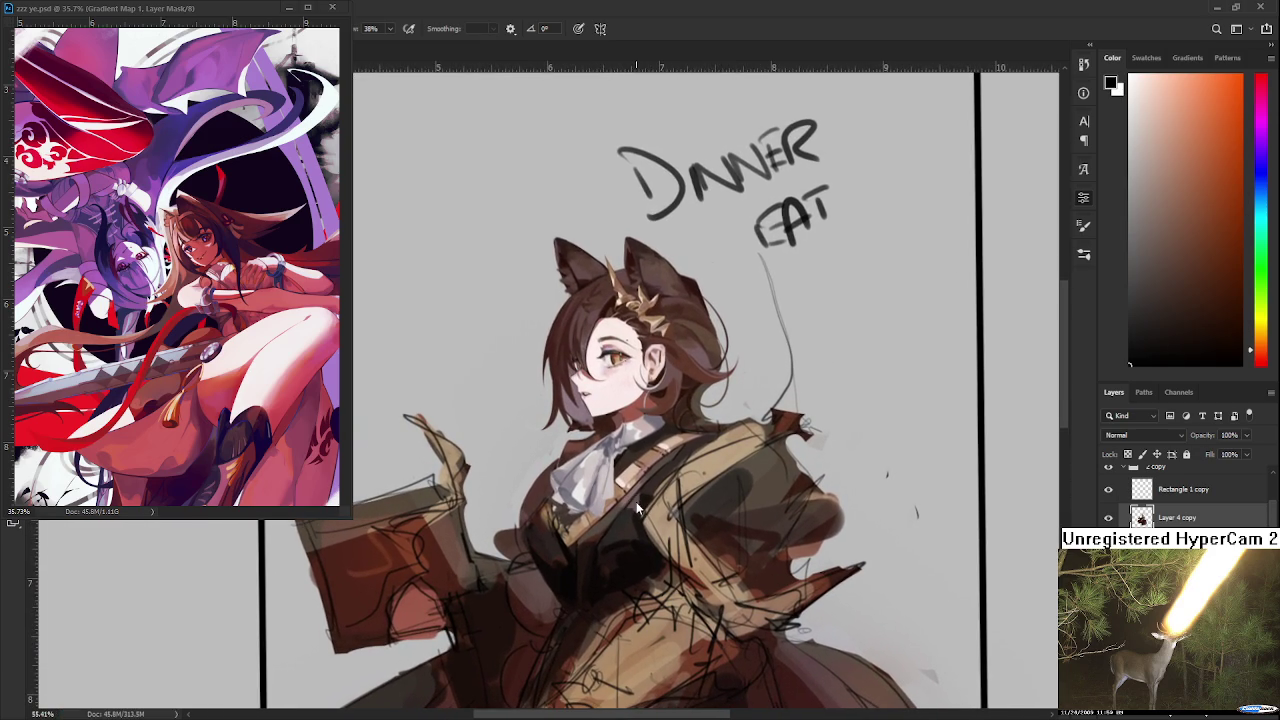